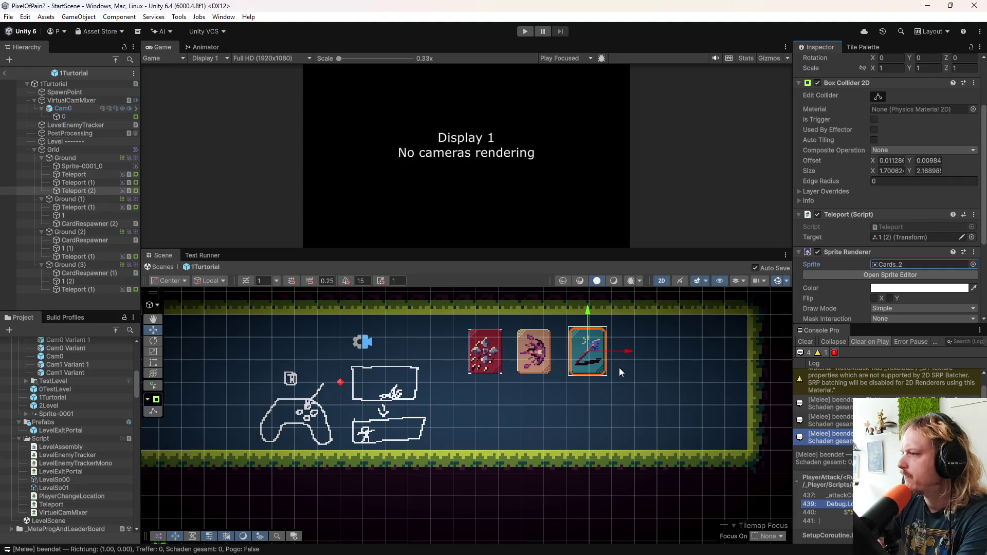
Step: Select the middle teleport card in the Scene view, which targets the 1 (1) transform
{"action": "scroll", "coordinate": [802, 273], "scroll_direction": "down", "scroll_amount": 5}
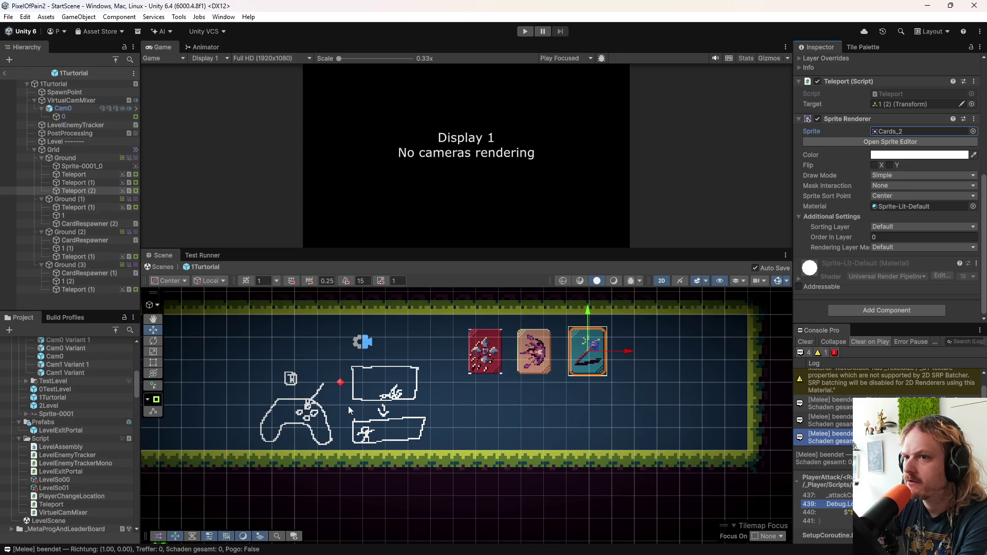
{"action": "scroll", "coordinate": [822, 239], "scroll_direction": "up", "scroll_amount": 8}
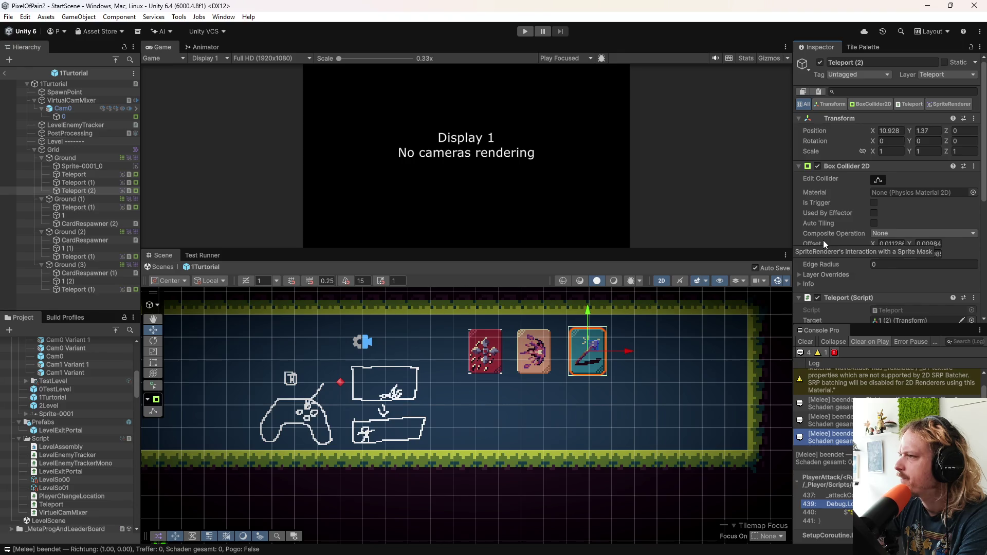
{"action": "scroll", "coordinate": [823, 240], "scroll_direction": "down", "scroll_amount": 5}
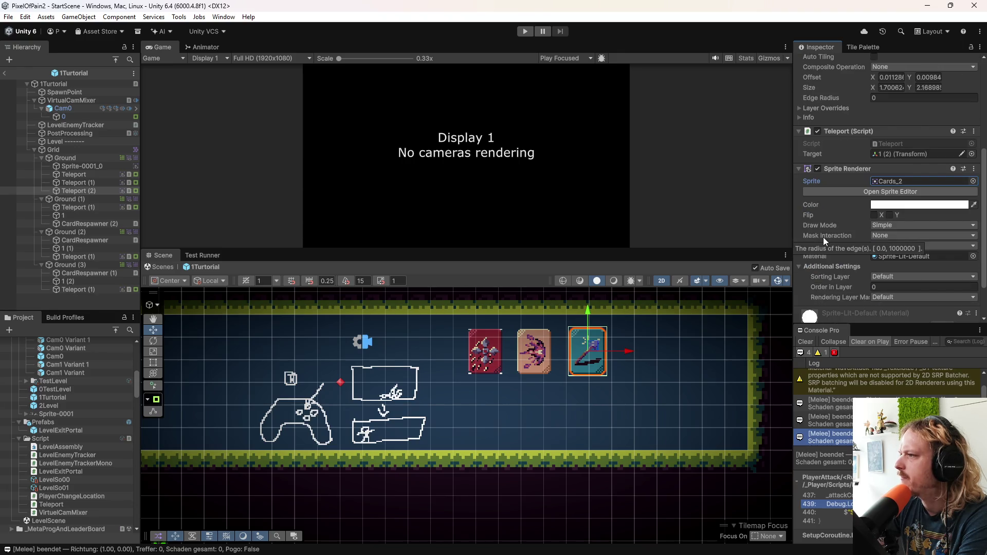
{"action": "scroll", "coordinate": [823, 237], "scroll_direction": "up", "scroll_amount": 5}
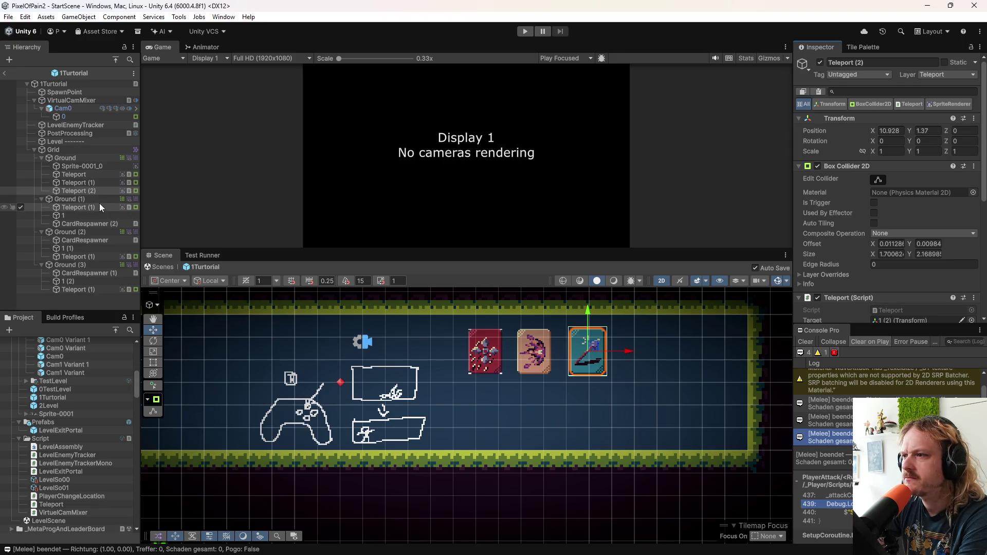
{"action": "left_click", "coordinate": [547, 351]}
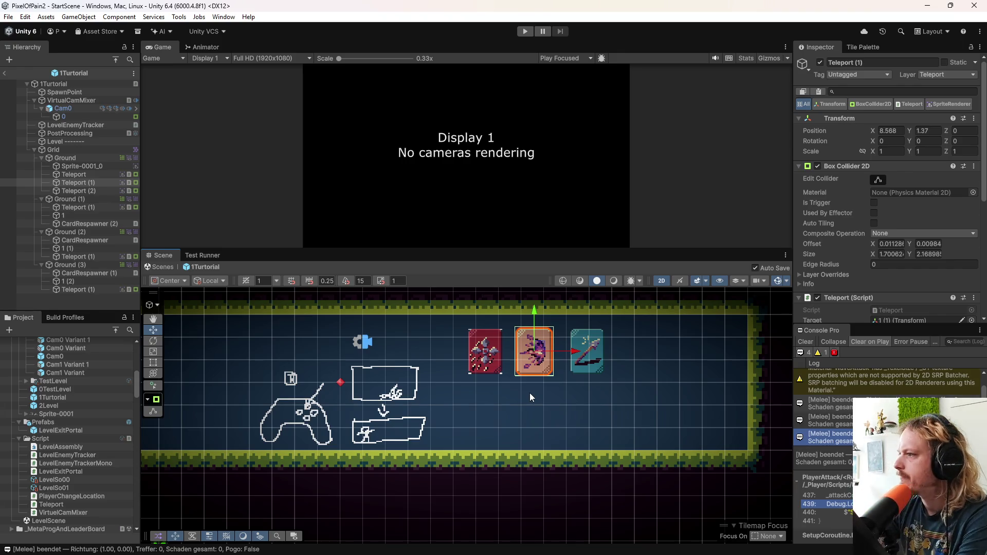
Step: Review the card's Sprite Renderer with its Cards_2_0 sprite and clear the Console Pro log
{"action": "scroll", "coordinate": [833, 290], "scroll_direction": "down", "scroll_amount": 5}
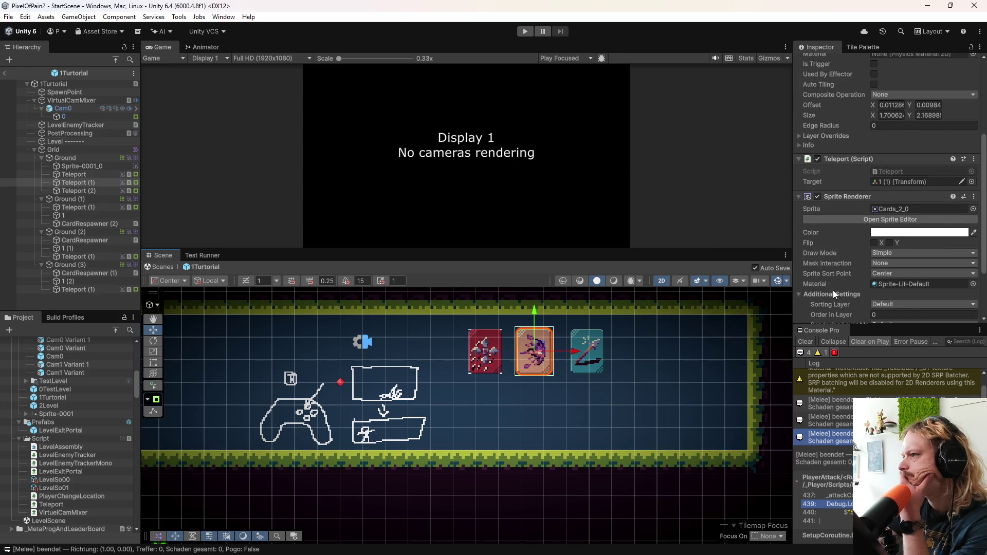
{"action": "scroll", "coordinate": [833, 290], "scroll_direction": "down", "scroll_amount": 3}
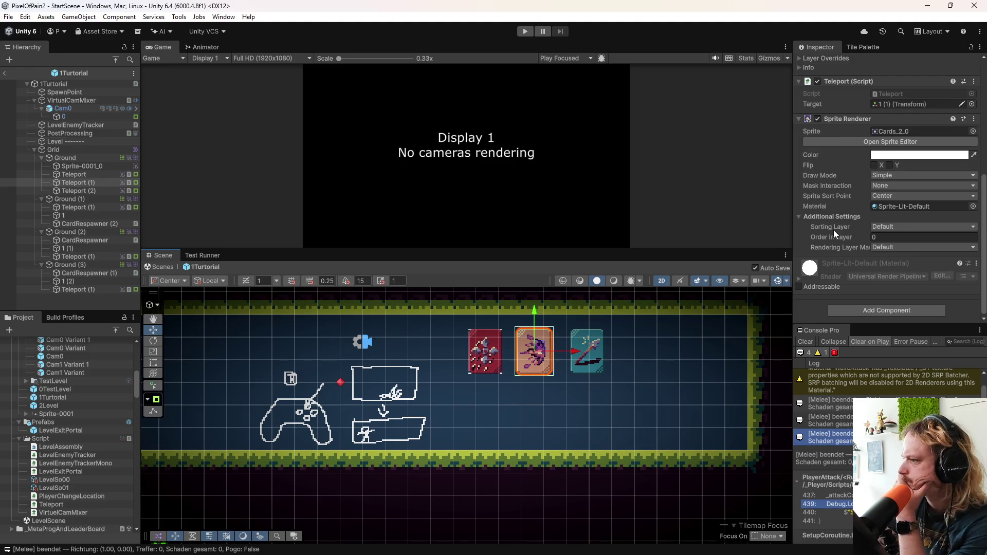
{"action": "left_click", "coordinate": [806, 342]}
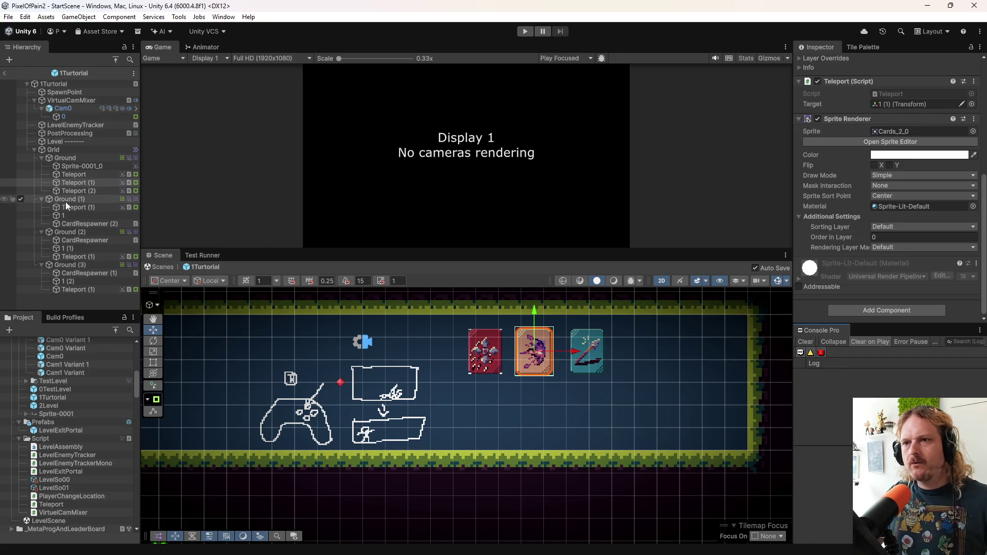
Step: Frame Teleport (1) under Ground (1) and review its SpawnPoint target and MMDebugMenuSpritesheet sprite
{"action": "double_click", "coordinate": [87, 176]}
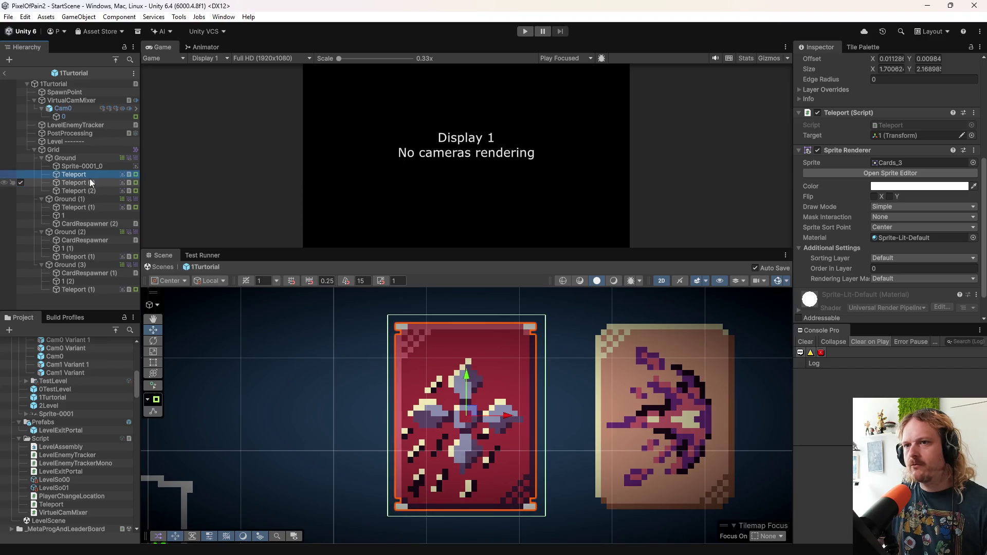
{"action": "double_click", "coordinate": [87, 224]}
{"action": "double_click", "coordinate": [94, 200]}
{"action": "double_click", "coordinate": [93, 207]}
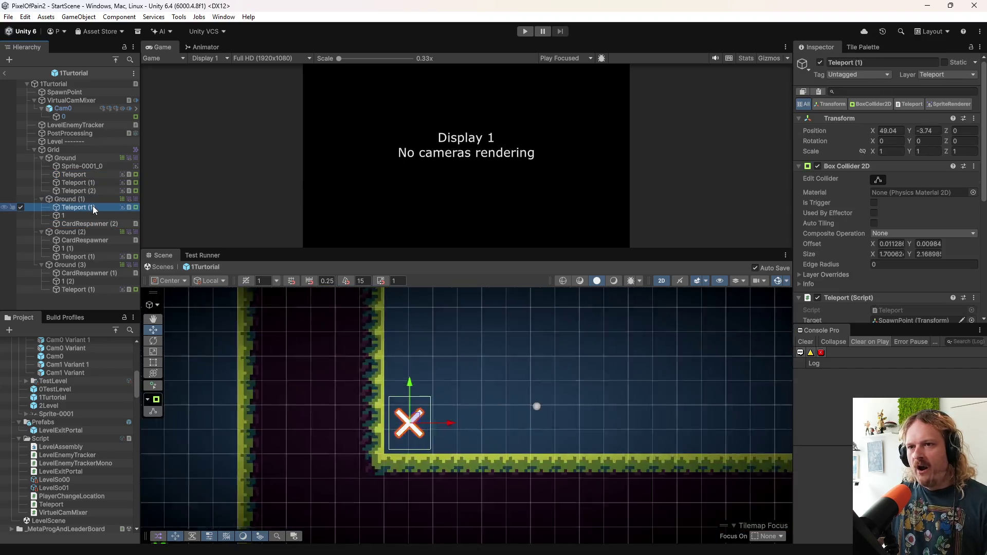
{"action": "scroll", "coordinate": [530, 436], "scroll_direction": "down", "scroll_amount": 3}
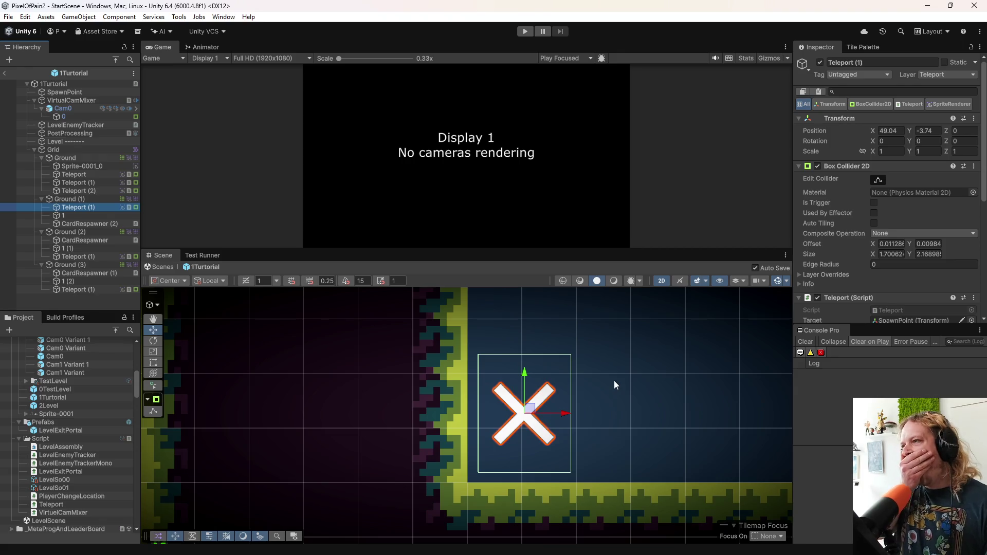
{"action": "scroll", "coordinate": [864, 175], "scroll_direction": "down", "scroll_amount": 7}
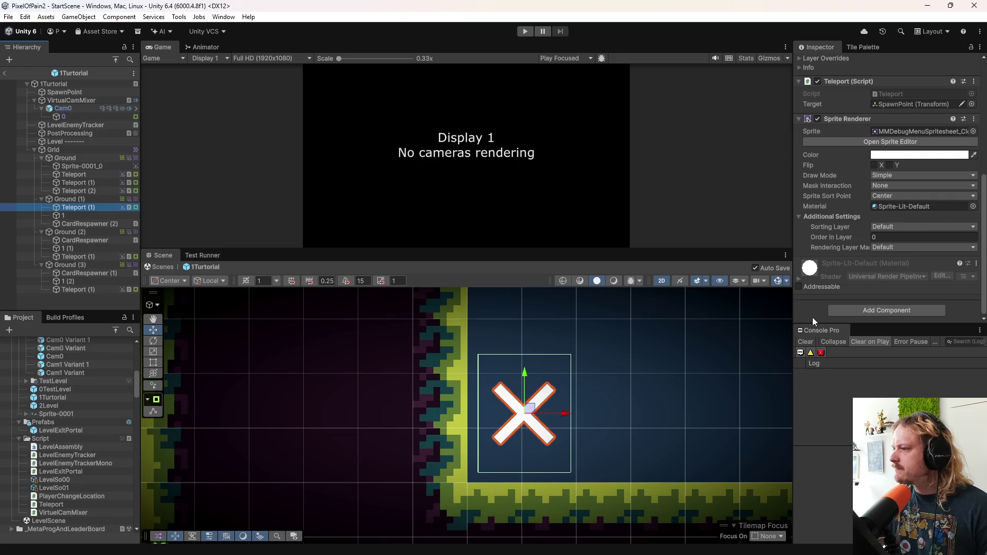
{"action": "scroll", "coordinate": [325, 414], "scroll_direction": "down", "scroll_amount": 2}
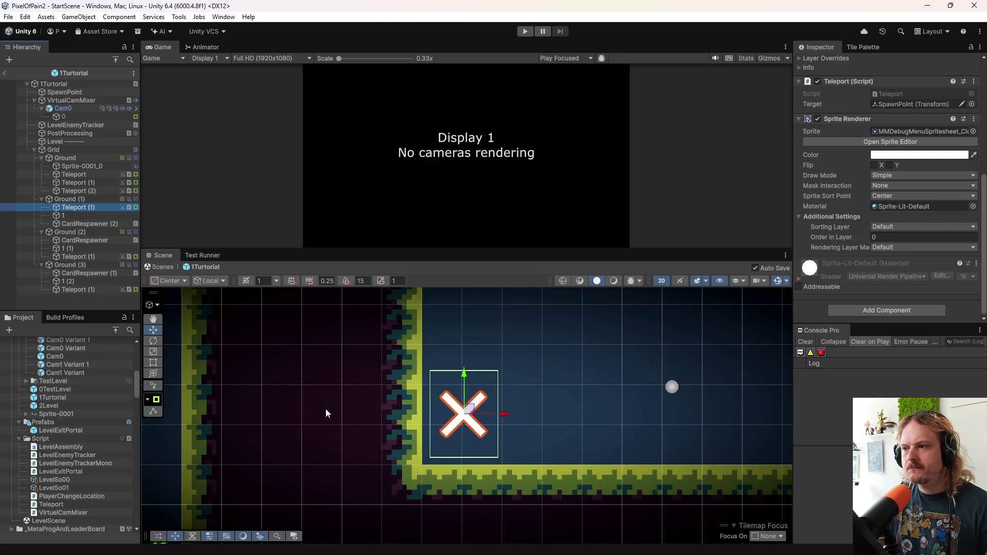
{"action": "scroll", "coordinate": [327, 409], "scroll_direction": "down", "scroll_amount": 1}
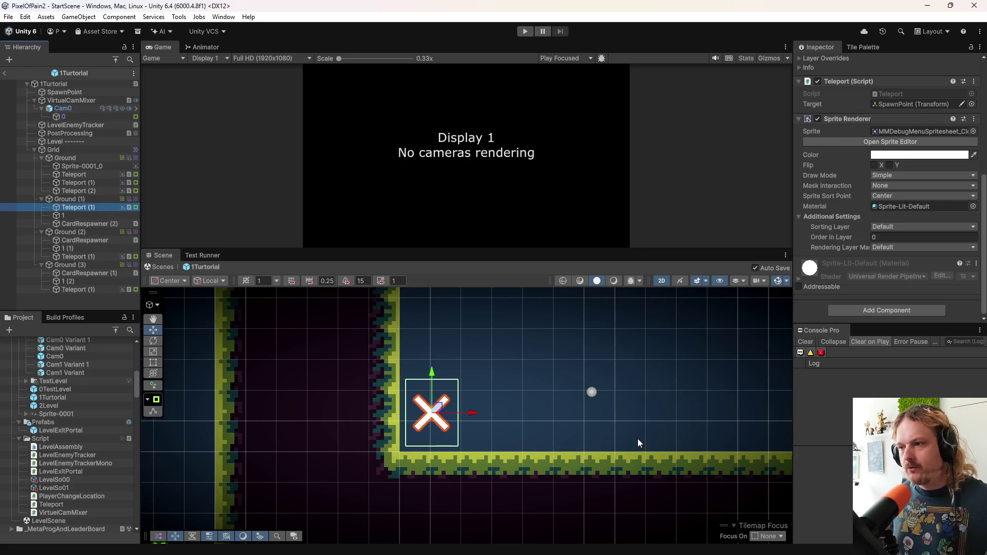
Step: In Obsidian, drag the 'Ki Shader Wave Attack test' card from In Work into Done
{"action": "left_click", "coordinate": [563, 543]}
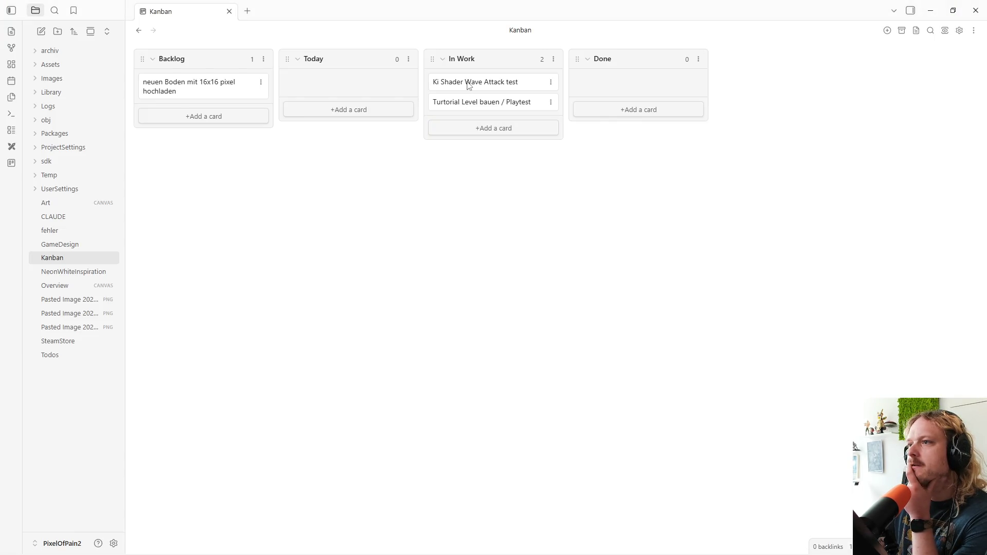
{"action": "left_click_drag", "start_coordinate": [464, 84], "coordinate": [612, 83]}
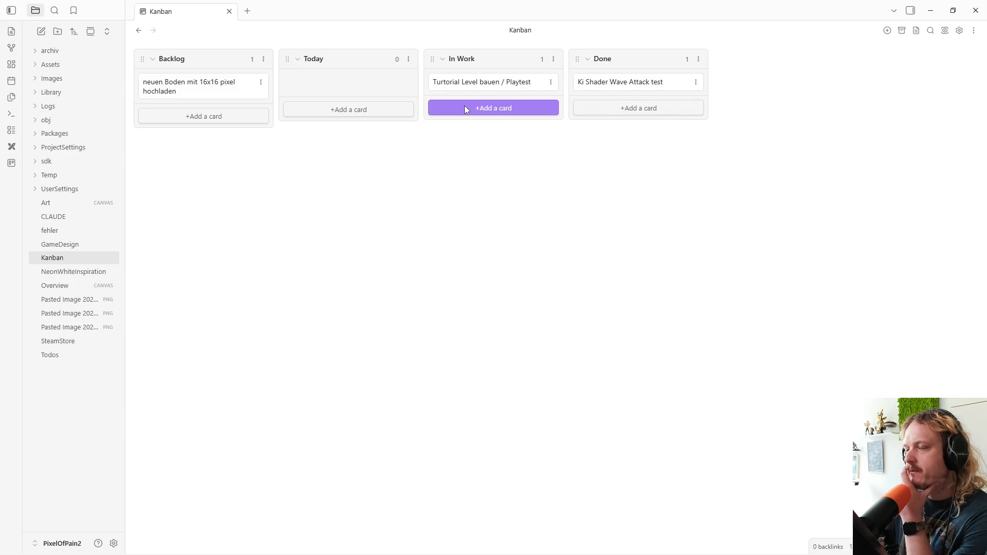
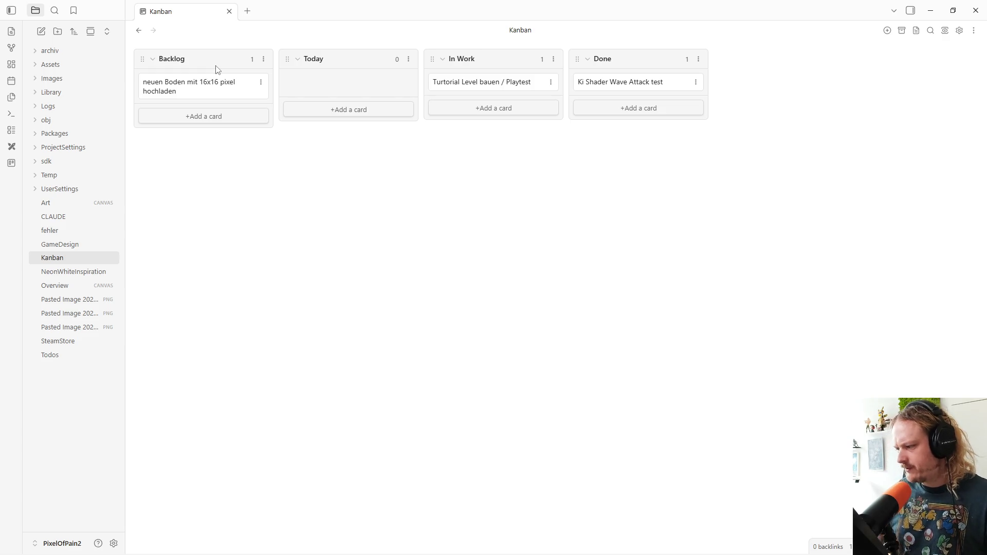
Step: Restore the maximized Obsidian Kanban window to a smaller size so Unity shows behind it
{"action": "mouse_move", "coordinate": [235, 553]}
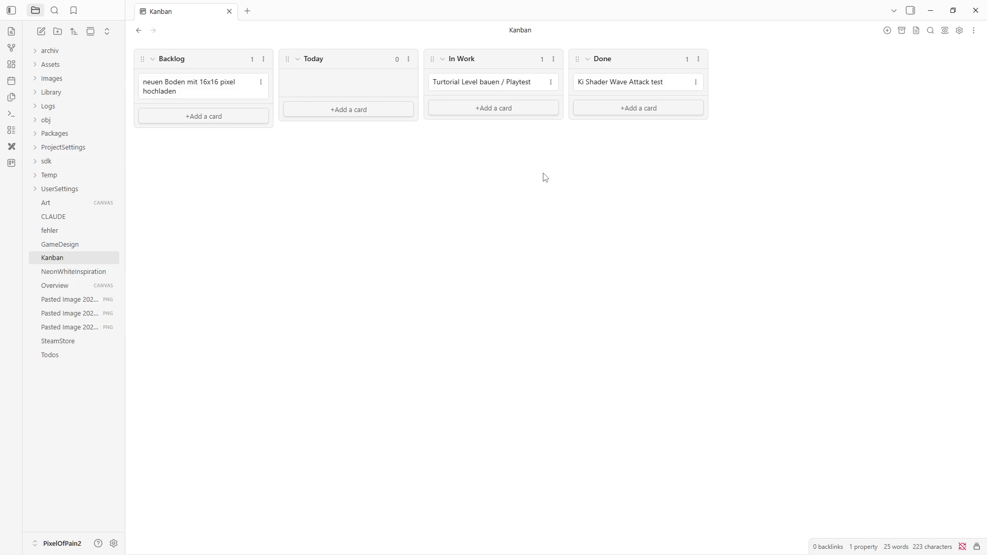
{"action": "left_click_drag", "start_coordinate": [756, 5], "coordinate": [590, 127]}
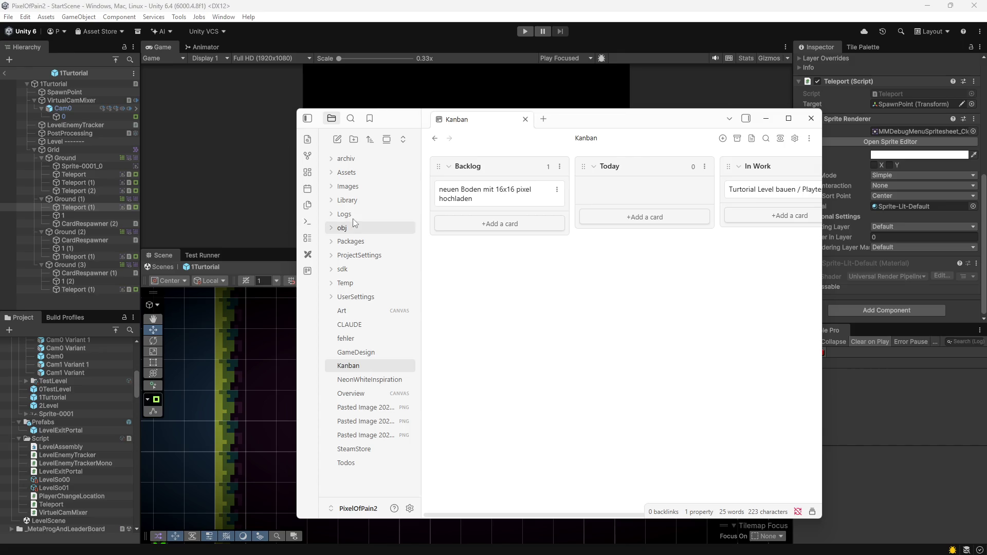
Step: Switch back to Unity and open the Player prefab from the Prefabs folder
{"action": "key", "text": "alt+Tab"}
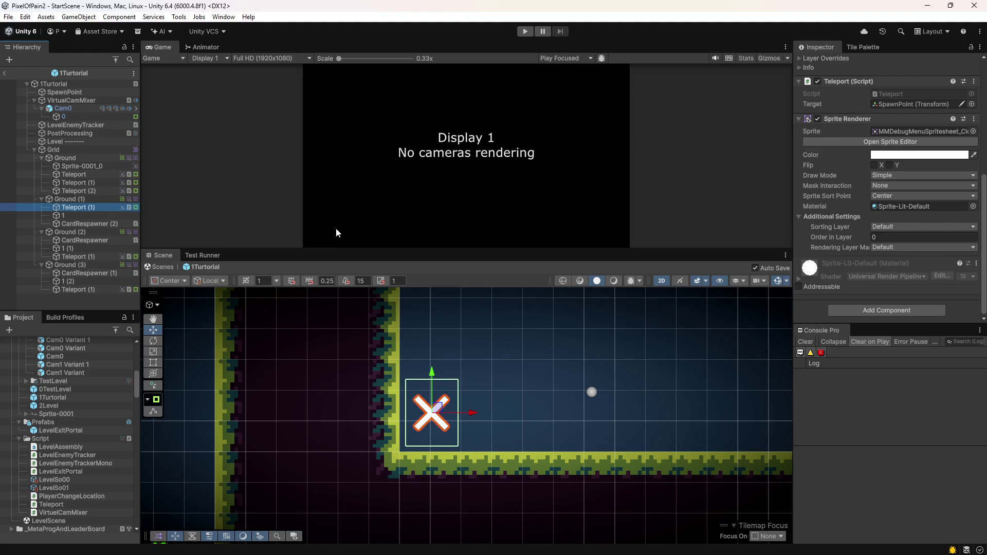
{"action": "scroll", "coordinate": [393, 379], "scroll_direction": "down", "scroll_amount": 3}
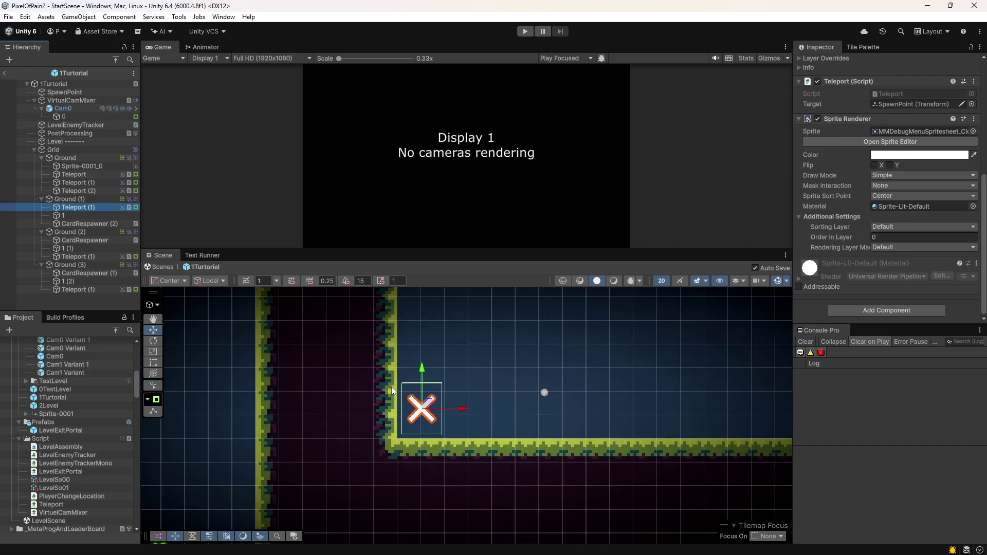
{"action": "mouse_move", "coordinate": [436, 553]}
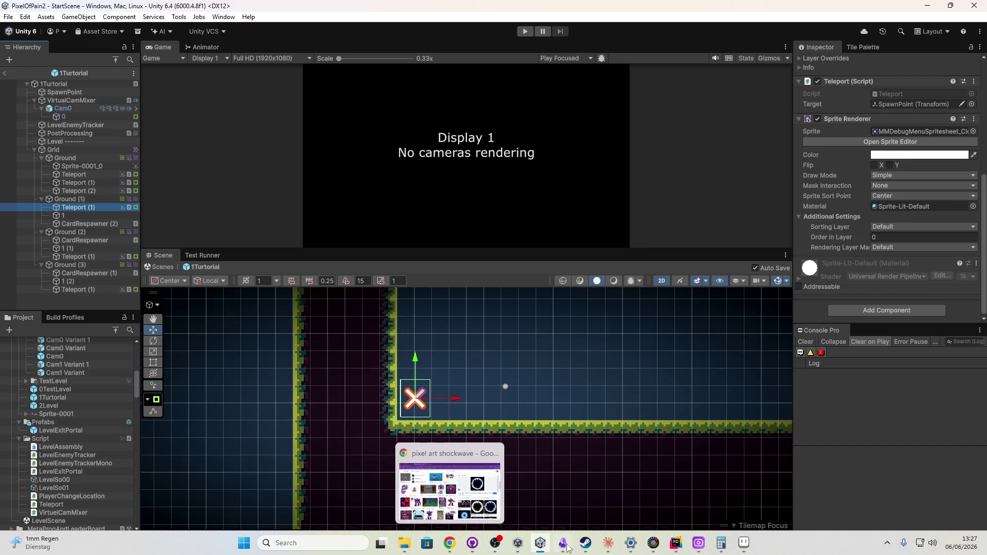
{"action": "mouse_move", "coordinate": [690, 545]}
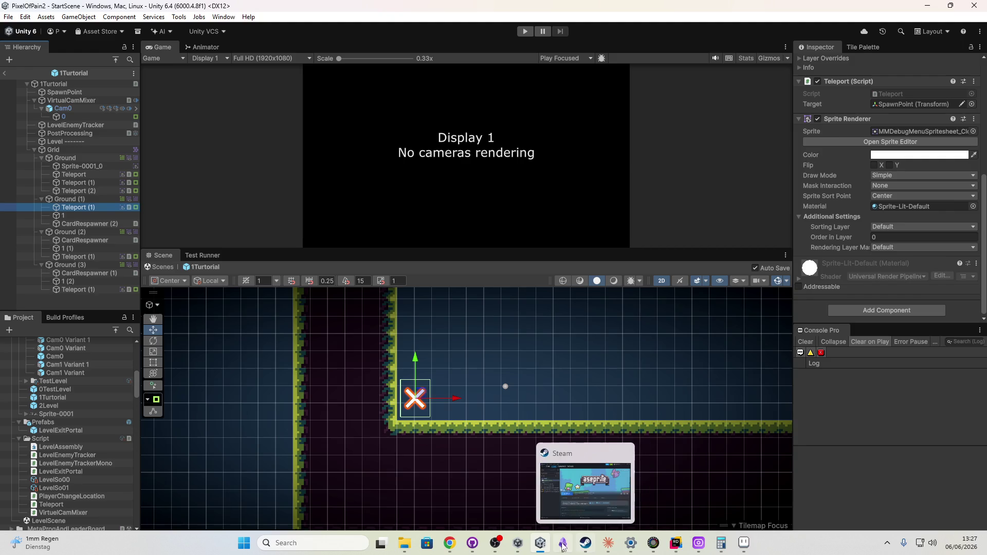
{"action": "mouse_move", "coordinate": [495, 544]}
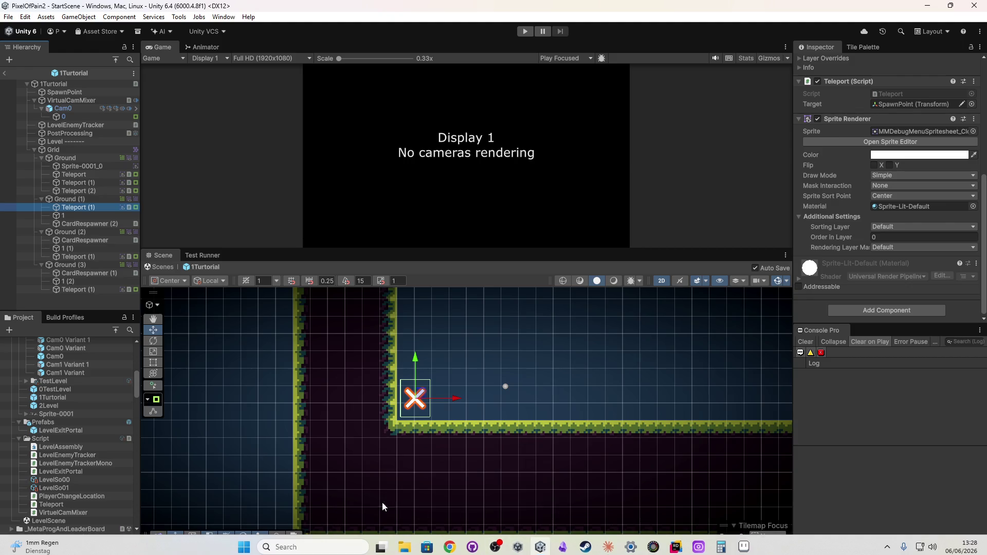
{"action": "scroll", "coordinate": [97, 454], "scroll_direction": "up", "scroll_amount": 10}
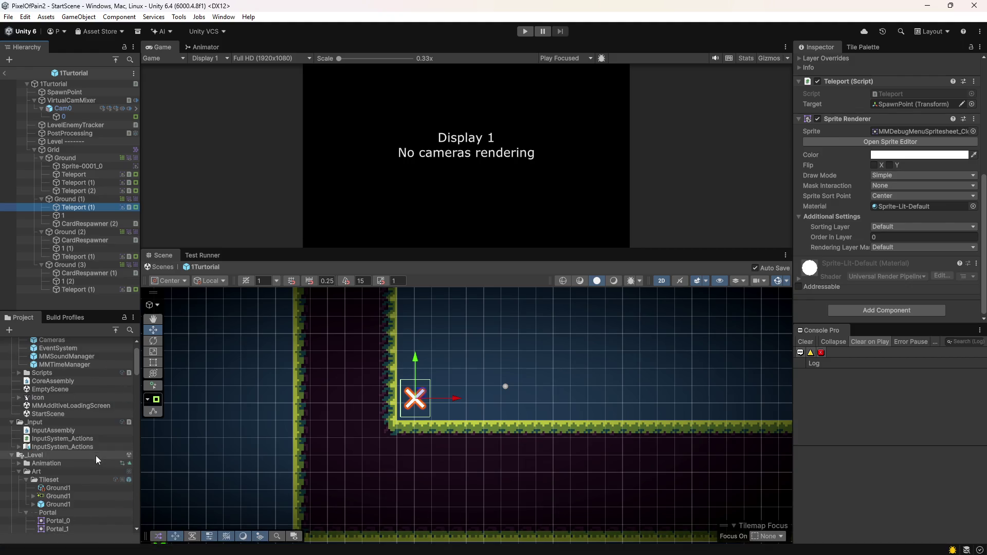
{"action": "scroll", "coordinate": [95, 455], "scroll_direction": "down", "scroll_amount": 10}
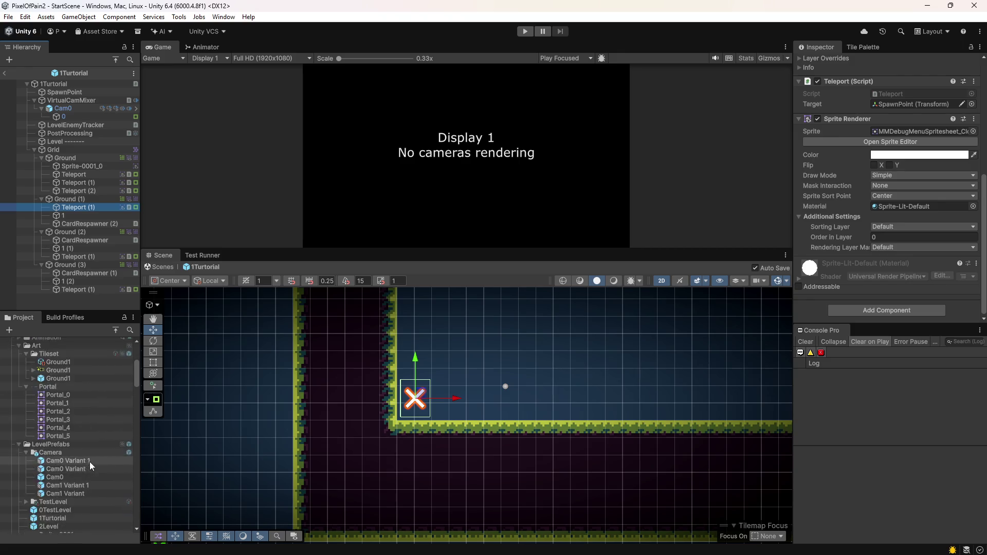
{"action": "scroll", "coordinate": [92, 461], "scroll_direction": "down", "scroll_amount": 5}
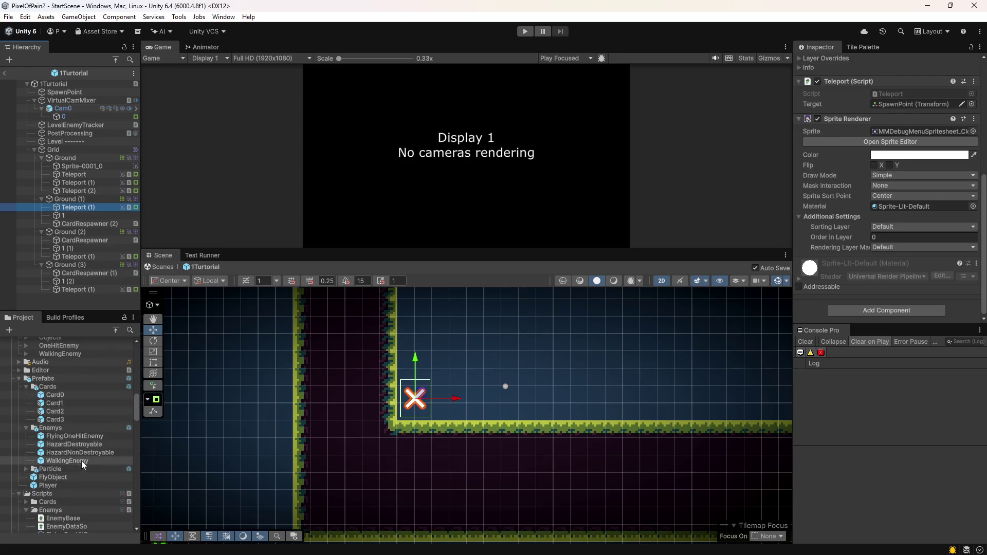
{"action": "left_click", "coordinate": [66, 486]}
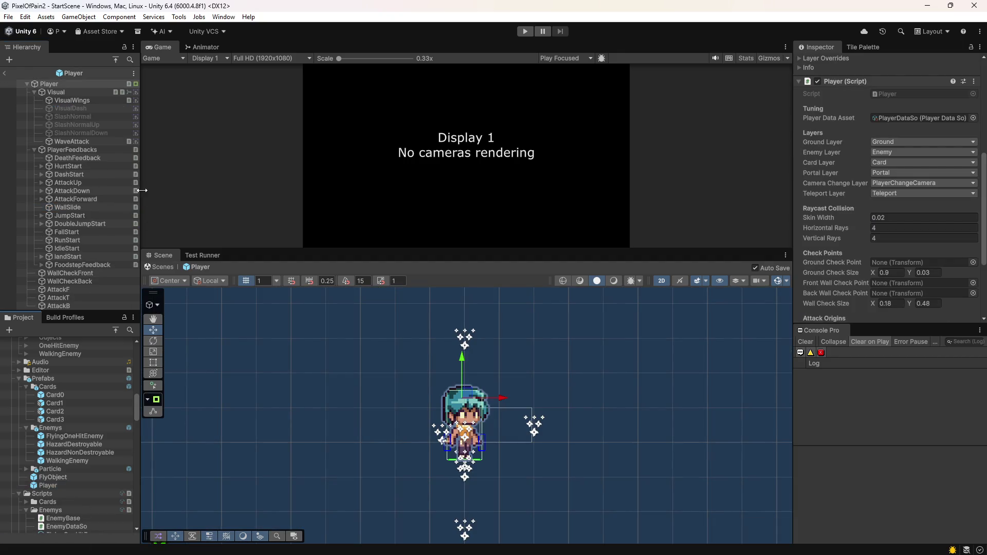
Step: Widen the Hierarchy panel and expand HurtStart to inspect its feedback settings
{"action": "left_click_drag", "start_coordinate": [142, 192], "coordinate": [317, 200]}
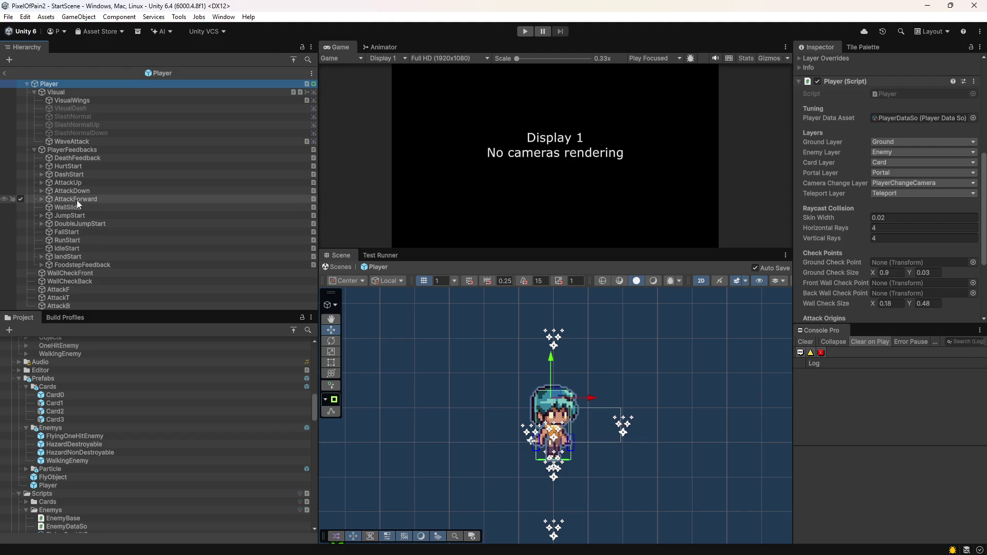
{"action": "left_click", "coordinate": [41, 166]}
{"action": "left_click", "coordinate": [65, 166]}
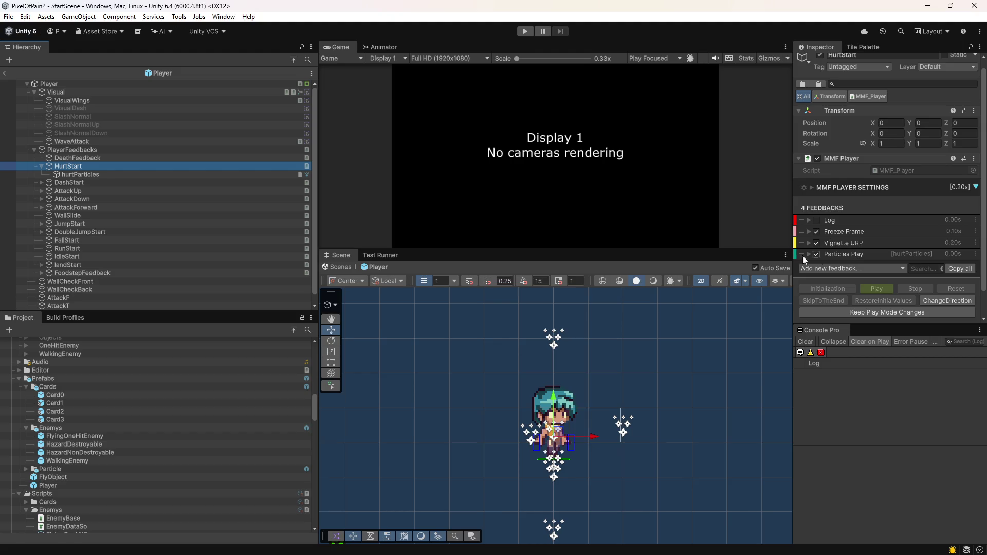
Step: Widen the Inspector and select WallSlide, whose MMF Player has no feedbacks yet
{"action": "mouse_move", "coordinate": [790, 242]}
{"action": "left_mouse_down"}
{"action": "mouse_move", "coordinate": [705, 267]}
{"action": "mouse_move", "coordinate": [714, 278]}
{"action": "left_mouse_up"}
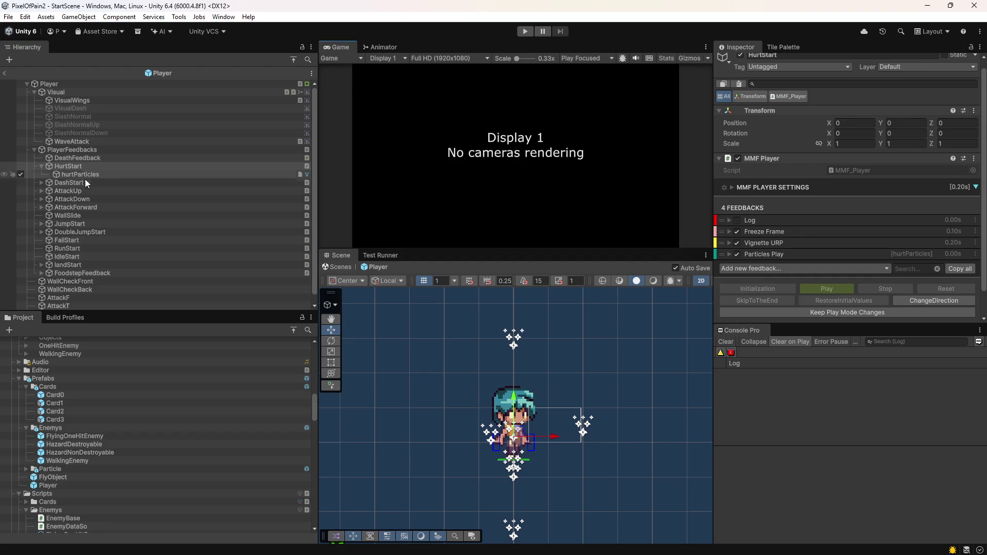
{"action": "left_click", "coordinate": [92, 215]}
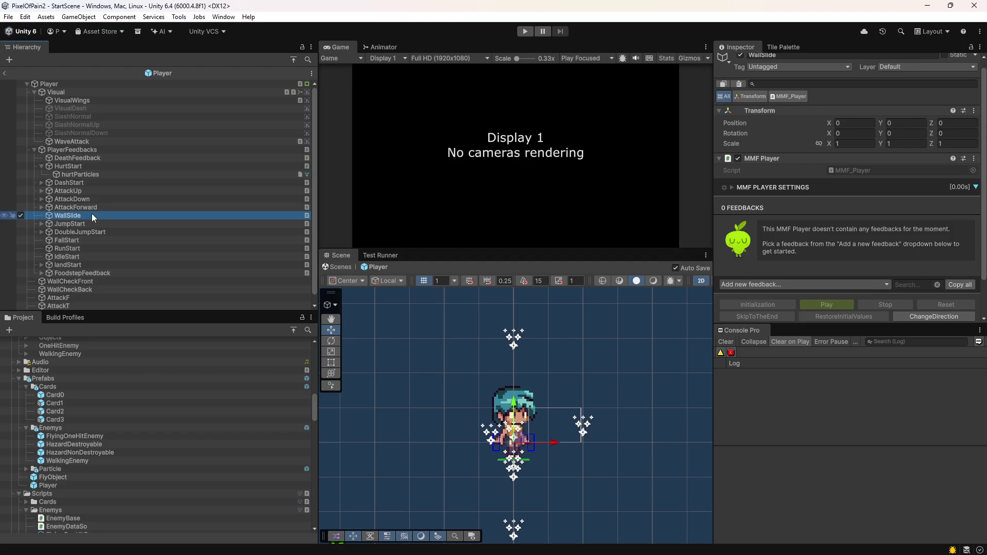
{"action": "scroll", "coordinate": [525, 440], "scroll_direction": "up", "scroll_amount": 3}
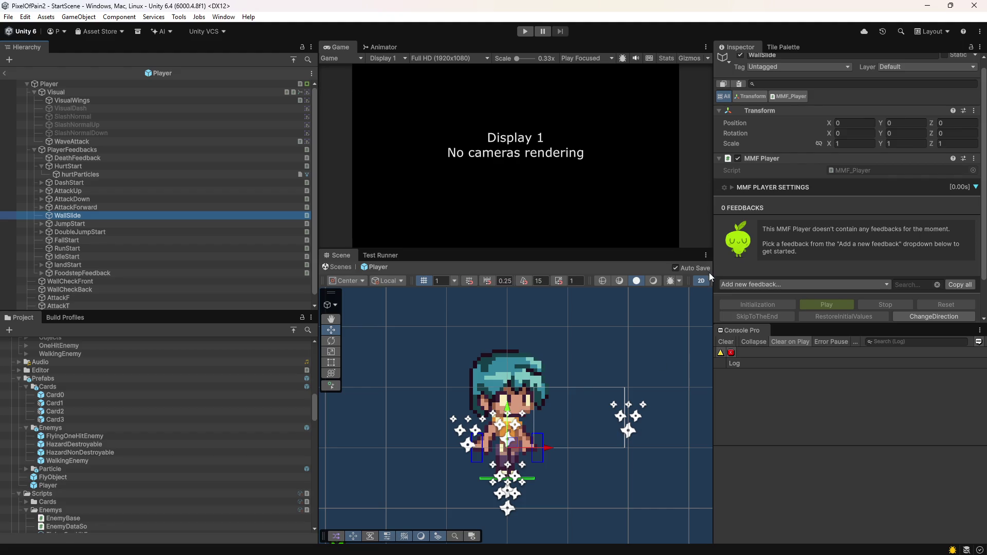
{"action": "scroll", "coordinate": [512, 459], "scroll_direction": "up", "scroll_amount": 3}
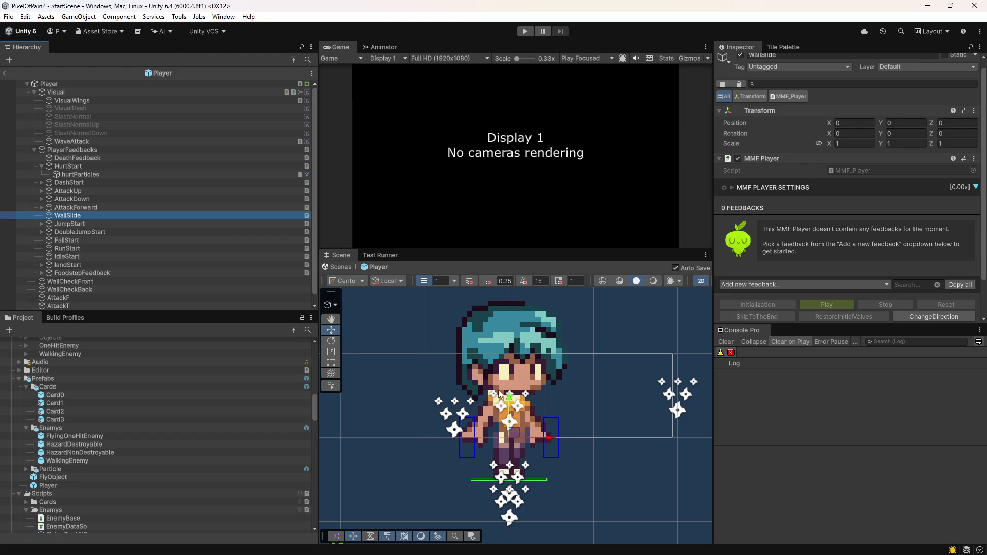
Step: Collapse the Audio folder and expand VFX to browse its effect folders, peeking into Vanish
{"action": "scroll", "coordinate": [103, 413], "scroll_direction": "down", "scroll_amount": 10}
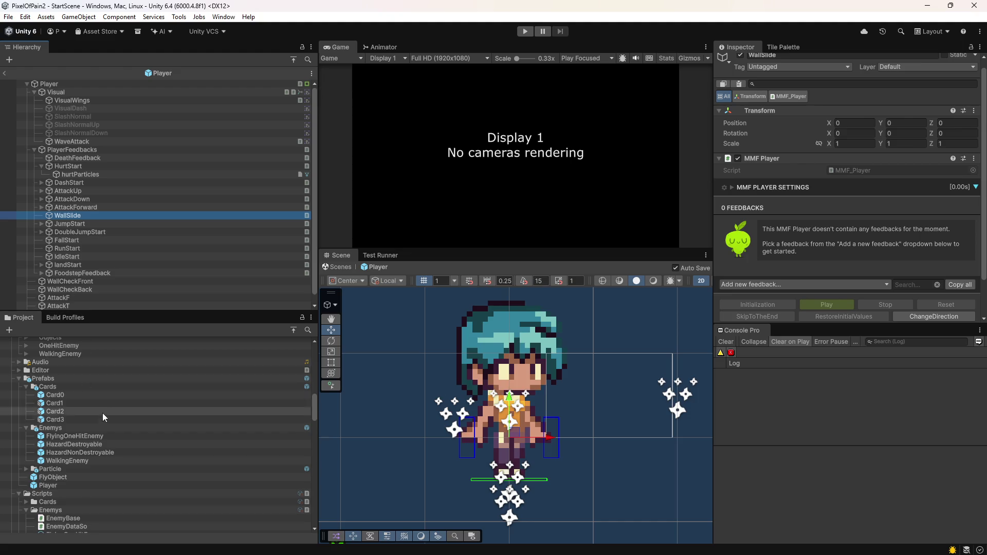
{"action": "scroll", "coordinate": [126, 418], "scroll_direction": "down", "scroll_amount": 5}
{"action": "scroll", "coordinate": [127, 419], "scroll_direction": "up", "scroll_amount": 5}
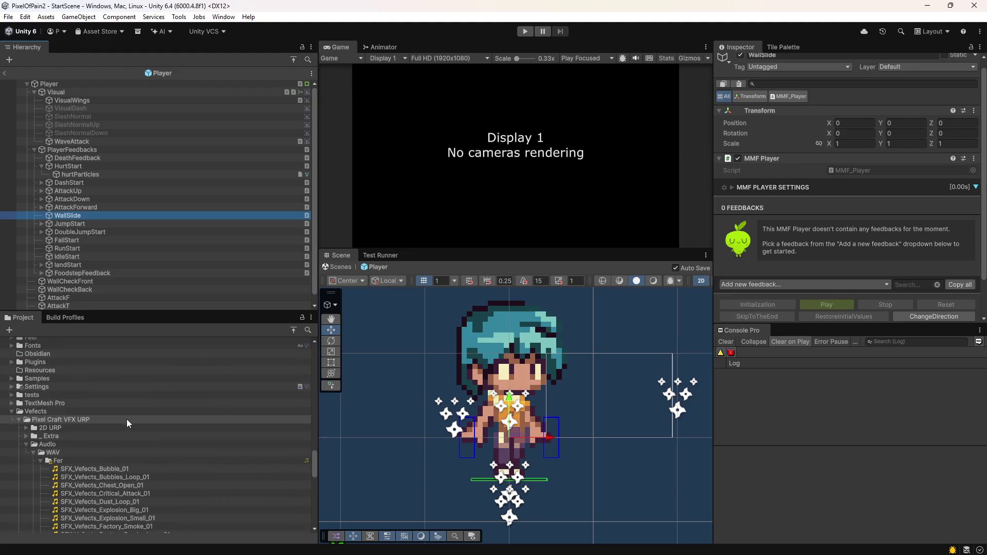
{"action": "left_click", "coordinate": [26, 444]}
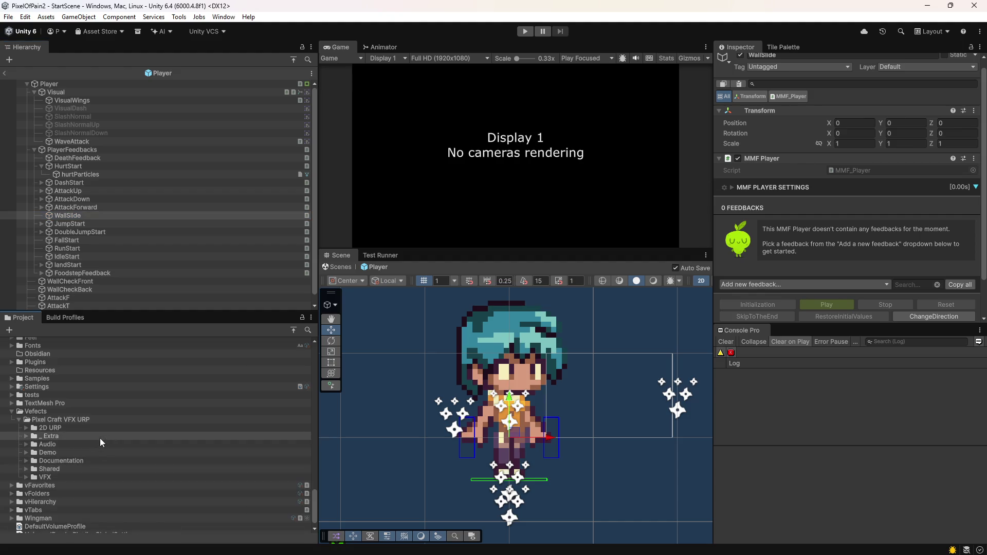
{"action": "left_click", "coordinate": [27, 477]}
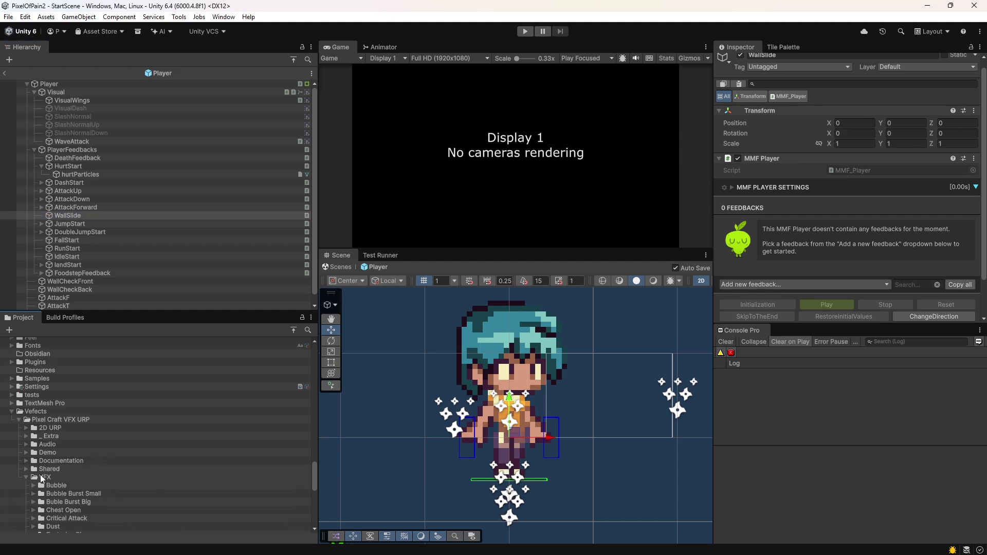
{"action": "scroll", "coordinate": [102, 473], "scroll_direction": "down", "scroll_amount": 7}
{"action": "scroll", "coordinate": [142, 469], "scroll_direction": "up", "scroll_amount": 2}
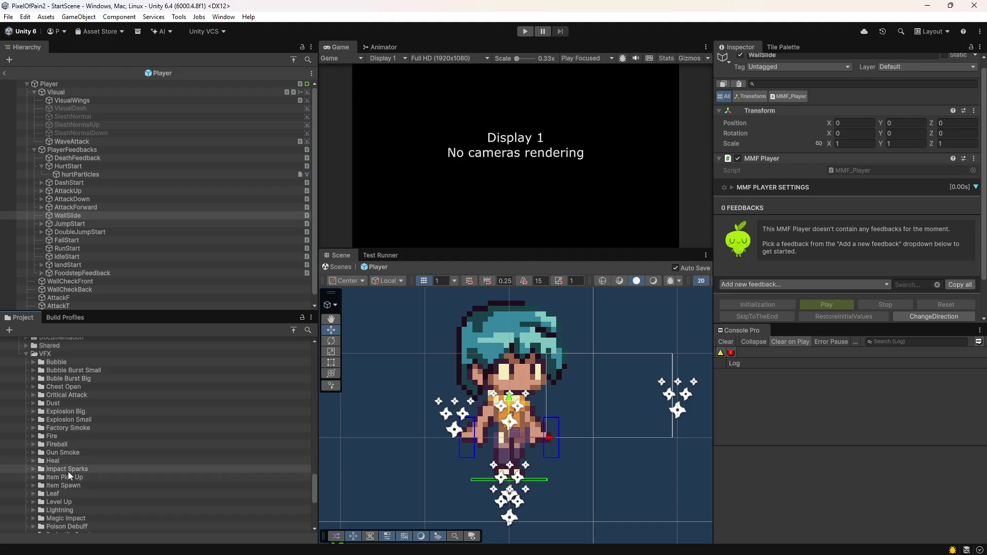
{"action": "scroll", "coordinate": [73, 476], "scroll_direction": "down", "scroll_amount": 10}
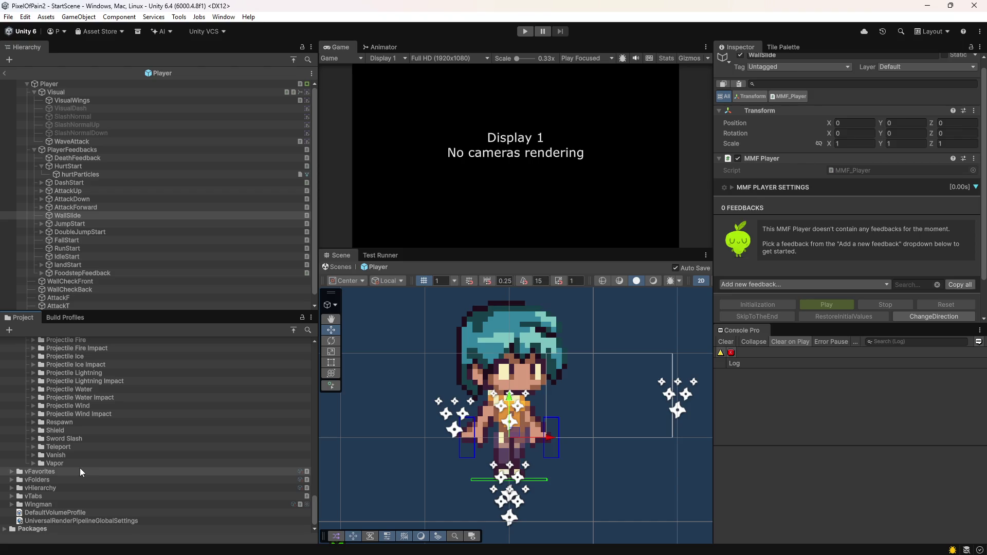
{"action": "left_click", "coordinate": [32, 455]}
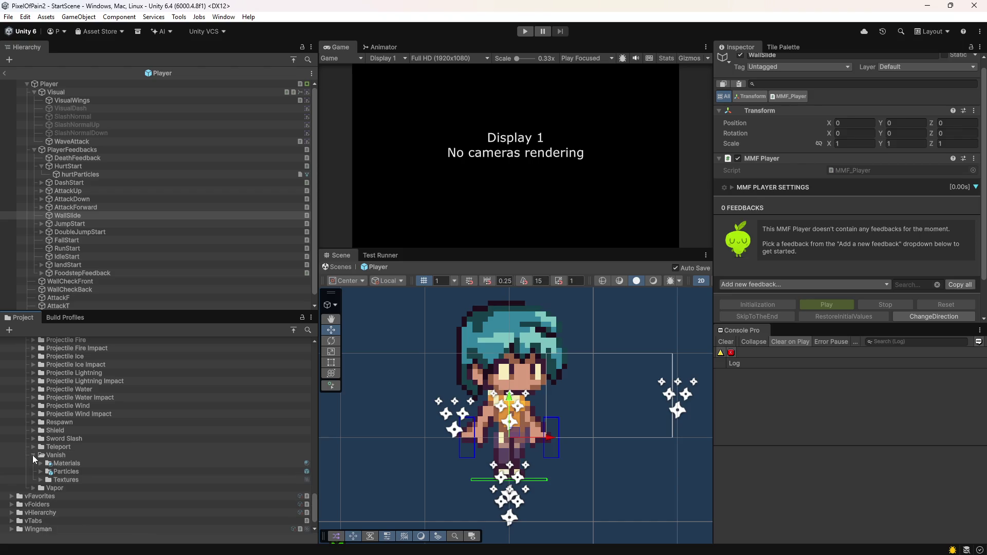
{"action": "left_click", "coordinate": [32, 455]}
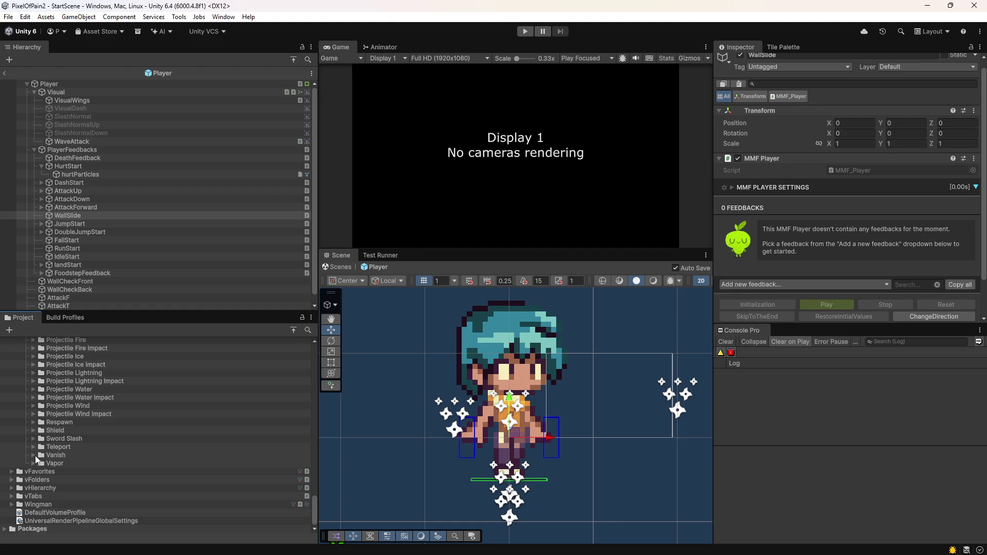
Step: Bring up the screen recording software, then scroll back up the Project window
{"action": "mouse_move", "coordinate": [449, 540]}
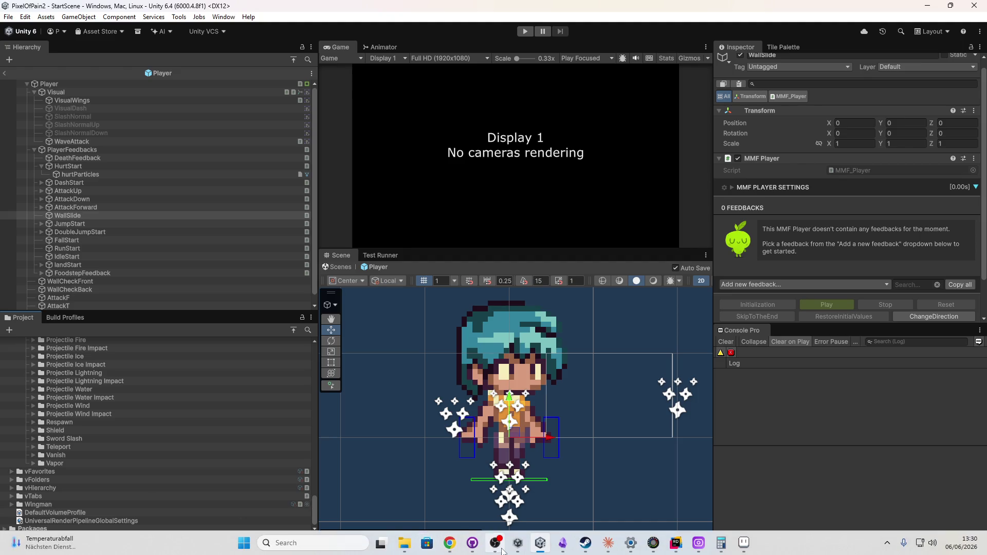
{"action": "left_click", "coordinate": [495, 543]}
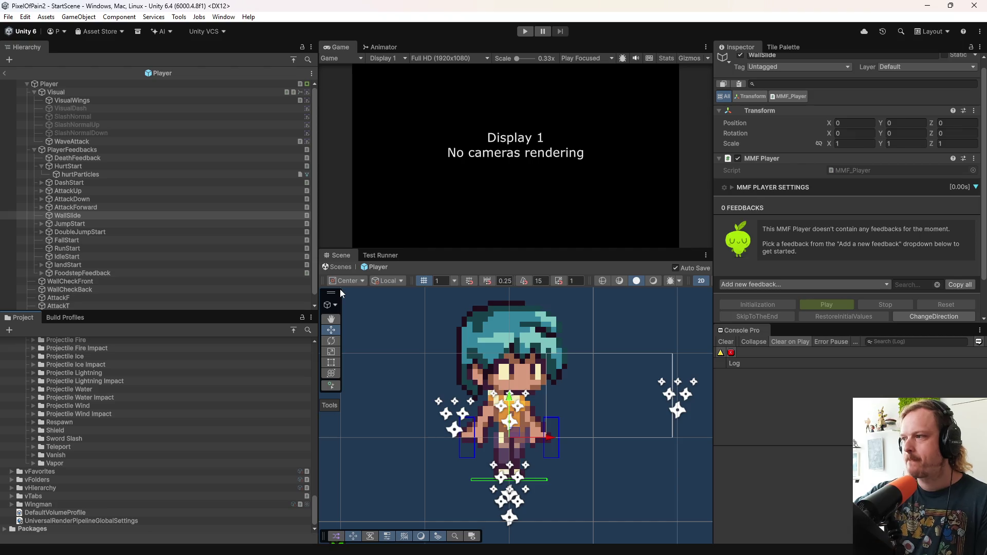
{"action": "scroll", "coordinate": [170, 461], "scroll_direction": "up", "scroll_amount": 3}
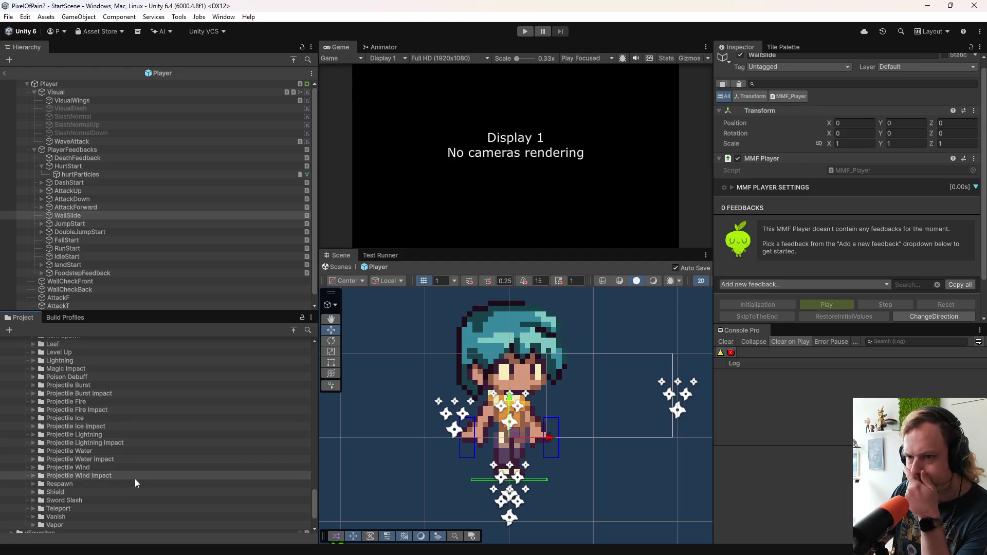
{"action": "scroll", "coordinate": [82, 406], "scroll_direction": "up", "scroll_amount": 2}
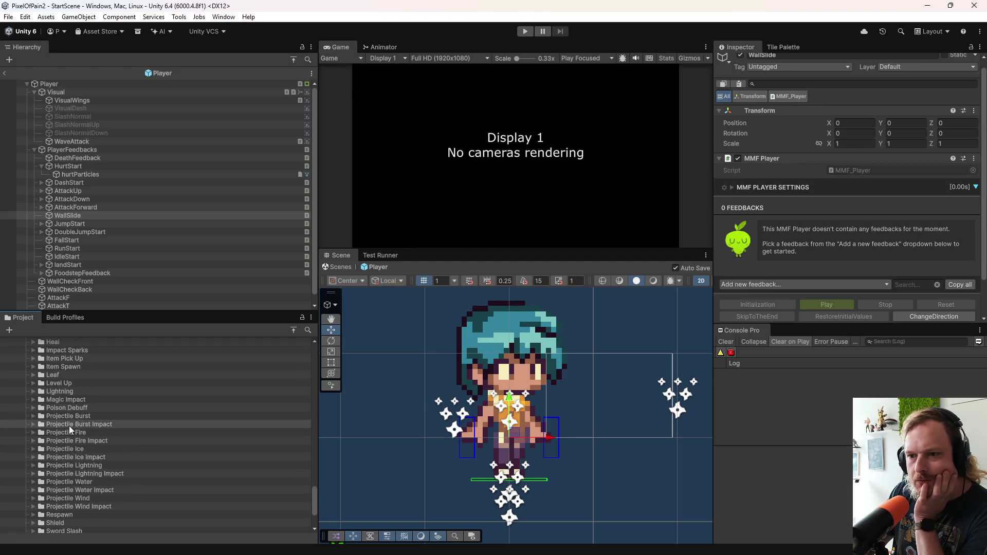
Step: Preview the Magic Impact 01 Color, 01 Mask and 02 Mask particle prefabs
{"action": "left_click", "coordinate": [34, 400]}
{"action": "double_click", "coordinate": [67, 416]}
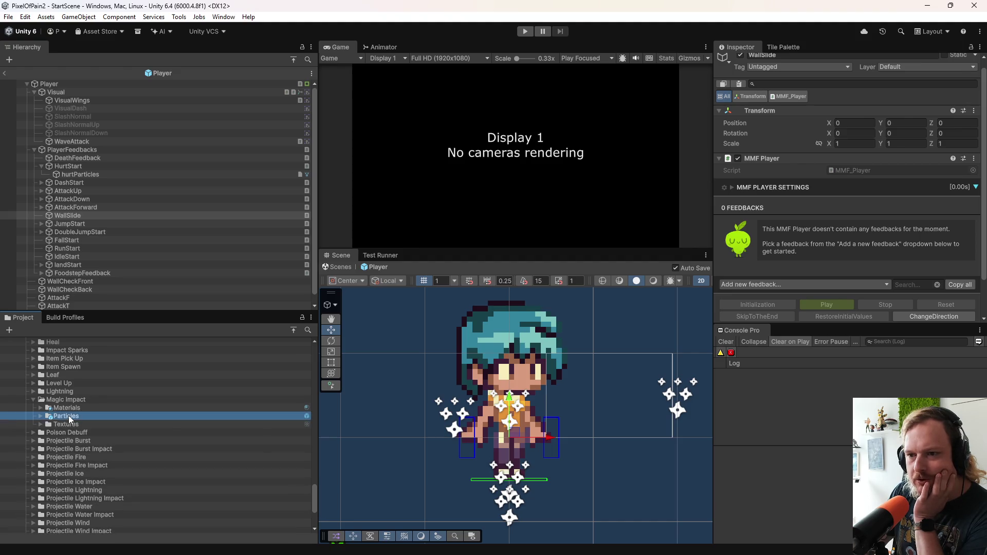
{"action": "double_click", "coordinate": [93, 433]}
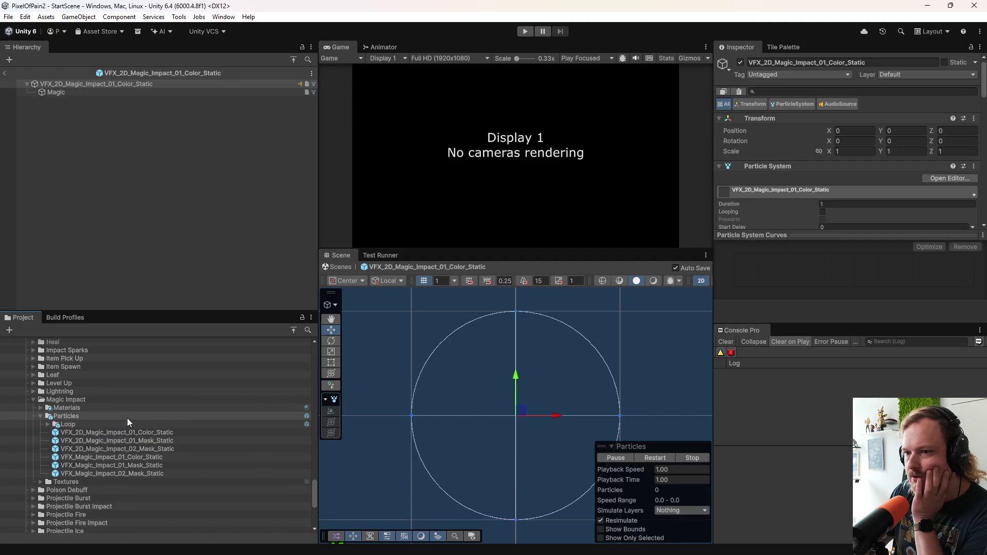
{"action": "left_click", "coordinate": [124, 441]}
{"action": "double_click", "coordinate": [123, 442]}
{"action": "double_click", "coordinate": [125, 449]}
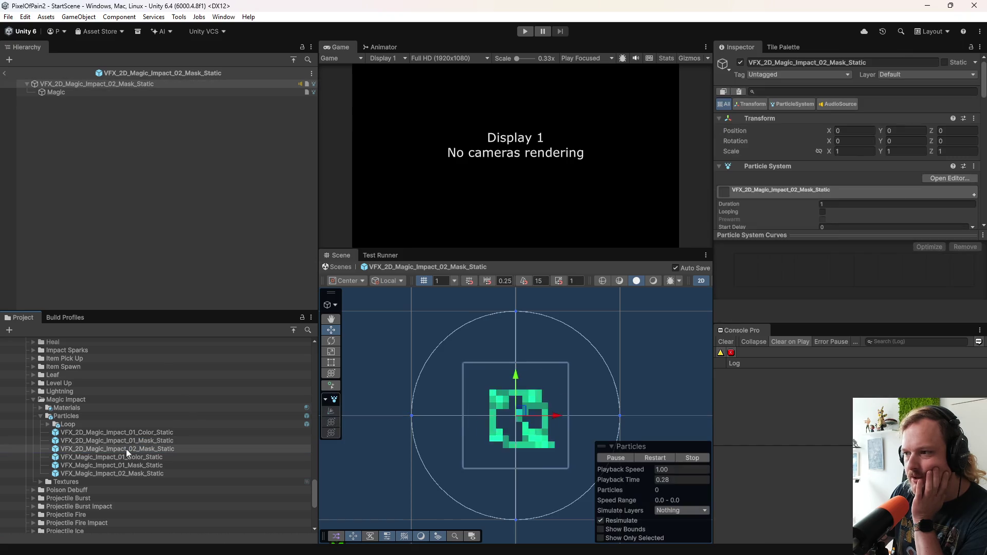
{"action": "left_click", "coordinate": [34, 399]}
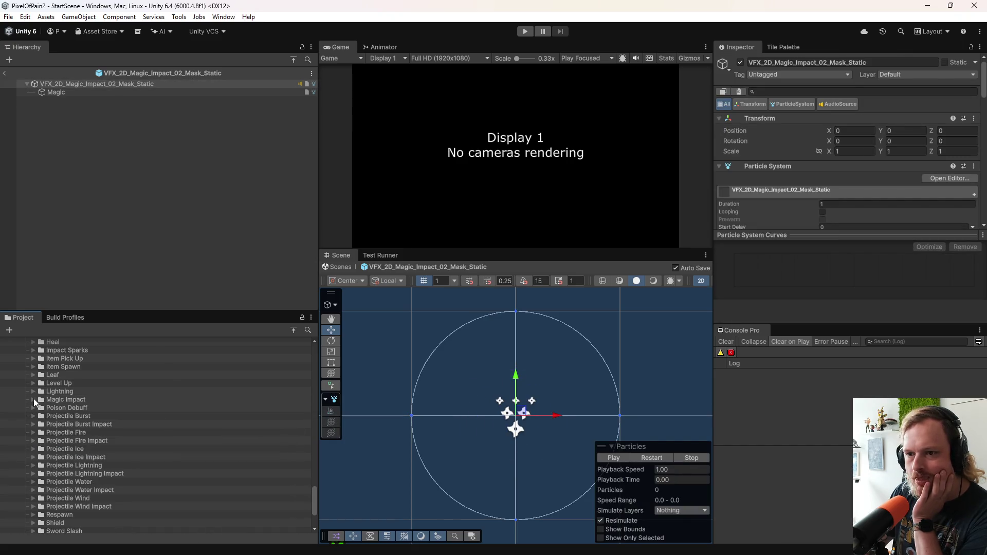
Step: Open VFX_2D_Lightning_01_Color_Static and replay it repeatedly with Restart
{"action": "left_click", "coordinate": [33, 392]}
{"action": "left_click", "coordinate": [40, 408]}
{"action": "double_click", "coordinate": [88, 424]}
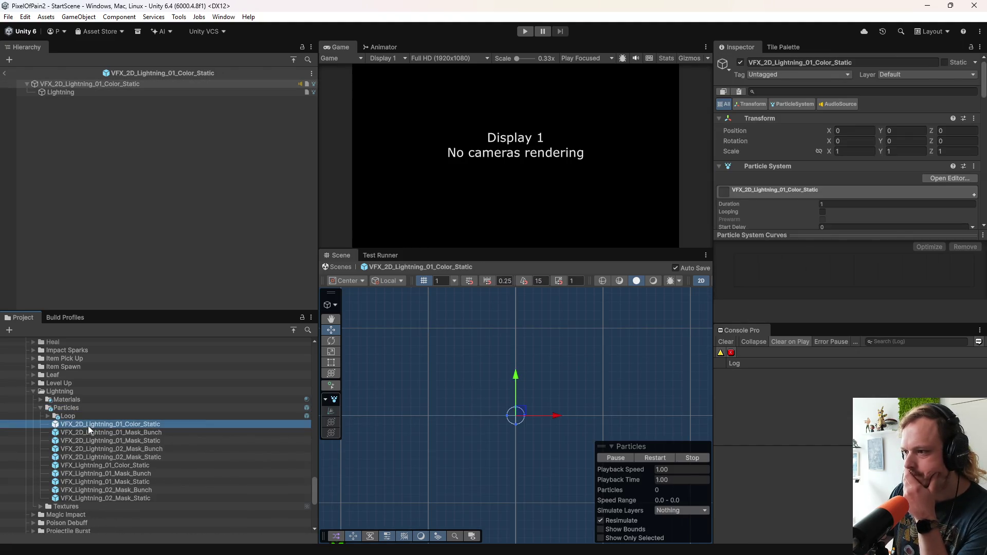
{"action": "left_click", "coordinate": [656, 462]}
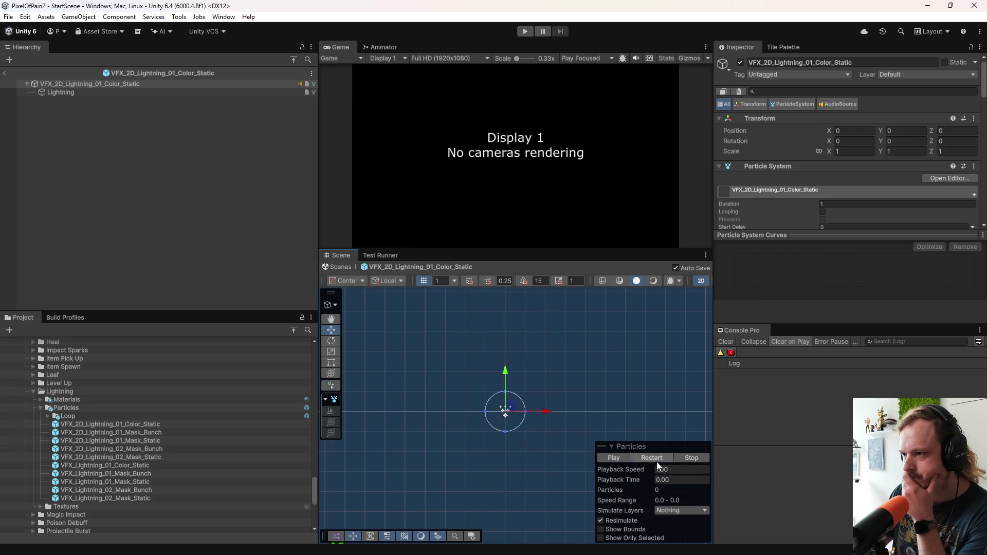
{"action": "left_click", "coordinate": [657, 462]}
{"action": "left_click", "coordinate": [656, 462]}
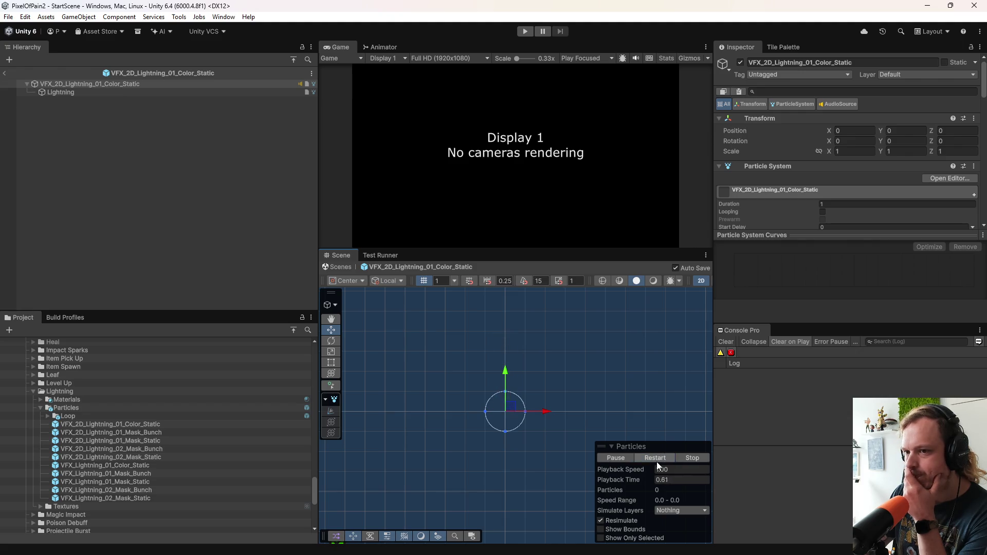
{"action": "left_click", "coordinate": [656, 462]}
{"action": "left_click", "coordinate": [657, 462]}
{"action": "left_click", "coordinate": [656, 462]}
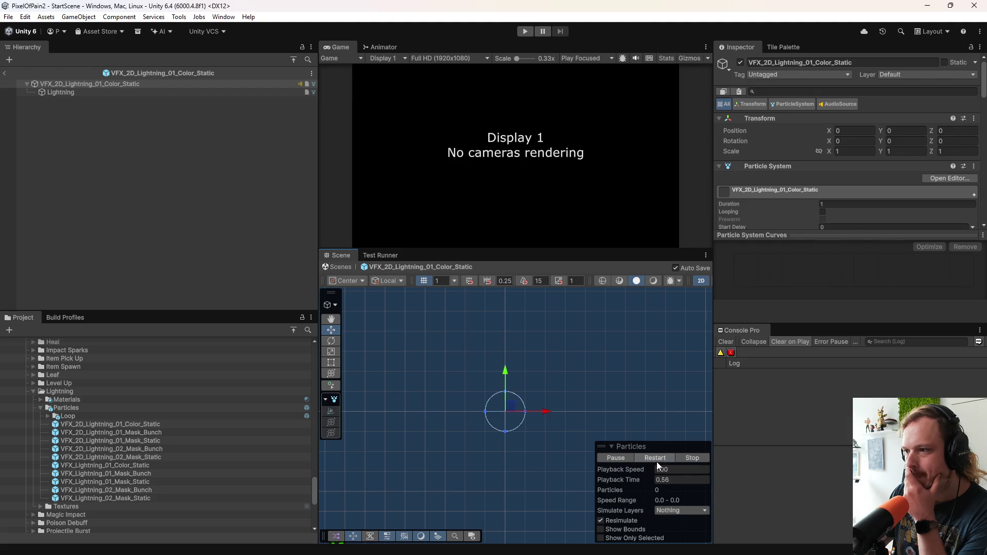
{"action": "left_click", "coordinate": [656, 461]}
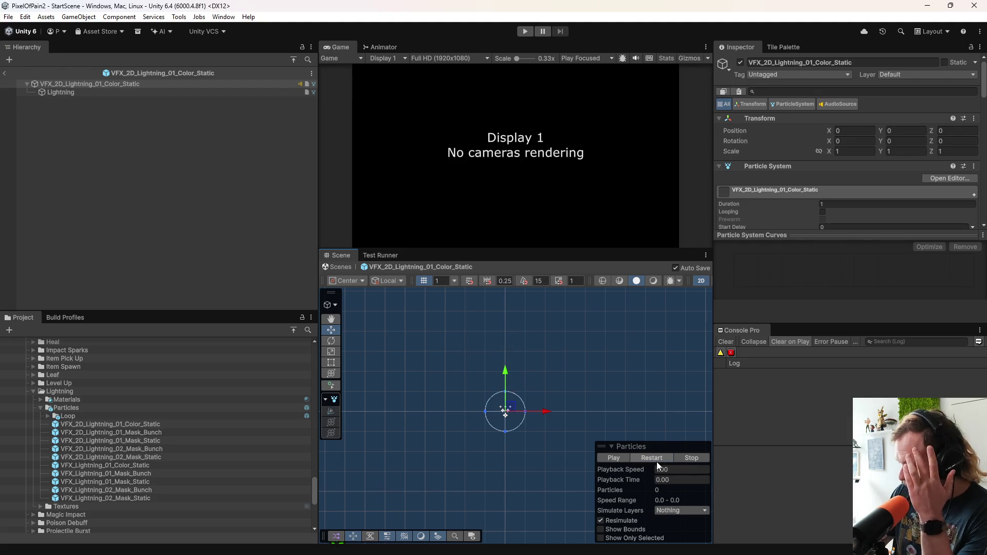
{"action": "left_click", "coordinate": [656, 462]}
{"action": "left_click", "coordinate": [656, 461]}
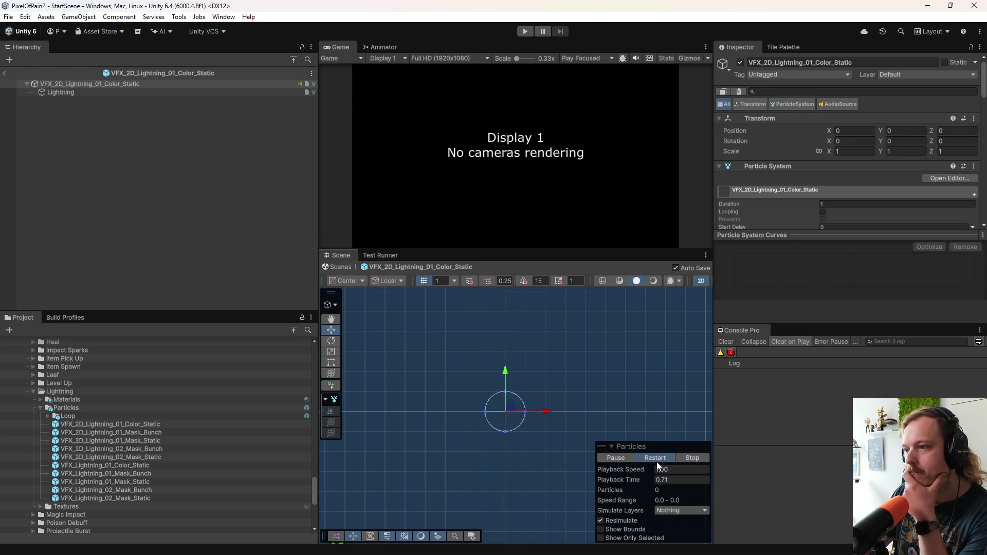
{"action": "left_click", "coordinate": [656, 462]}
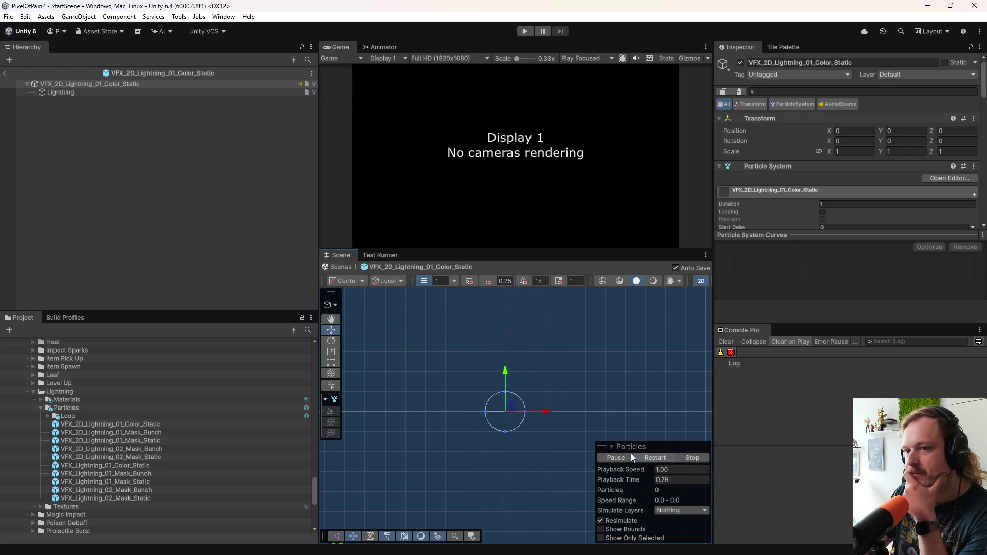
Step: Preview the Lightning 01 Mask Bunch and Mask Static prefabs, then collapse Lightning
{"action": "double_click", "coordinate": [103, 432]}
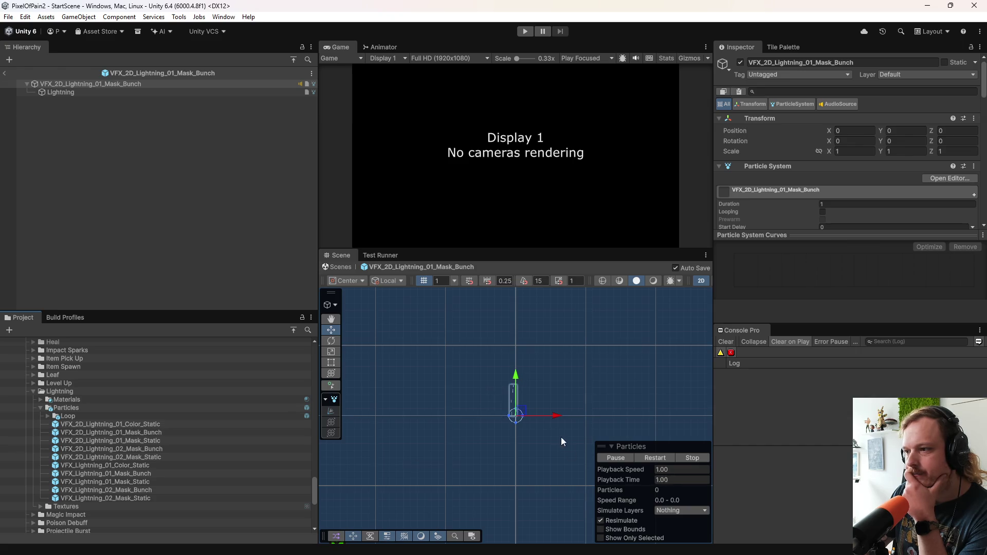
{"action": "left_click", "coordinate": [644, 457]}
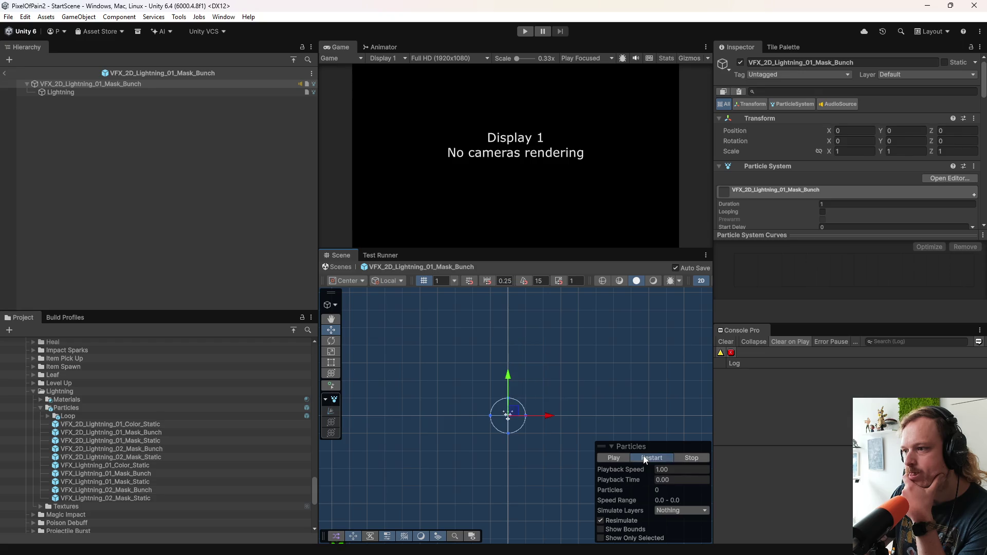
{"action": "left_click", "coordinate": [644, 458]}
{"action": "left_click", "coordinate": [645, 459]}
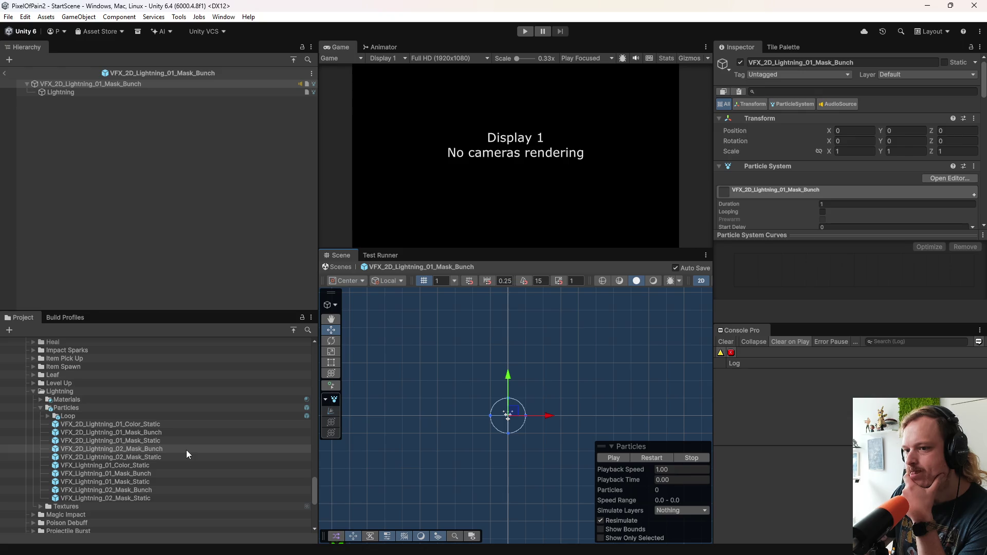
{"action": "double_click", "coordinate": [159, 440]}
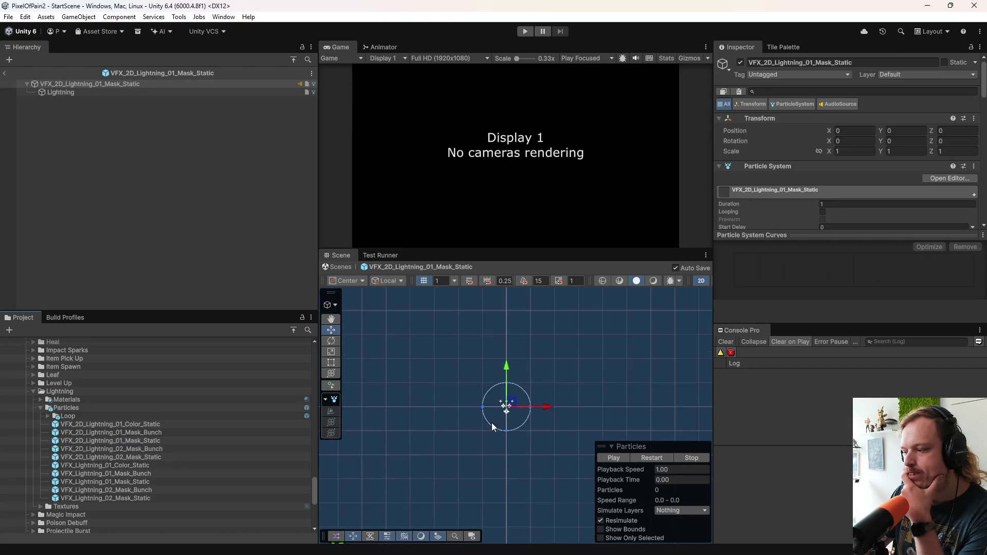
{"action": "left_click", "coordinate": [655, 458]}
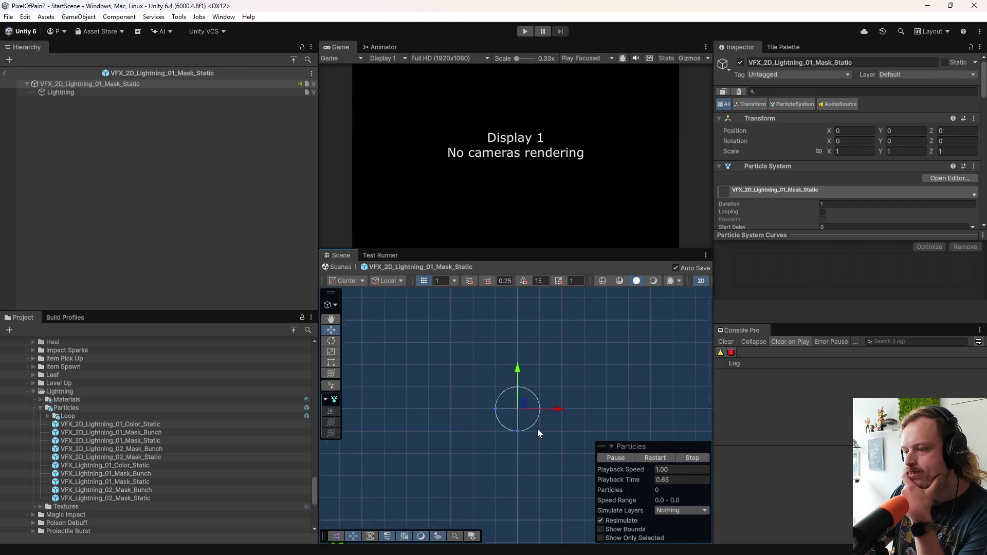
{"action": "left_click_drag", "start_coordinate": [505, 458], "coordinate": [498, 479]}
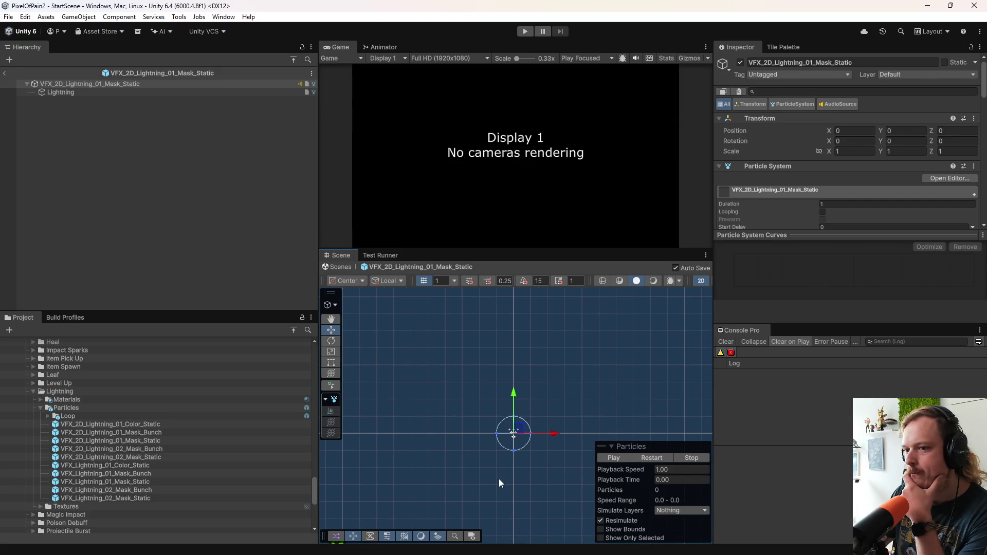
{"action": "left_click", "coordinate": [32, 391]}
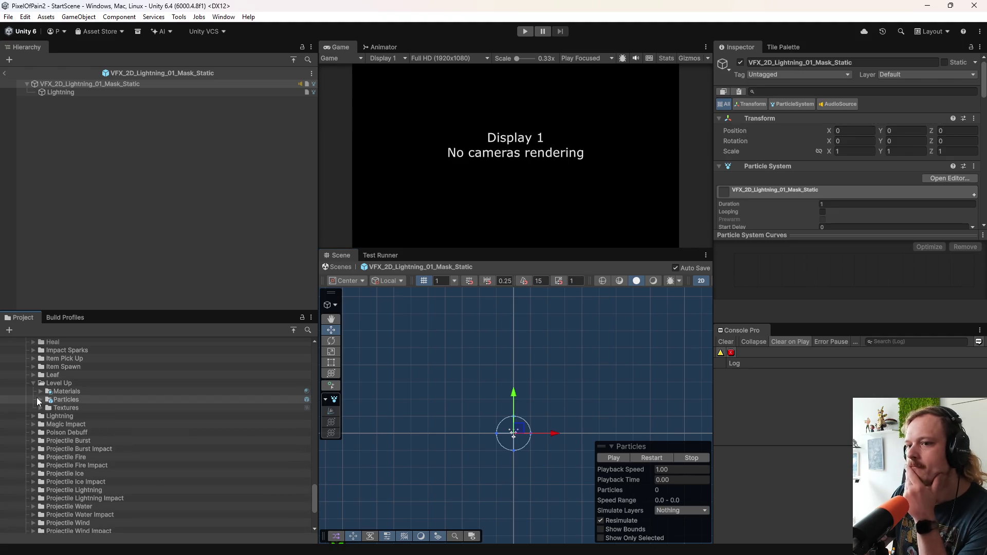
Step: Preview VFX_2D_Level_Up_01_Color_Static from the Level Up particles folder
{"action": "left_click", "coordinate": [37, 399]}
{"action": "left_click", "coordinate": [40, 400]}
{"action": "double_click", "coordinate": [80, 417]}
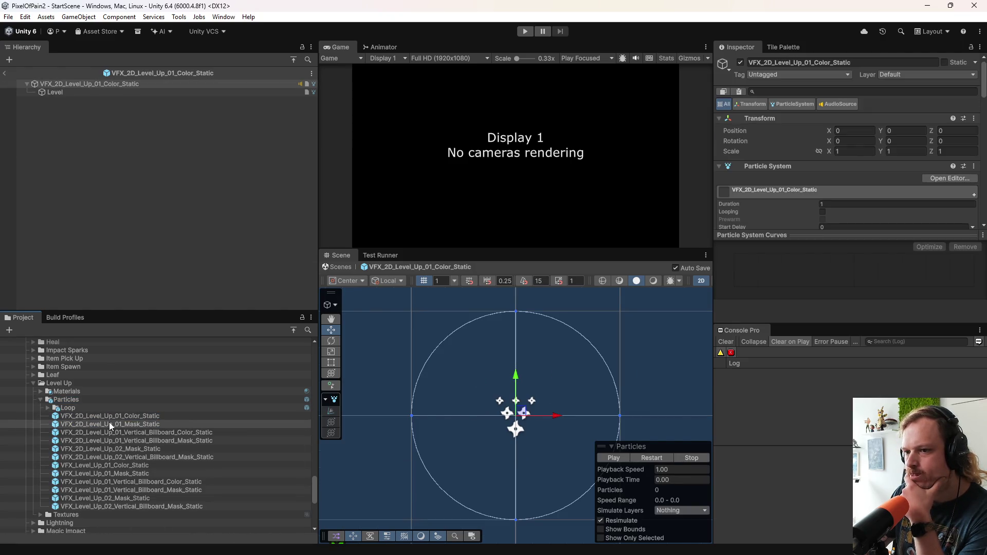
{"action": "left_click", "coordinate": [33, 380]}
Step: Preview the Leaf 01 Color Static and Leaf 01 Mask Static particle prefabs
{"action": "left_click", "coordinate": [32, 375]}
{"action": "left_click", "coordinate": [59, 390]}
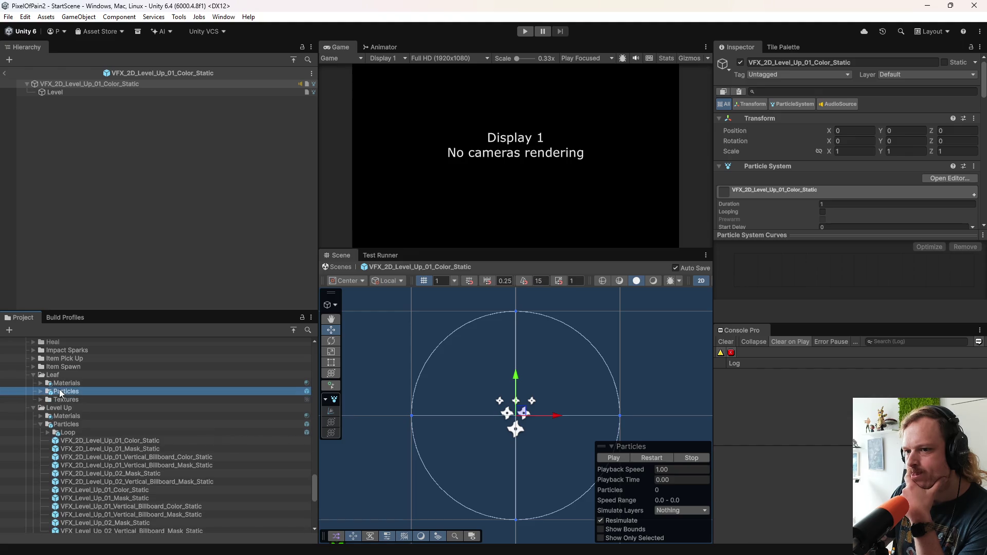
{"action": "left_click", "coordinate": [85, 411]}
{"action": "double_click", "coordinate": [84, 410]}
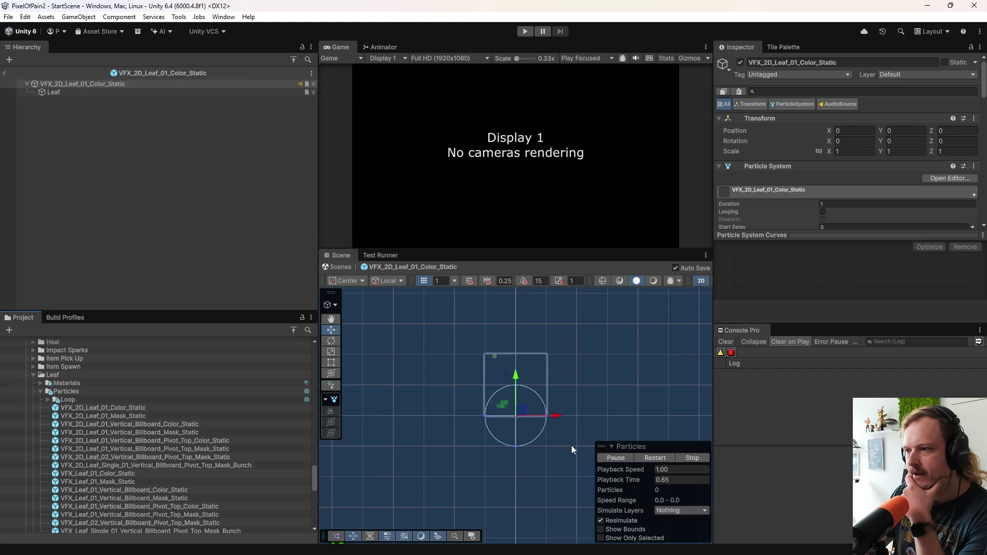
{"action": "double_click", "coordinate": [157, 415]}
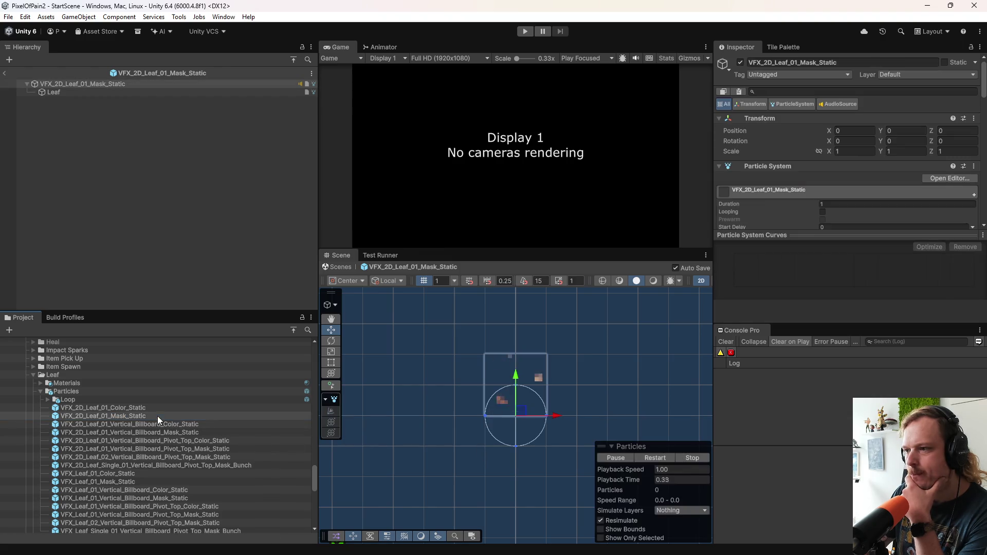
{"action": "scroll", "coordinate": [156, 433], "scroll_direction": "up", "scroll_amount": 3}
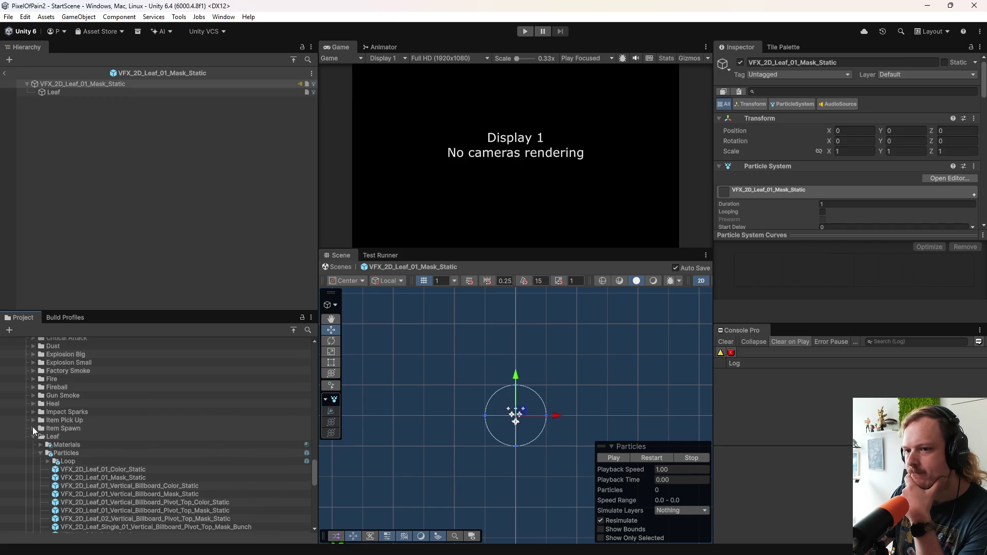
{"action": "scroll", "coordinate": [57, 428], "scroll_direction": "up", "scroll_amount": 2}
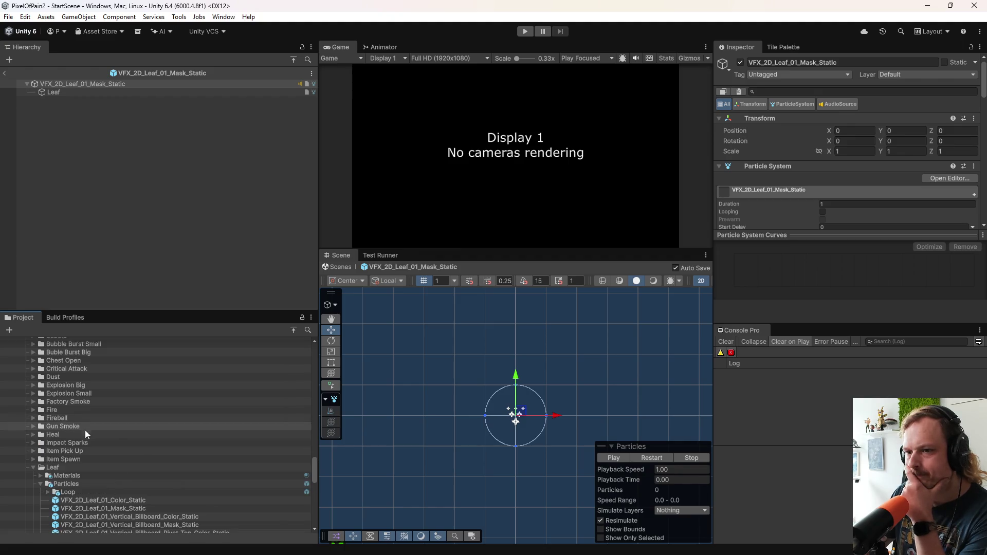
{"action": "scroll", "coordinate": [61, 407], "scroll_direction": "up", "scroll_amount": 2}
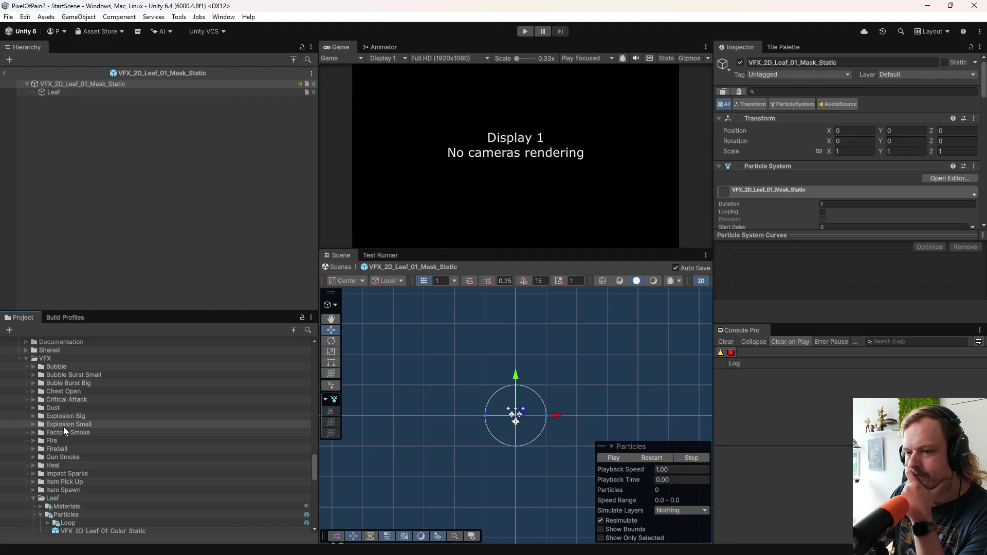
Step: Preview the Dust 01 effects, ending with VFX_2D_Dust_01_Color_Static open
{"action": "left_click", "coordinate": [34, 408]}
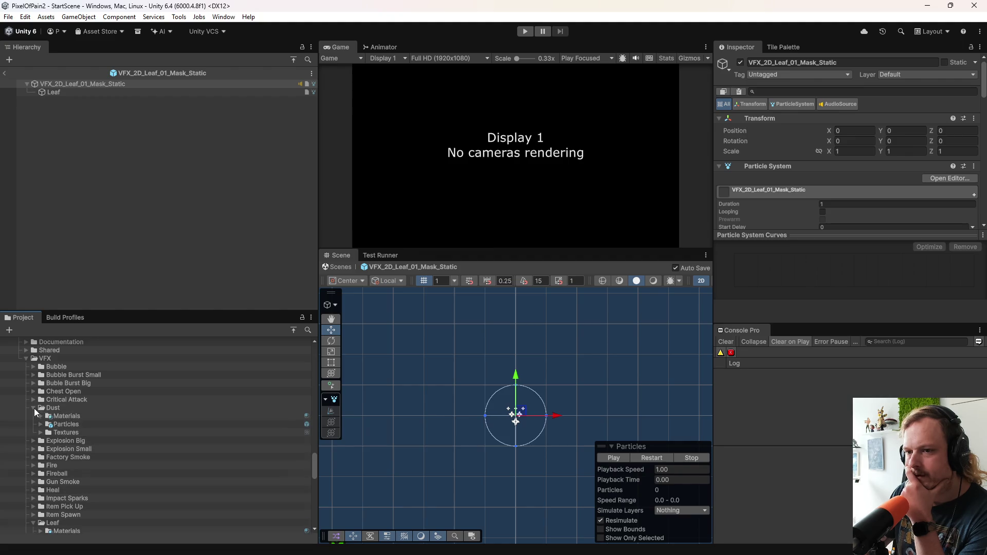
{"action": "double_click", "coordinate": [64, 423]}
{"action": "double_click", "coordinate": [90, 441]}
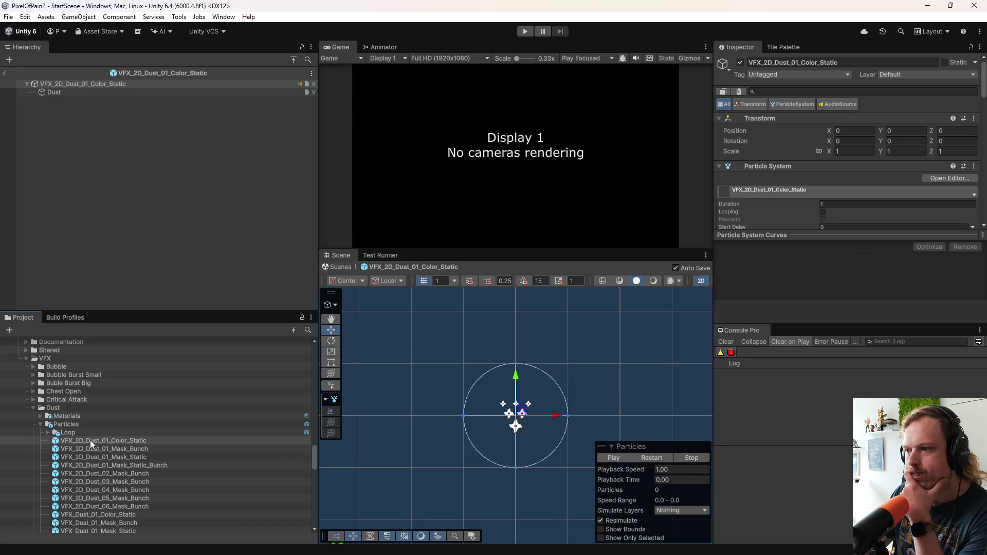
{"action": "left_click", "coordinate": [652, 457]}
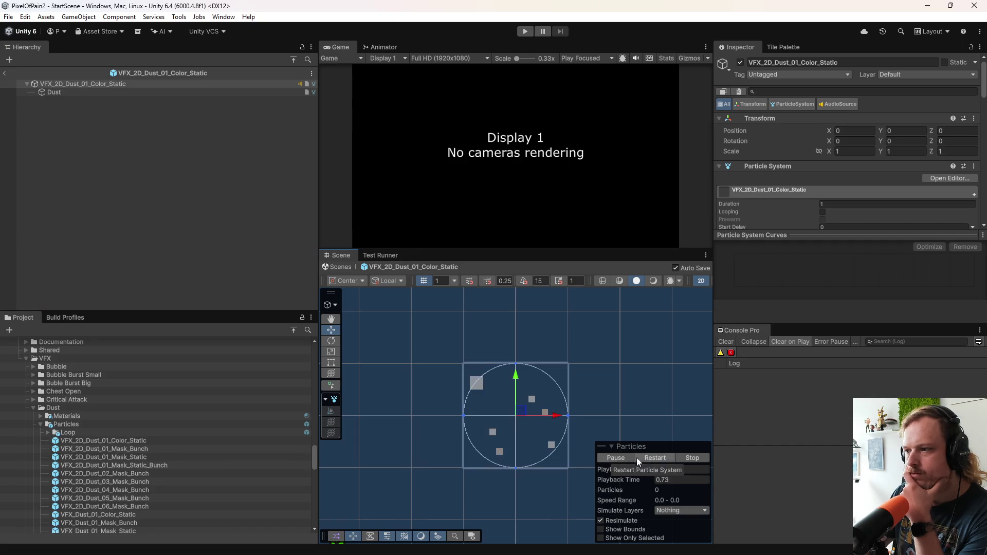
{"action": "double_click", "coordinate": [187, 449]}
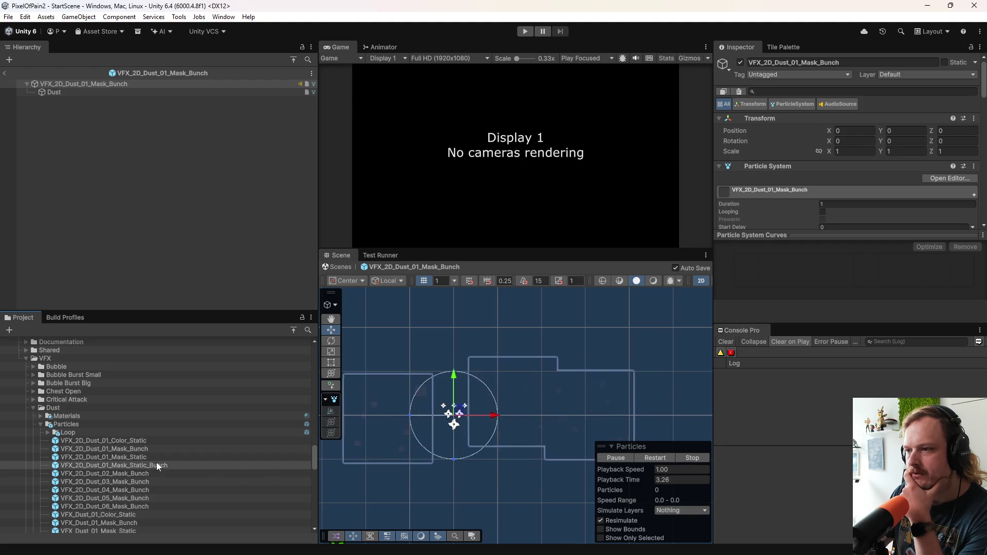
{"action": "left_click", "coordinate": [162, 440]}
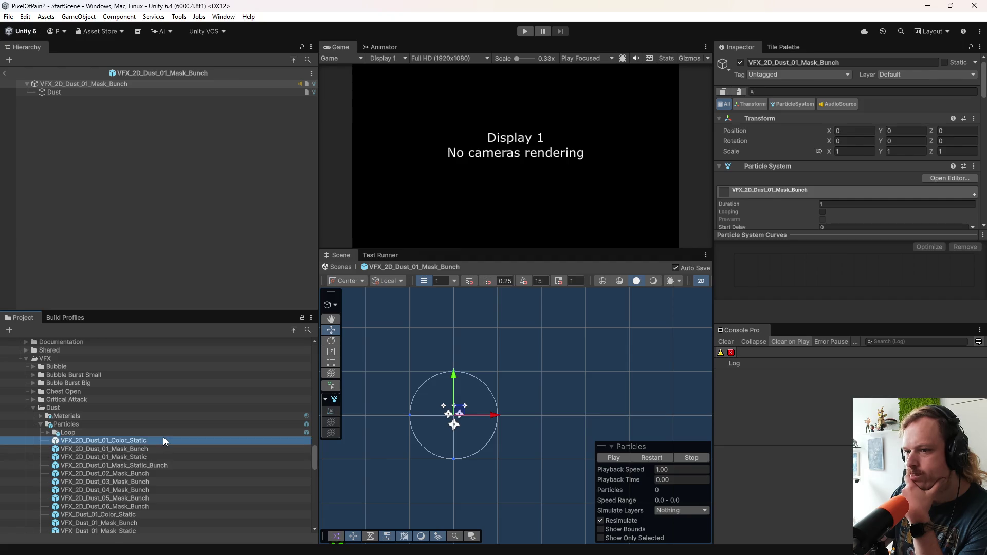
{"action": "double_click", "coordinate": [163, 441]}
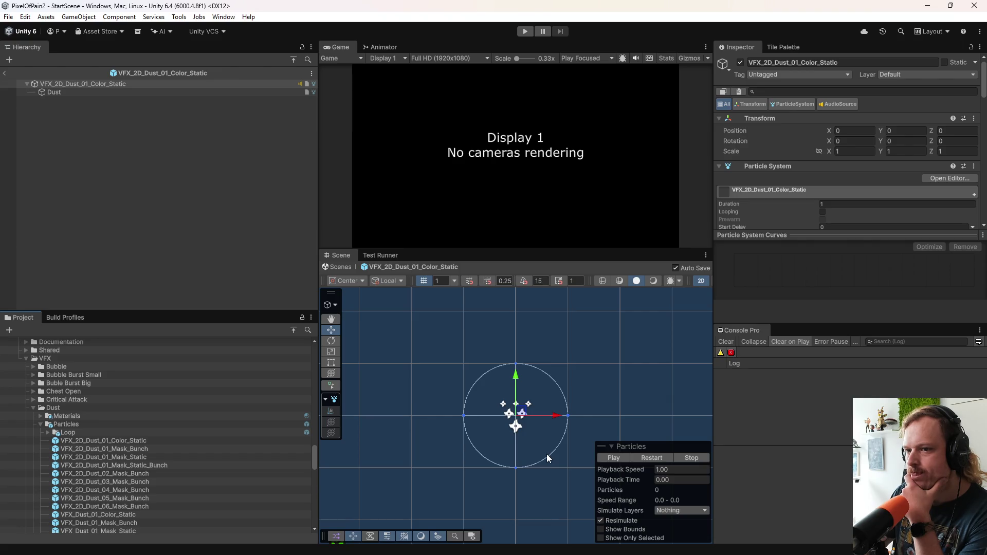
Step: Collapse the Leaf and Level Up folders in the Project window
{"action": "scroll", "coordinate": [163, 457], "scroll_direction": "down", "scroll_amount": 10}
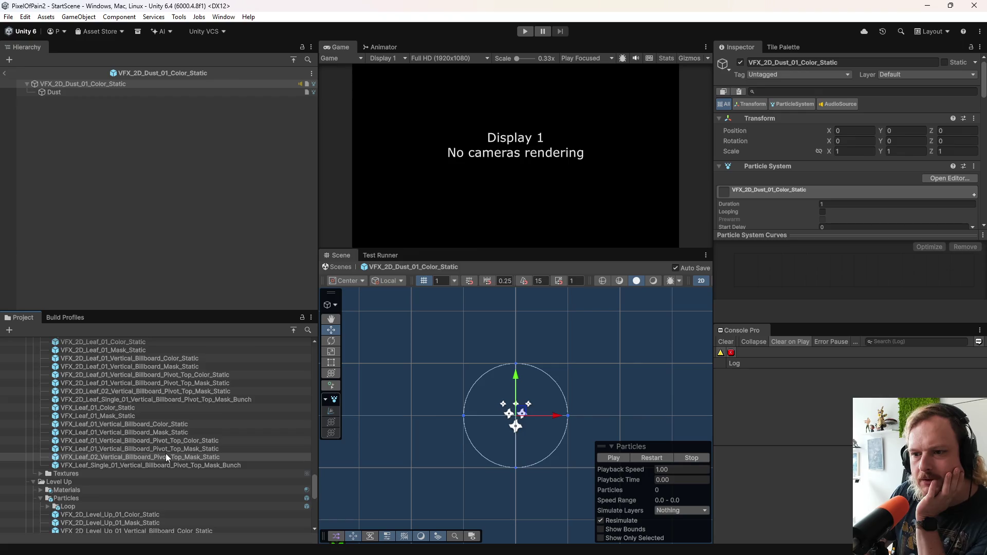
{"action": "scroll", "coordinate": [165, 456], "scroll_direction": "up", "scroll_amount": 5}
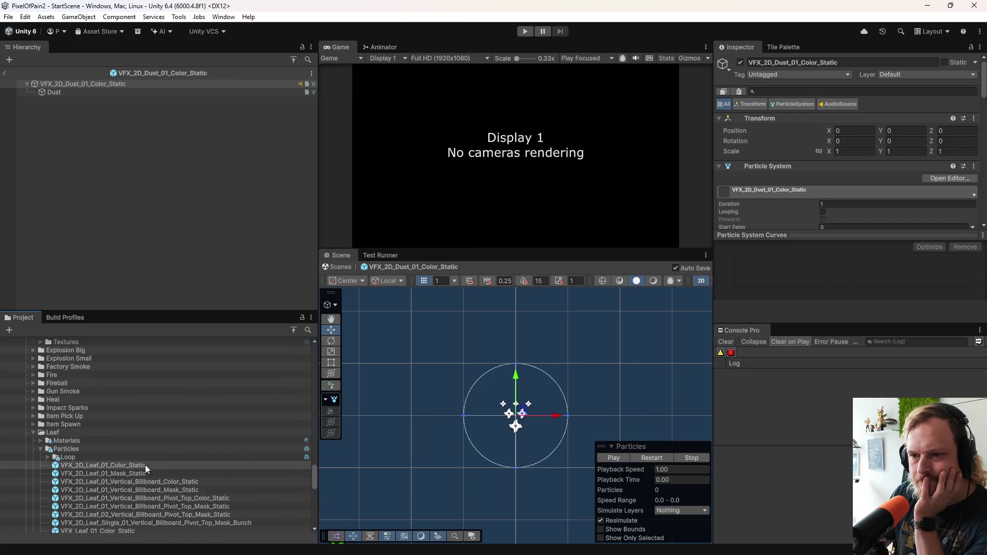
{"action": "left_click", "coordinate": [34, 433]}
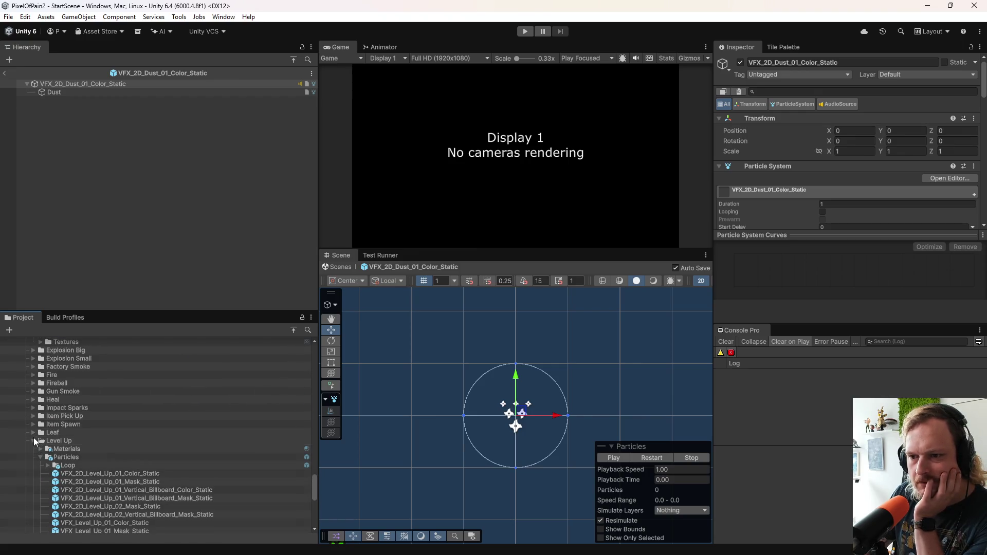
{"action": "left_click", "coordinate": [34, 441]}
{"action": "scroll", "coordinate": [92, 453], "scroll_direction": "down", "scroll_amount": 2}
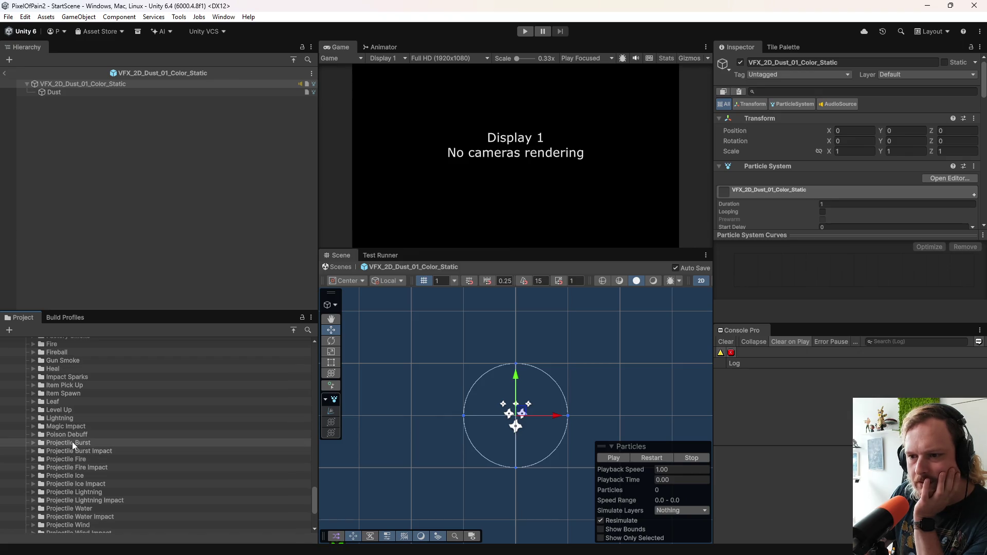
Step: Preview the 2D and vertical billboard Projectile Burst Impact prefabs
{"action": "left_click", "coordinate": [34, 450]}
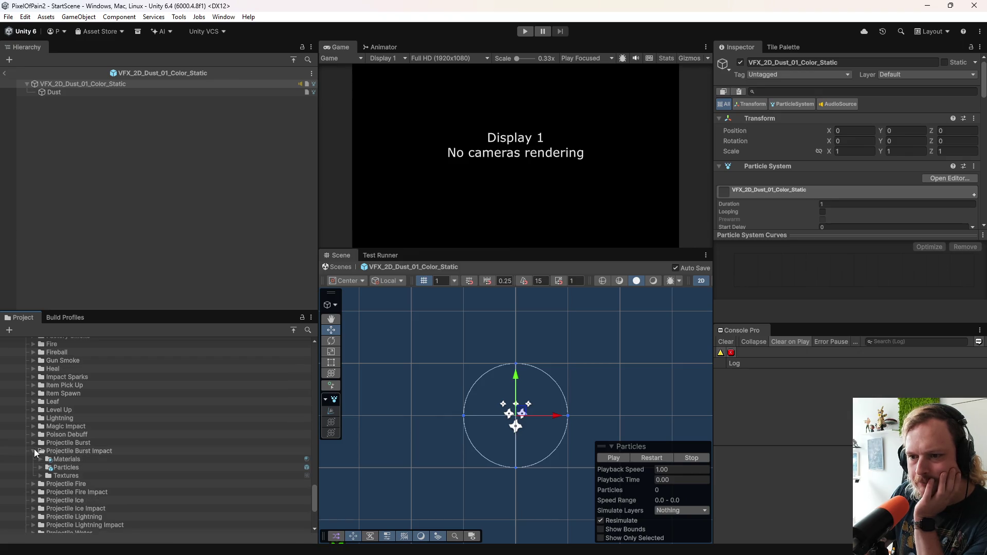
{"action": "double_click", "coordinate": [65, 468]}
{"action": "scroll", "coordinate": [132, 461], "scroll_direction": "down", "scroll_amount": 3}
{"action": "double_click", "coordinate": [150, 394]}
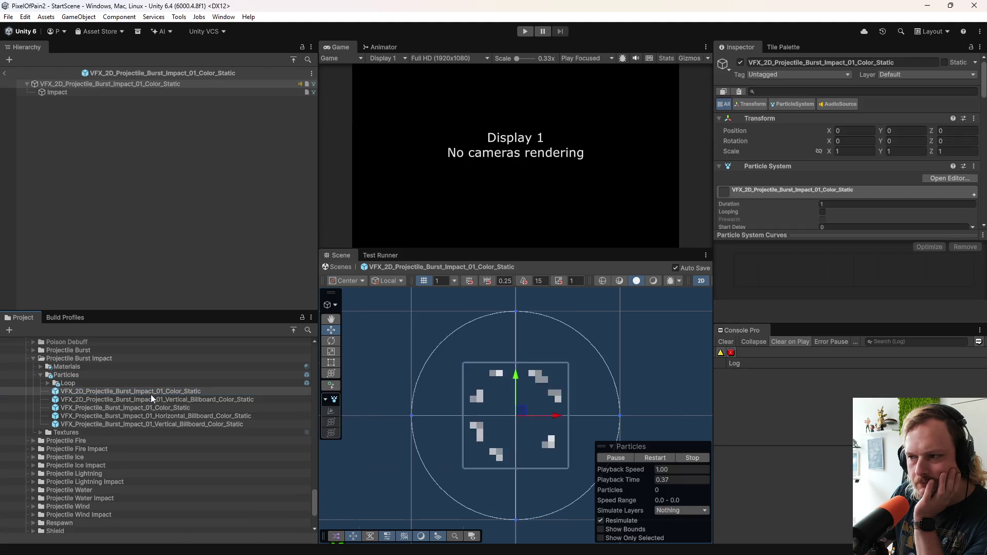
{"action": "left_click", "coordinate": [659, 460]}
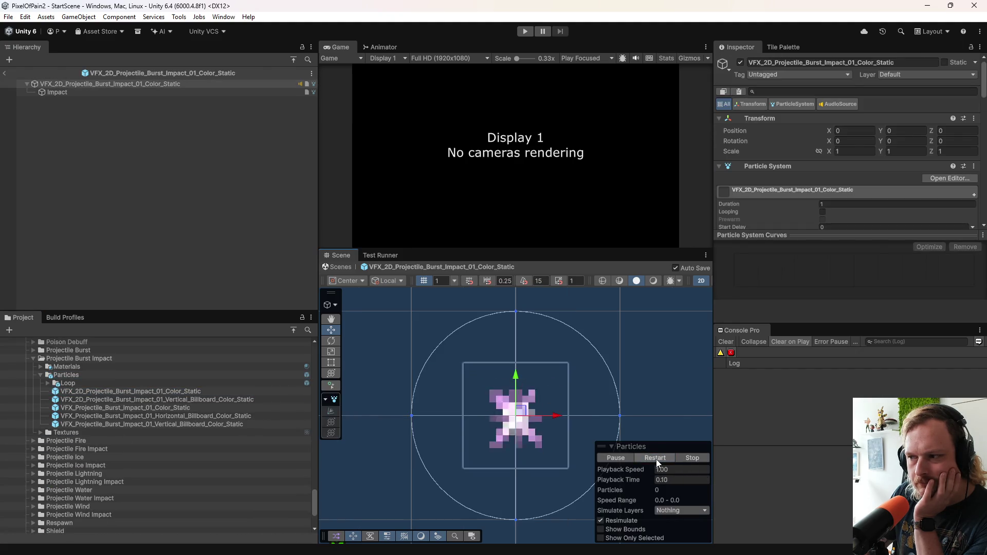
{"action": "double_click", "coordinate": [242, 399]}
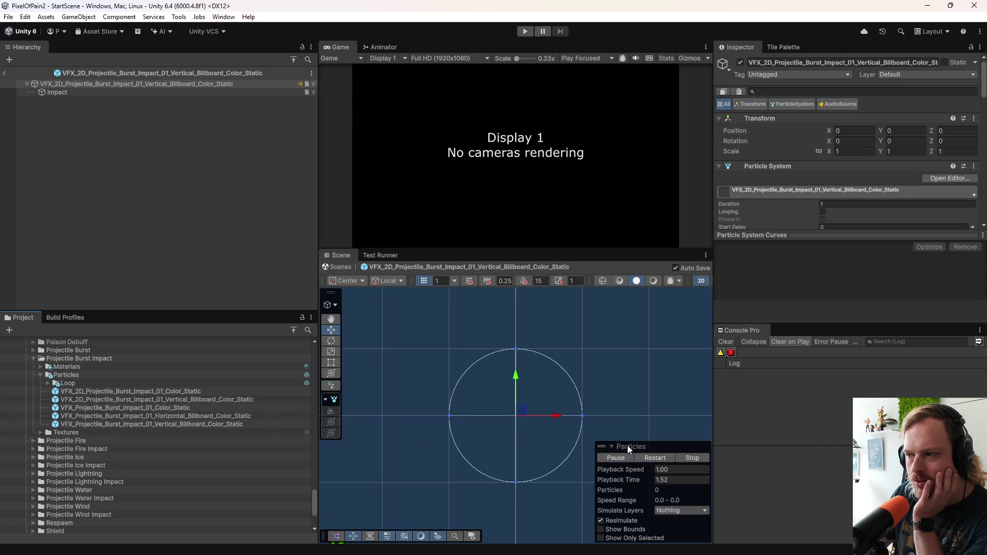
{"action": "left_click", "coordinate": [33, 359]}
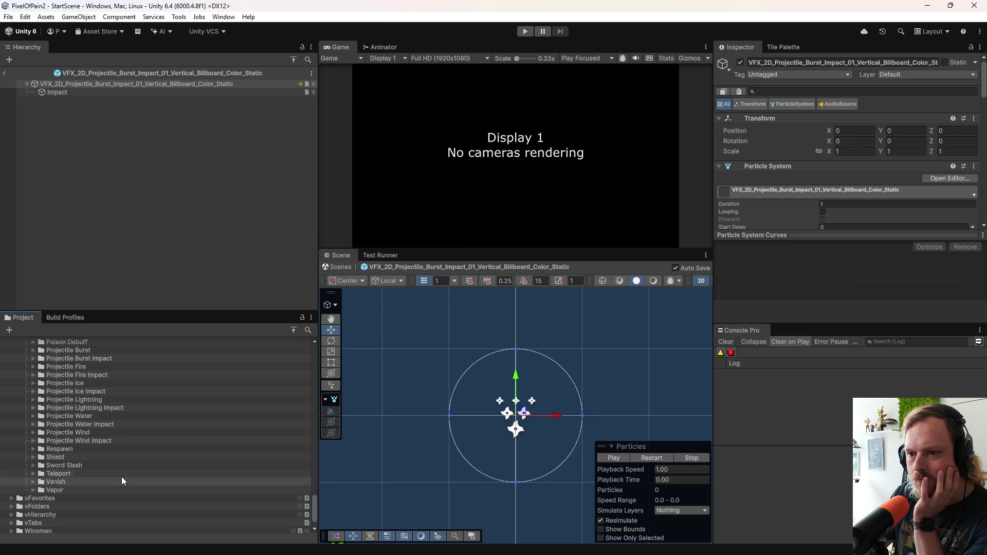
Step: Open and replay the Projectile Wind 2D color static prefab
{"action": "left_click", "coordinate": [33, 432]}
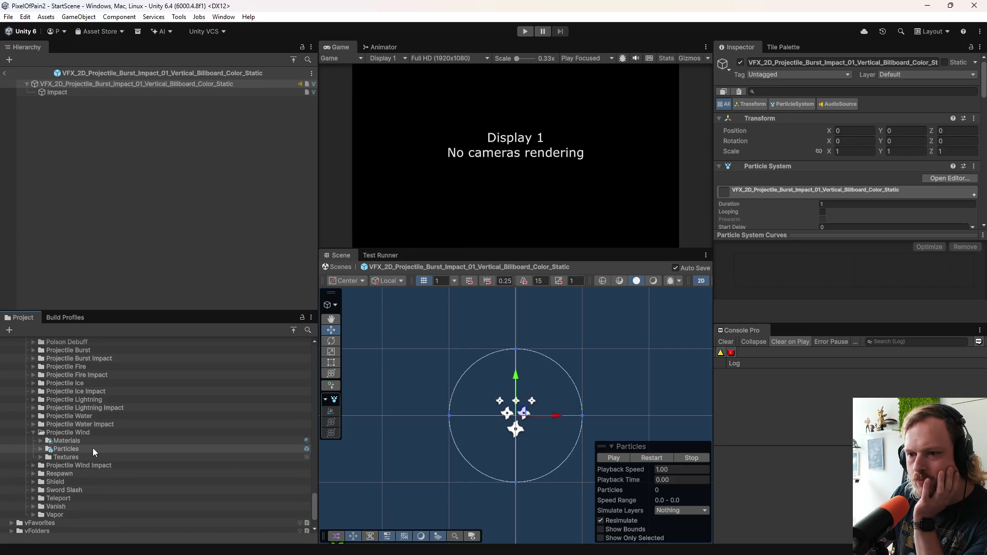
{"action": "double_click", "coordinate": [92, 449]}
{"action": "double_click", "coordinate": [116, 465]}
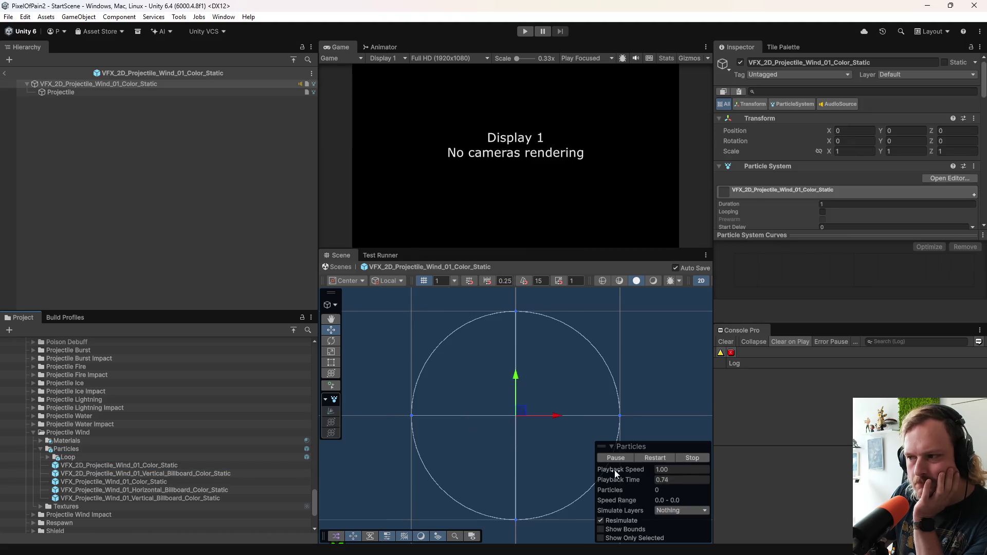
{"action": "left_click", "coordinate": [663, 455]}
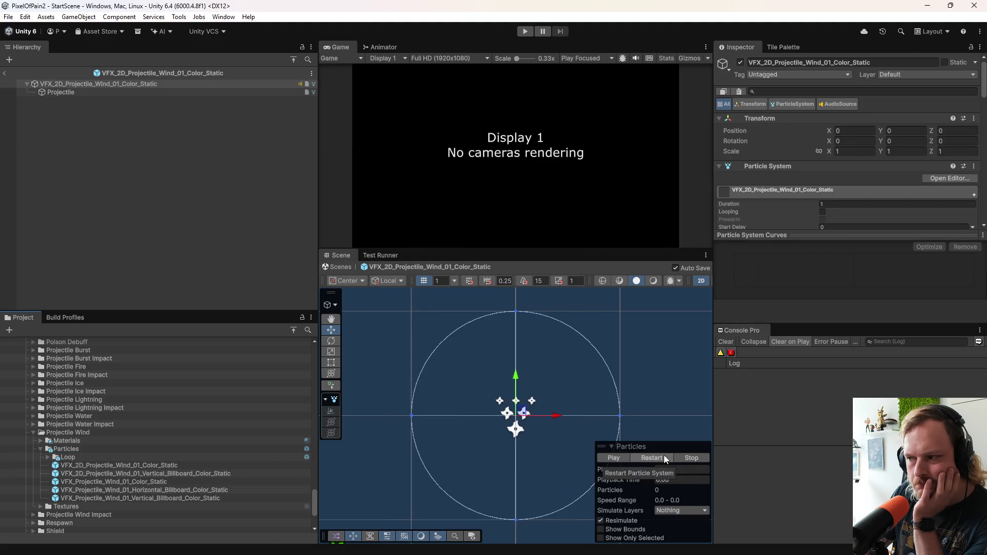
{"action": "left_click", "coordinate": [33, 432]}
Step: Open VFX_2D_Projectile_Water_Impact_01_Color_Static and replay it twice, then collapse the folders
{"action": "left_click", "coordinate": [33, 432]}
{"action": "left_click", "coordinate": [33, 424]}
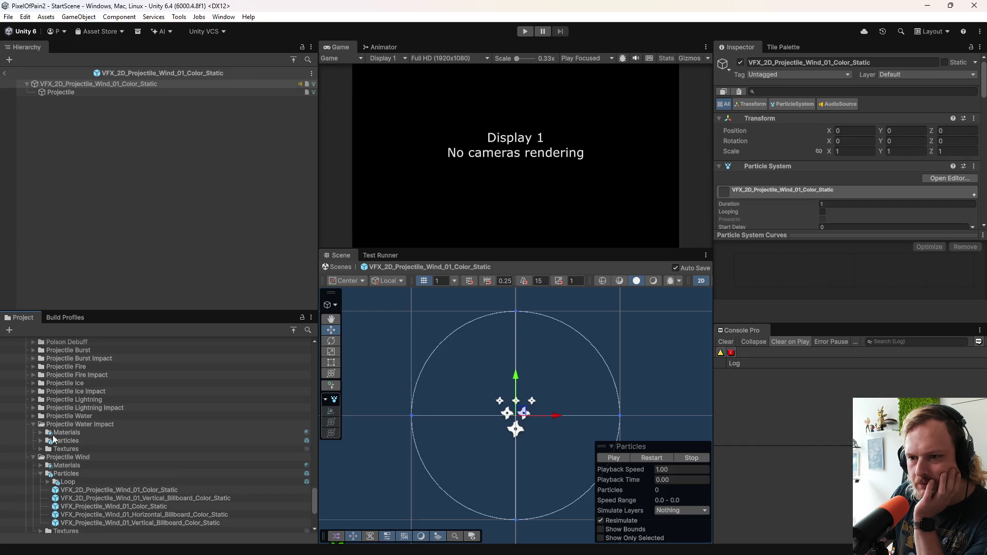
{"action": "double_click", "coordinate": [61, 434]}
{"action": "double_click", "coordinate": [60, 433]}
{"action": "double_click", "coordinate": [61, 441]}
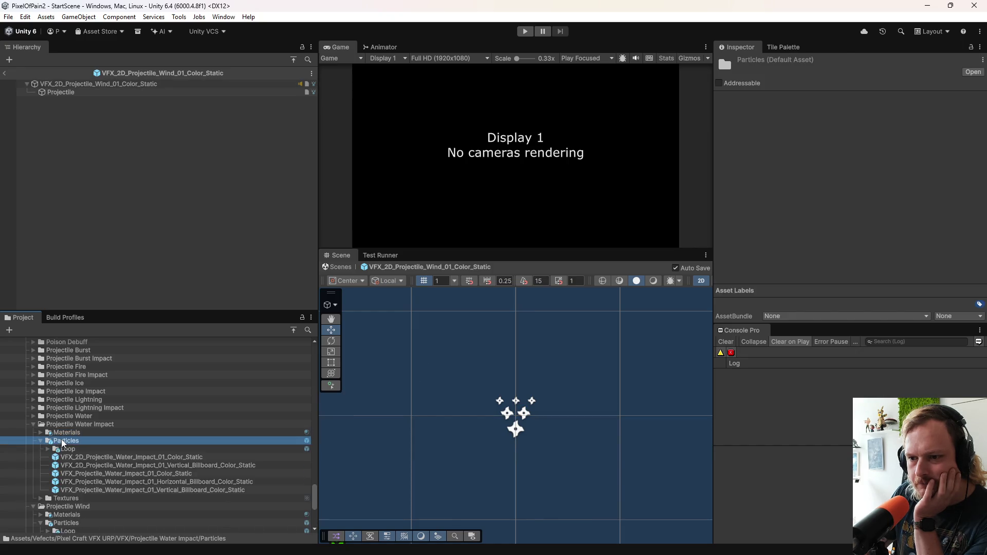
{"action": "double_click", "coordinate": [129, 457]}
{"action": "left_click", "coordinate": [652, 458]}
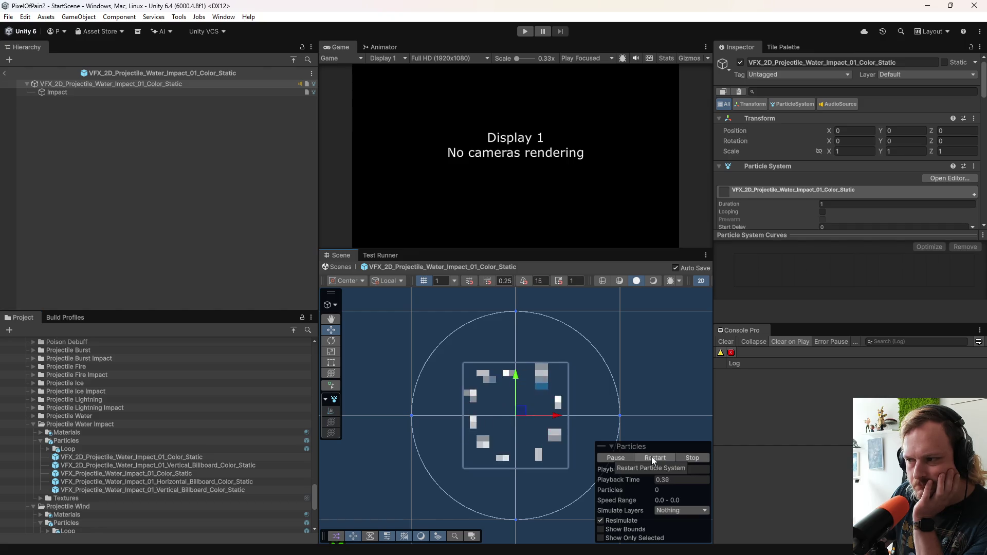
{"action": "left_click", "coordinate": [652, 458]}
{"action": "left_click", "coordinate": [30, 423]}
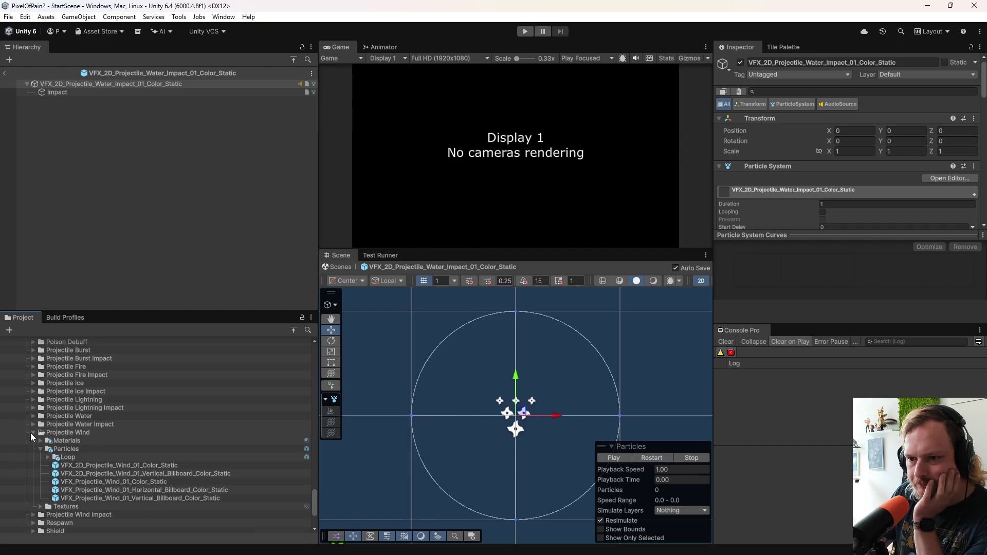
{"action": "left_click", "coordinate": [30, 433]}
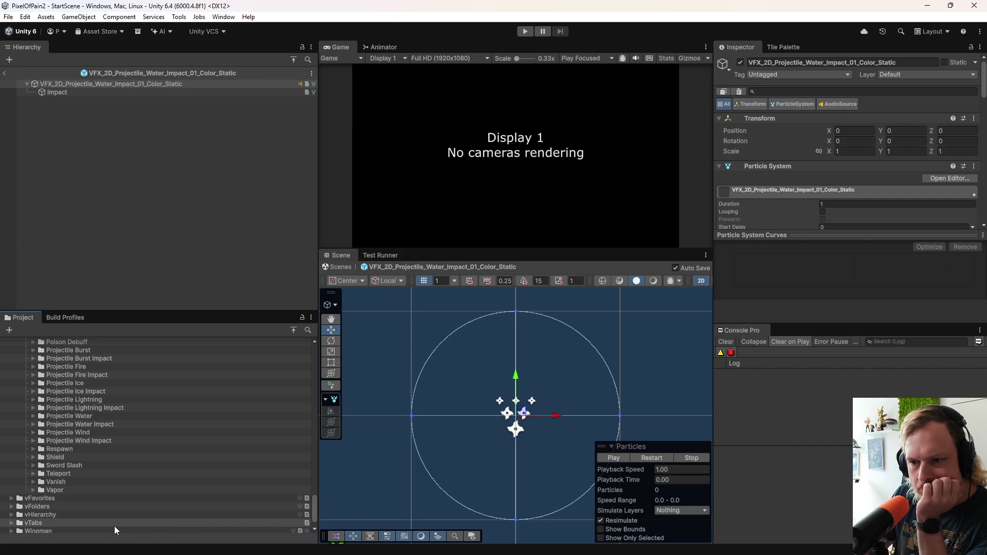
Step: Expand Pixel Craft VFX URP > Demo and open its Scenes folder
{"action": "scroll", "coordinate": [105, 436], "scroll_direction": "up", "scroll_amount": 10}
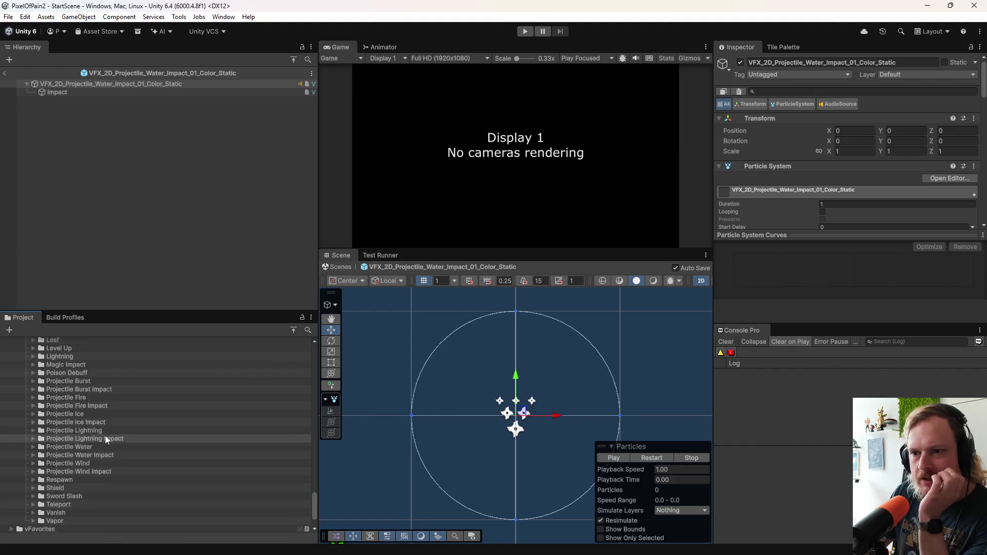
{"action": "scroll", "coordinate": [99, 447], "scroll_direction": "up", "scroll_amount": 10}
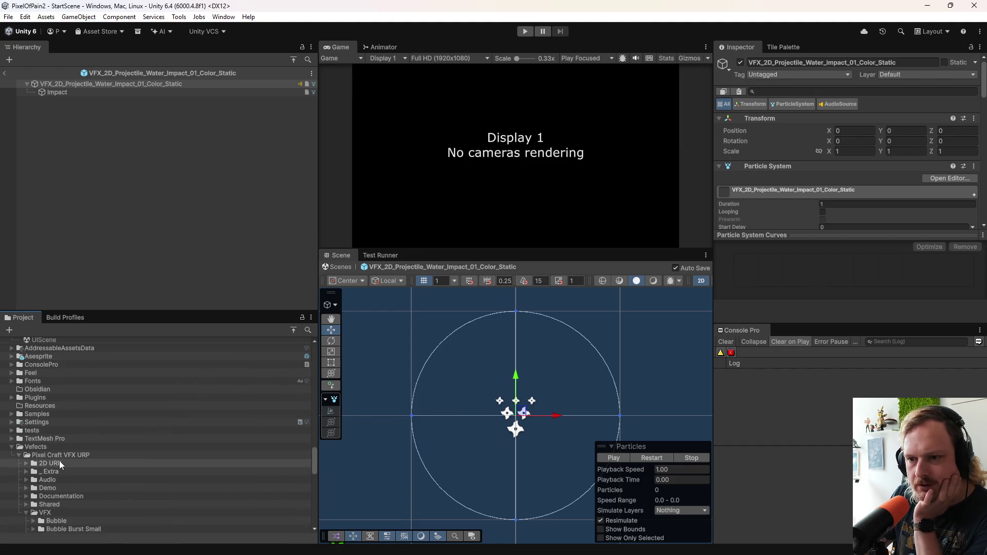
{"action": "scroll", "coordinate": [65, 459], "scroll_direction": "down", "scroll_amount": 3}
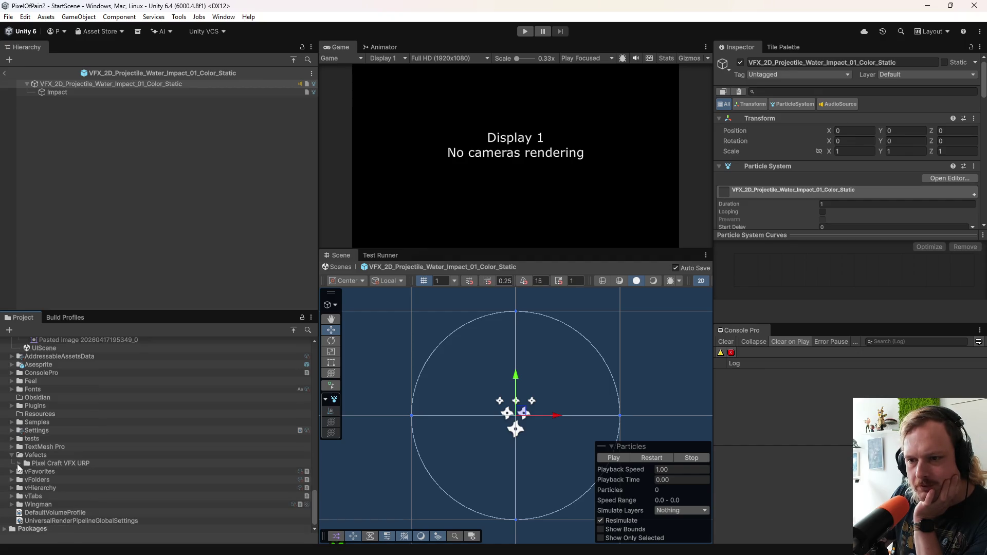
{"action": "scroll", "coordinate": [26, 458], "scroll_direction": "up", "scroll_amount": 1}
{"action": "left_click", "coordinate": [26, 521]}
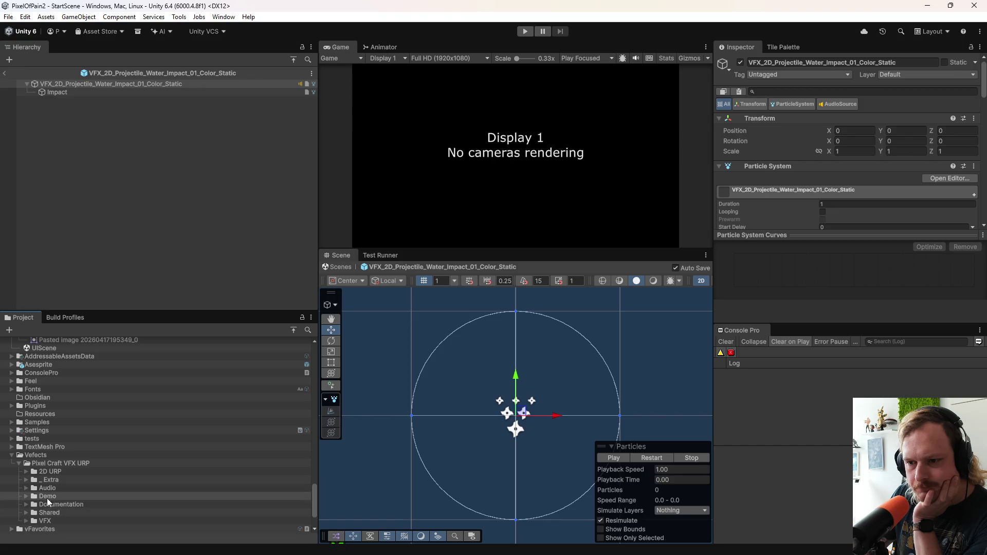
{"action": "double_click", "coordinate": [48, 496]}
{"action": "scroll", "coordinate": [87, 468], "scroll_direction": "down", "scroll_amount": 3}
{"action": "double_click", "coordinate": [65, 440]}
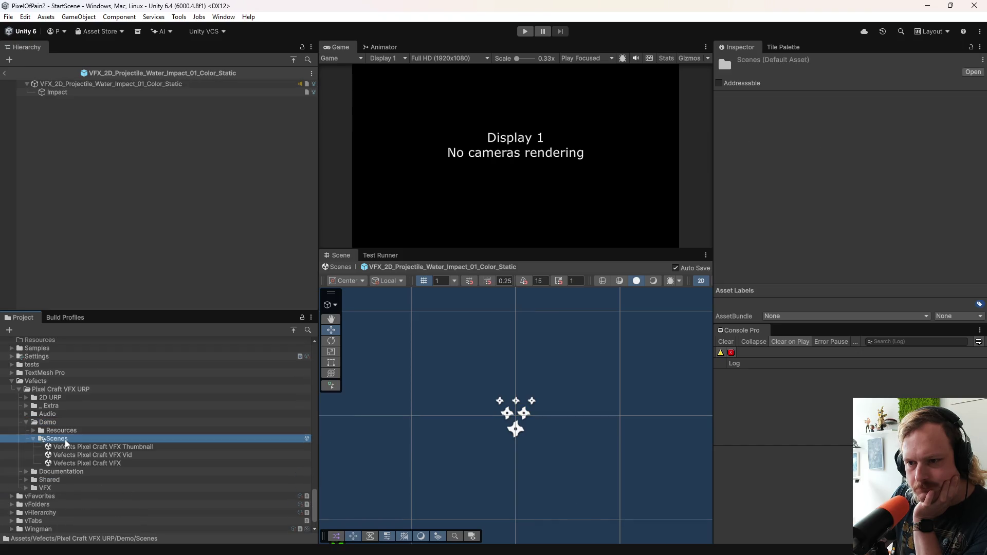
Step: Open the Vefects Pixel Craft VFX demo scene in 3D view and briefly run it in Play mode
{"action": "double_click", "coordinate": [140, 464]}
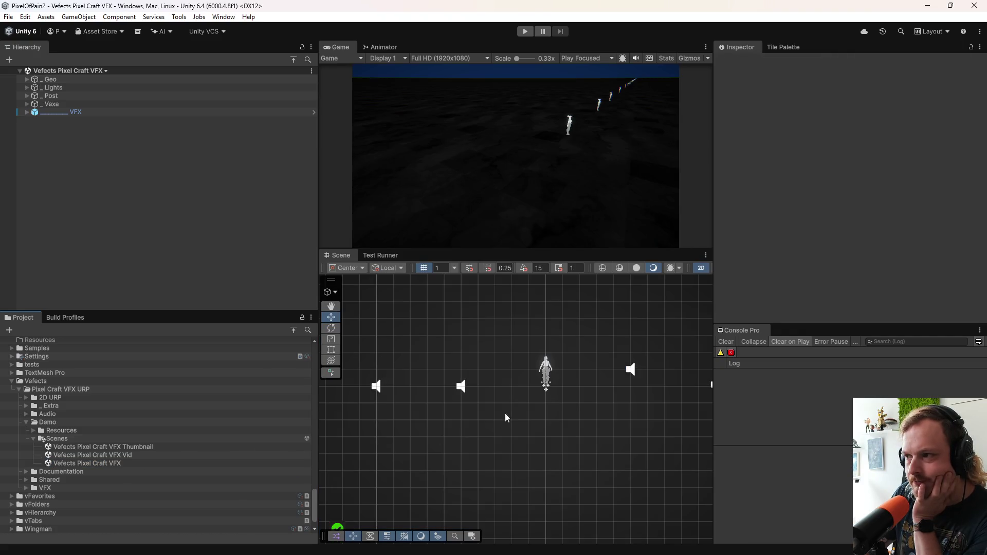
{"action": "left_click", "coordinate": [701, 268]}
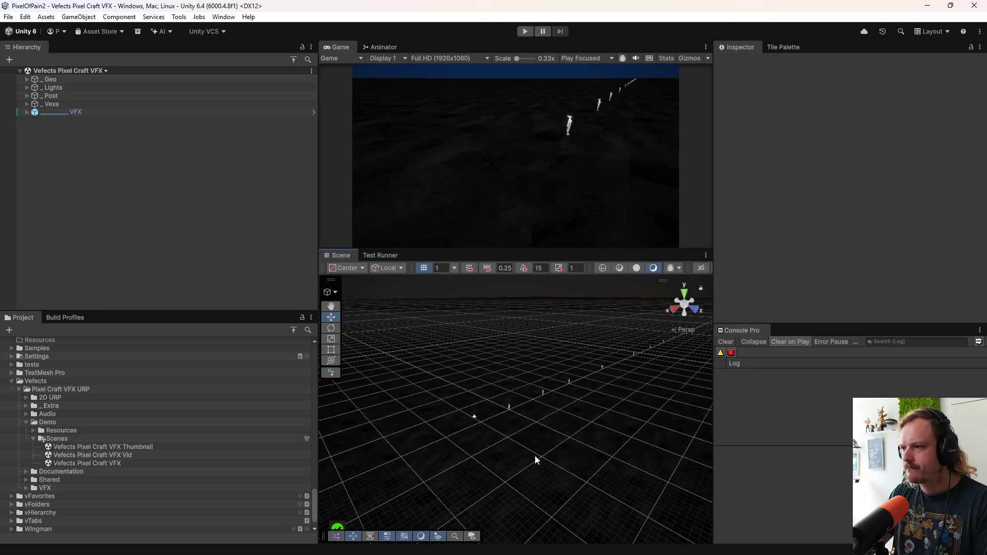
{"action": "scroll", "coordinate": [535, 459], "scroll_direction": "up", "scroll_amount": 5}
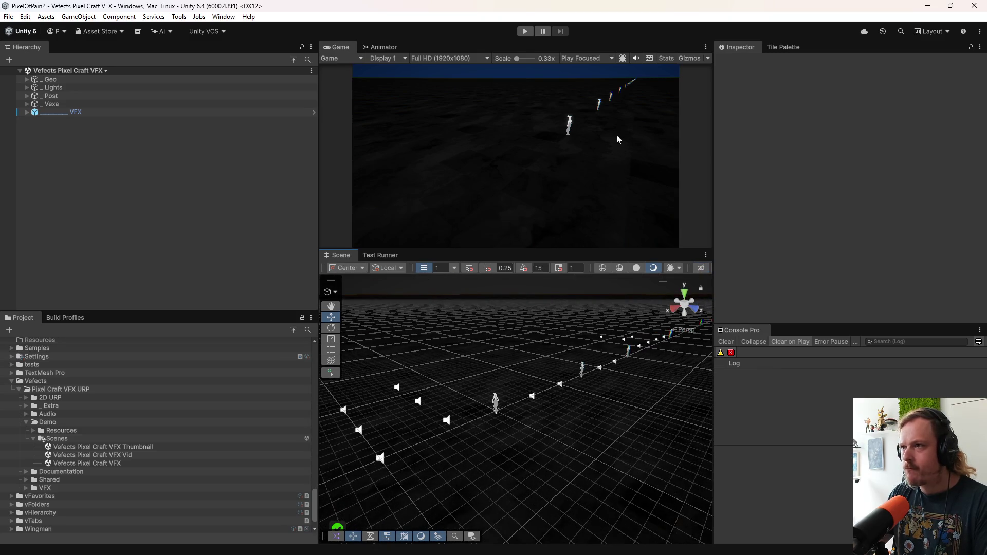
{"action": "left_click", "coordinate": [525, 31]}
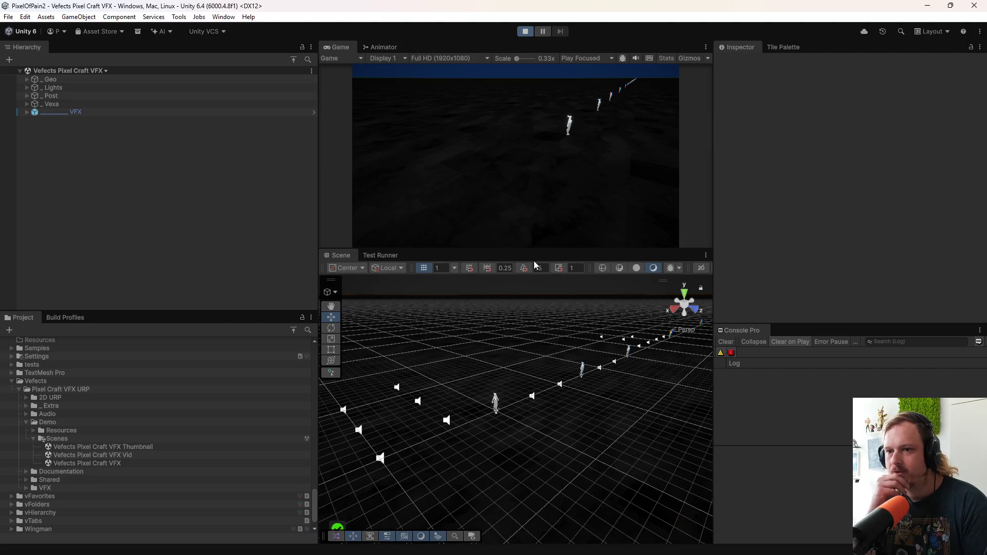
{"action": "left_click", "coordinate": [525, 32]}
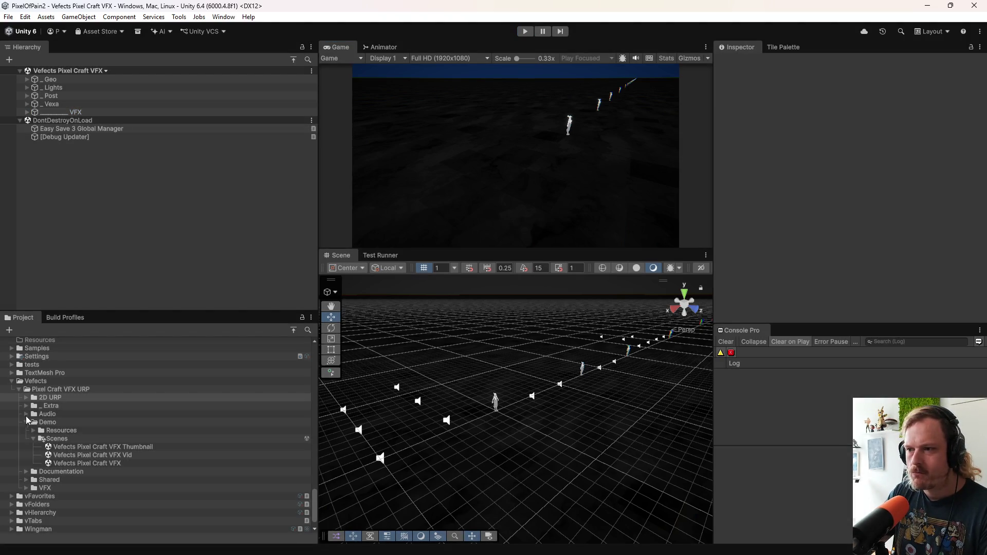
Step: Expand 2D URP > _Extra > Scenes to reveal Vefects Secret Extra Scene
{"action": "left_click", "coordinate": [26, 398]}
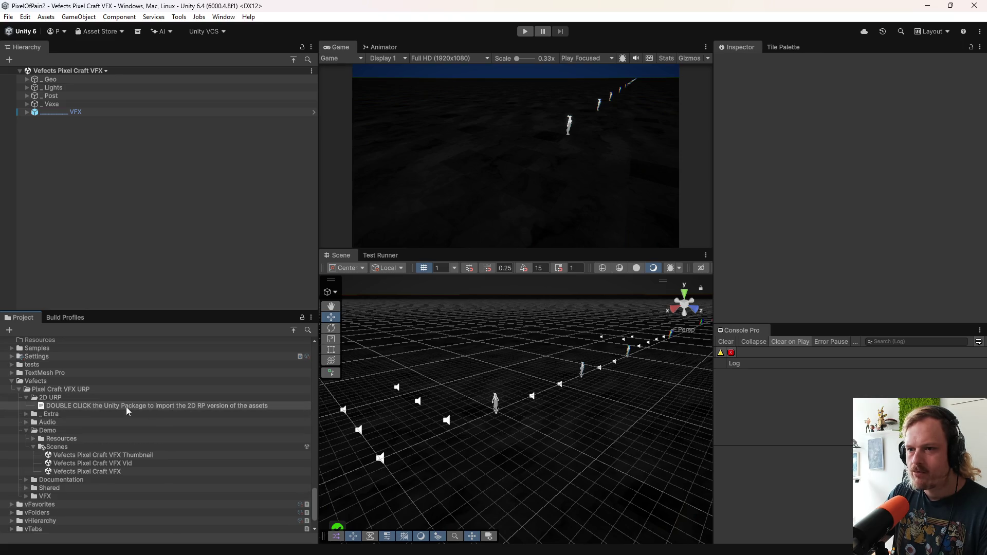
{"action": "left_click", "coordinate": [26, 414]}
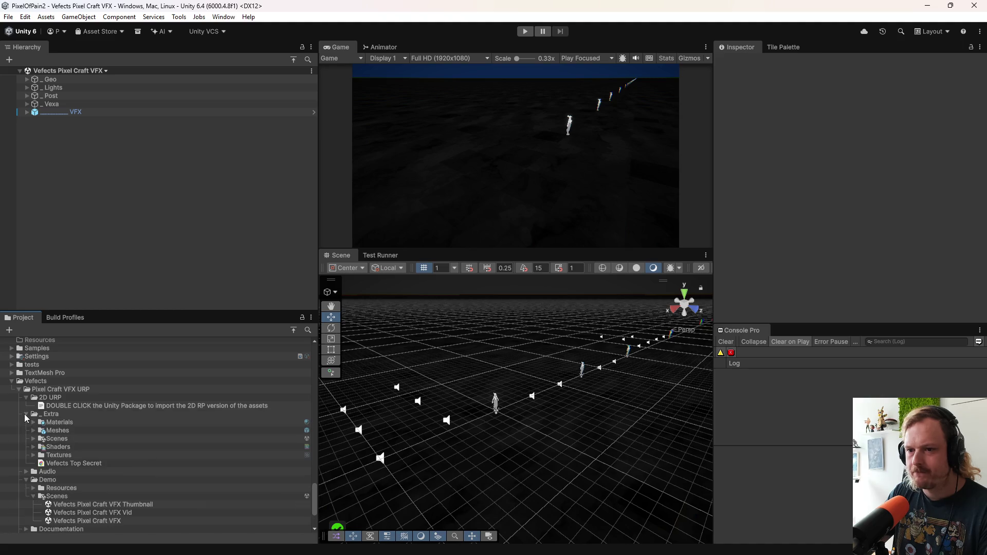
{"action": "left_click", "coordinate": [33, 439]}
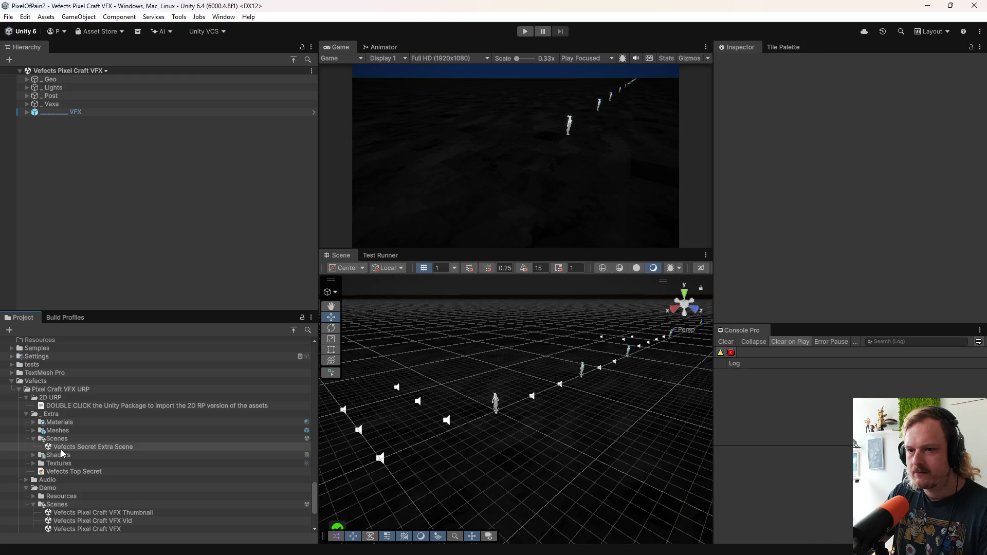
Step: Open Vefects Secret Extra Scene and pan along its row of billboard panels
{"action": "double_click", "coordinate": [96, 447]}
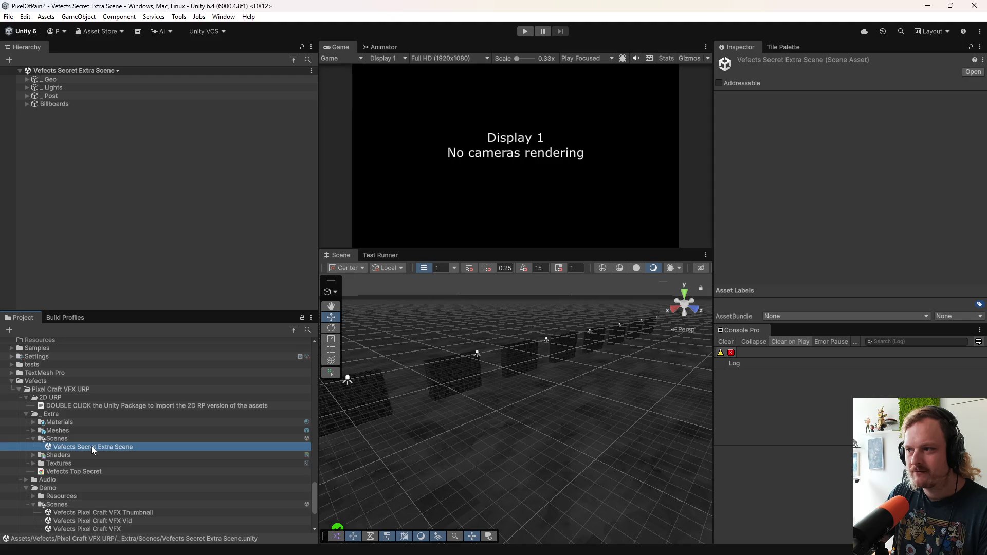
{"action": "mouse_move", "coordinate": [478, 355]}
{"action": "left_mouse_down"}
{"action": "mouse_move", "coordinate": [504, 364]}
{"action": "mouse_move", "coordinate": [538, 409]}
{"action": "mouse_move", "coordinate": [458, 361]}
{"action": "mouse_move", "coordinate": [358, 391]}
{"action": "left_mouse_up"}
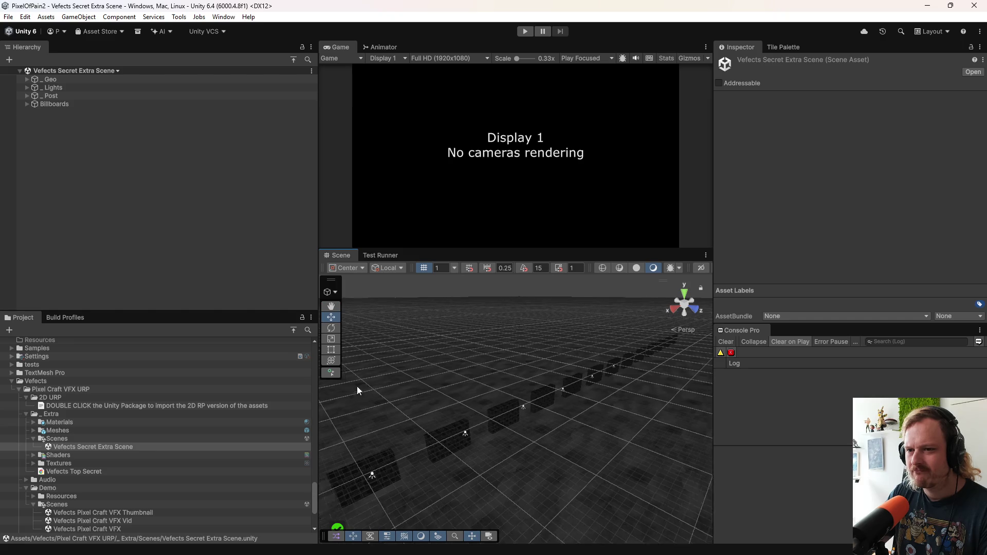
{"action": "scroll", "coordinate": [221, 402], "scroll_direction": "down", "scroll_amount": 4}
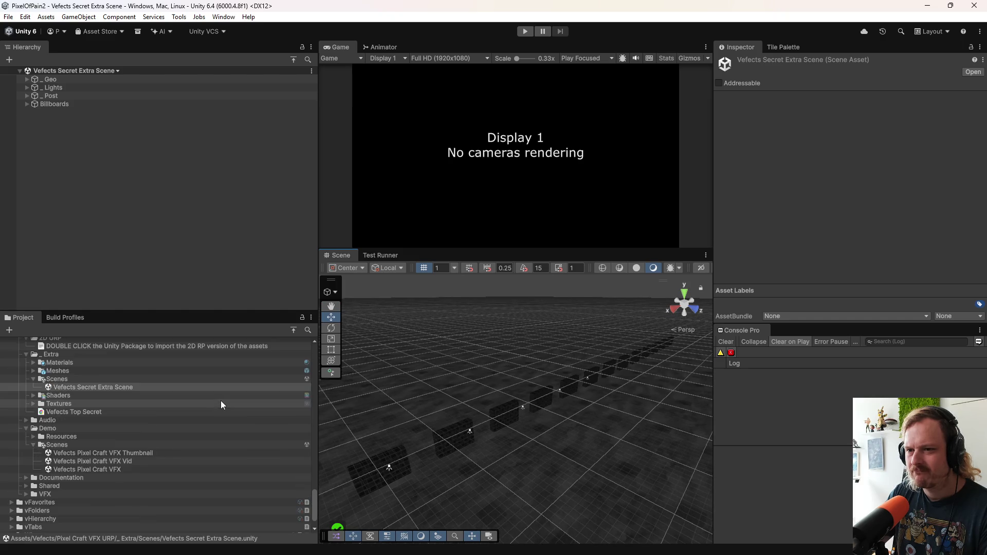
Step: Open the Vefects Top Secret PDF in Chrome, dismiss the drawing-tool popup, read through it, then close it
{"action": "double_click", "coordinate": [75, 410]}
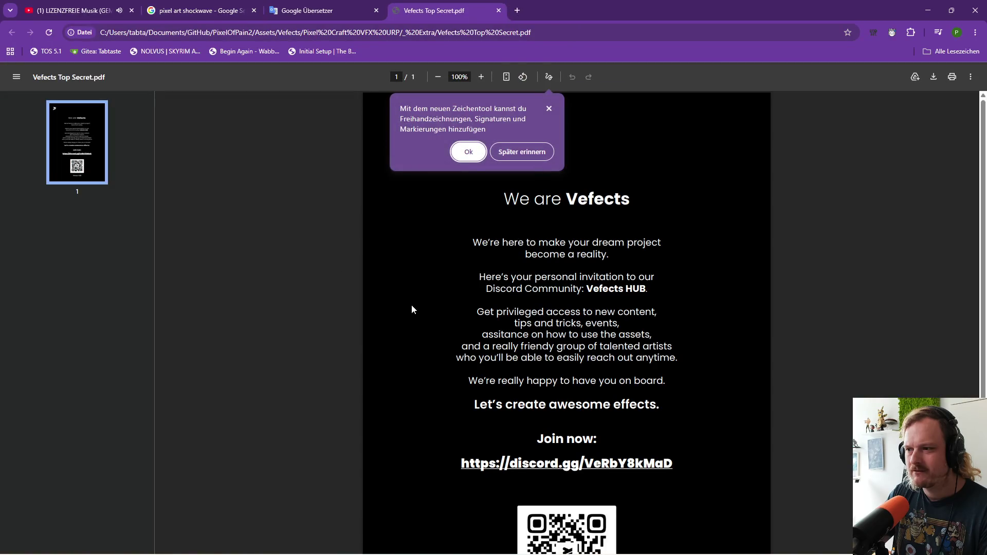
{"action": "scroll", "coordinate": [412, 308], "scroll_direction": "down", "scroll_amount": 2}
{"action": "scroll", "coordinate": [412, 315], "scroll_direction": "up", "scroll_amount": 2}
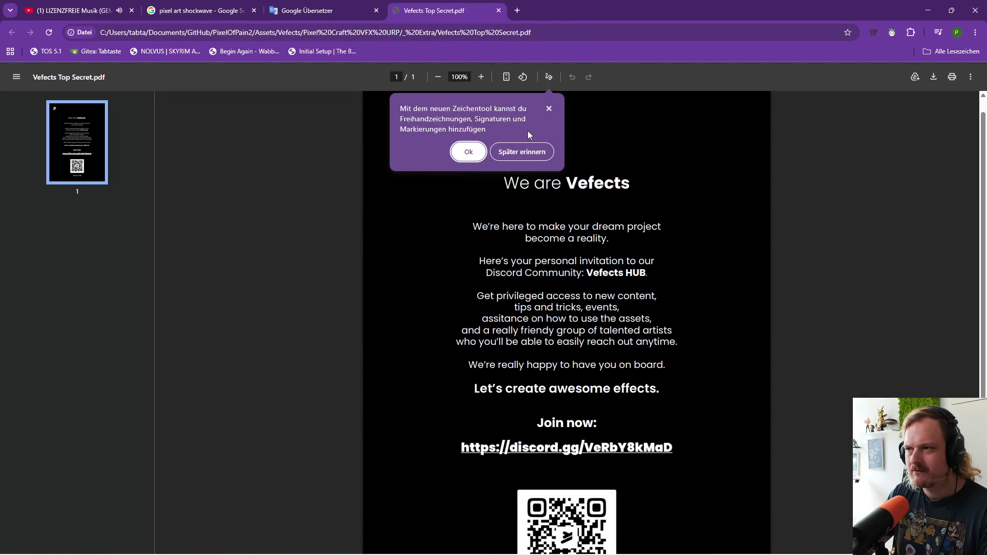
{"action": "left_click", "coordinate": [549, 109]}
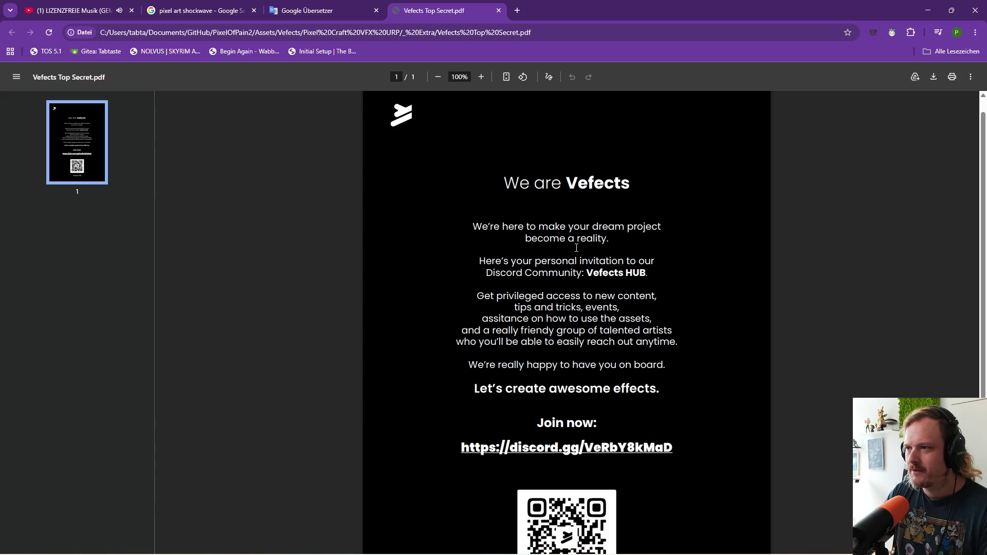
{"action": "scroll", "coordinate": [577, 280], "scroll_direction": "down", "scroll_amount": 1}
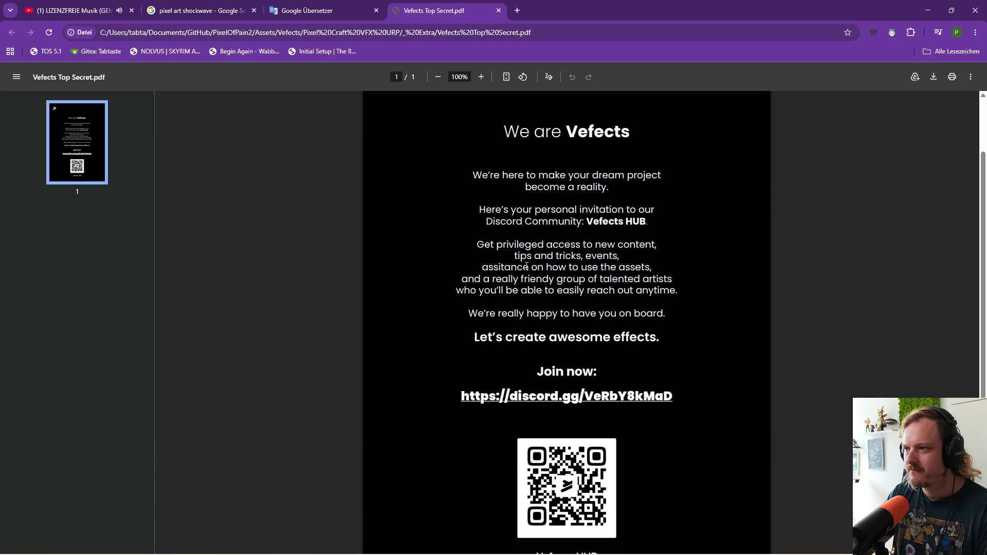
{"action": "scroll", "coordinate": [470, 154], "scroll_direction": "down", "scroll_amount": 2}
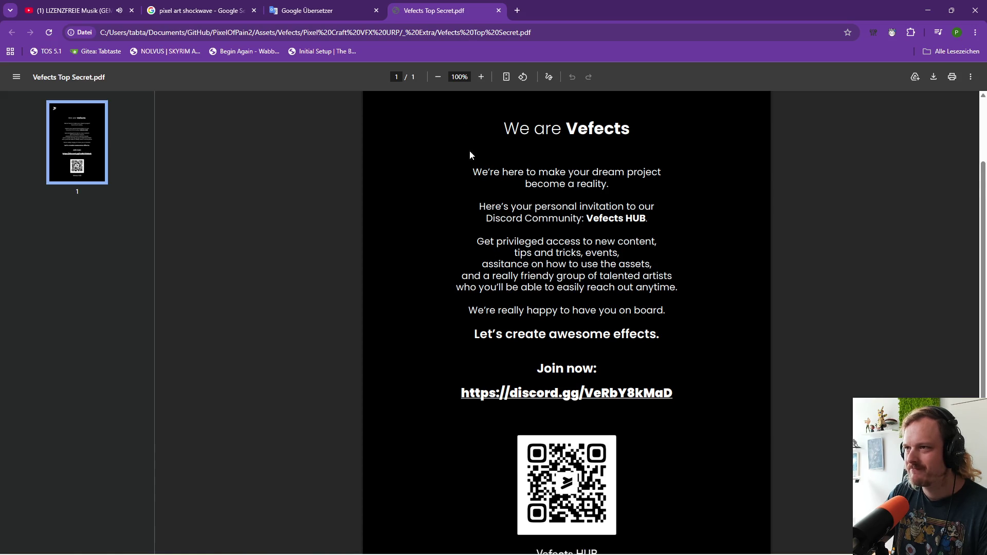
{"action": "left_click", "coordinate": [498, 10]}
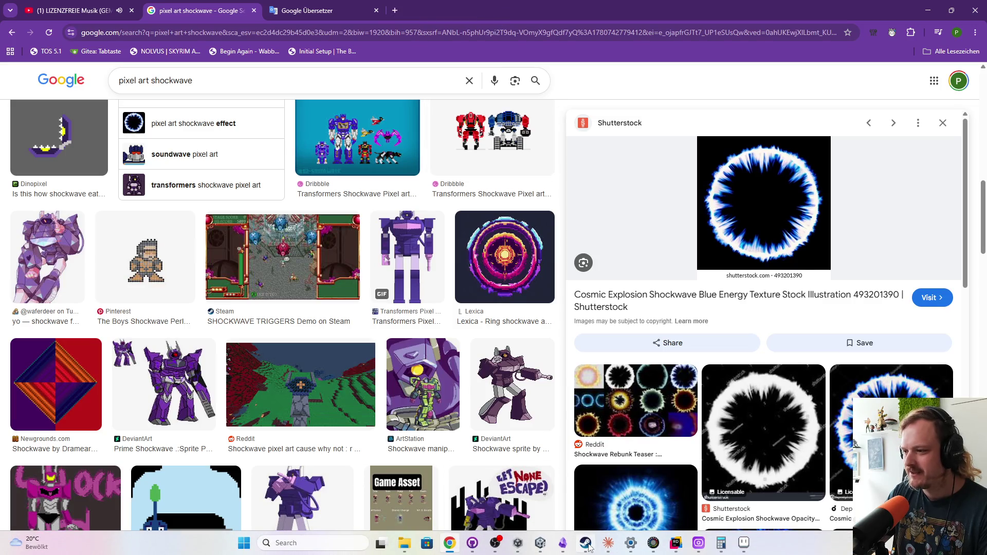
Step: Back in Unity, run the Vefects Secret Extra Scene in Play mode briefly, then stop it
{"action": "left_click", "coordinate": [539, 543]}
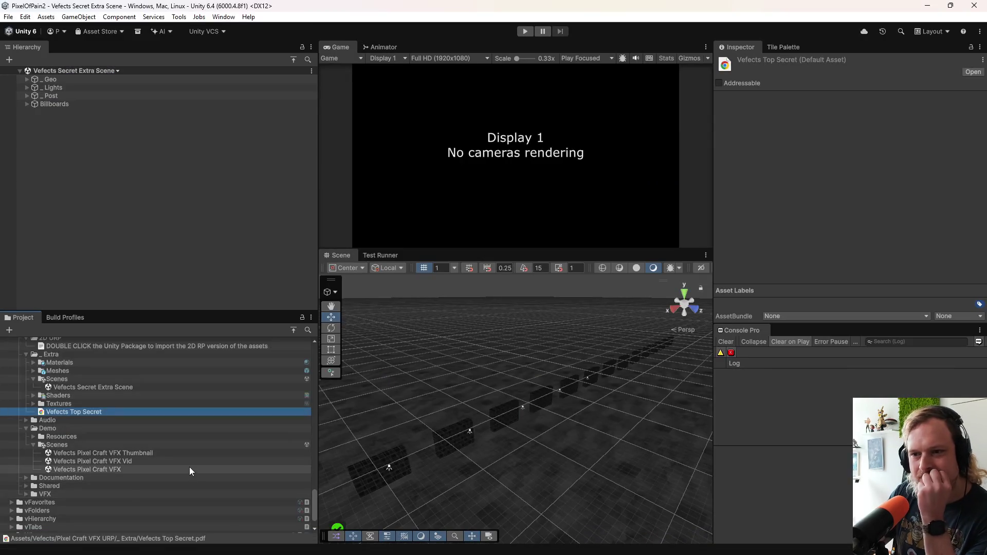
{"action": "scroll", "coordinate": [189, 466], "scroll_direction": "up", "scroll_amount": 2}
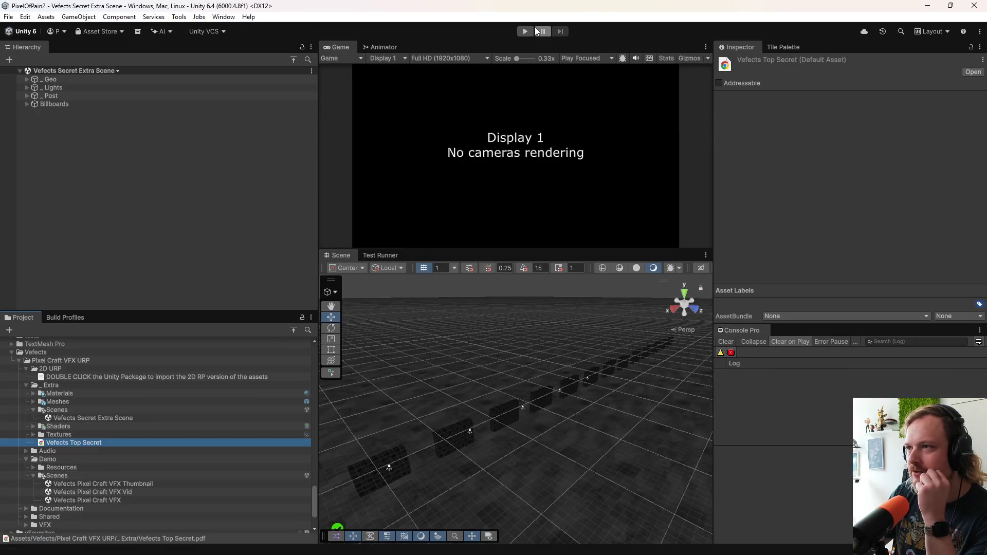
{"action": "key", "text": "ctrl+p"}
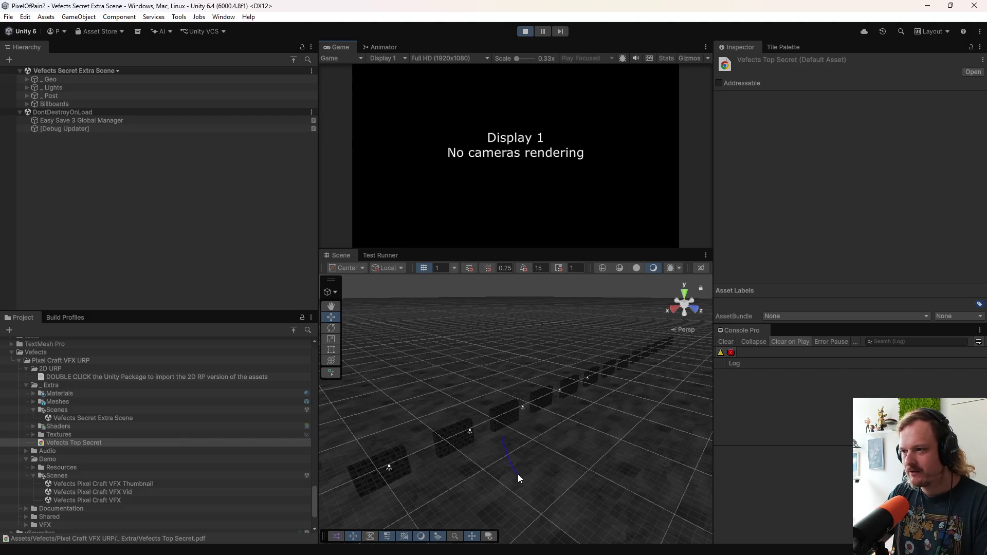
{"action": "mouse_move", "coordinate": [519, 478]}
{"action": "left_mouse_down"}
{"action": "mouse_move", "coordinate": [489, 485]}
{"action": "mouse_move", "coordinate": [430, 282]}
{"action": "mouse_move", "coordinate": [527, 401]}
{"action": "mouse_move", "coordinate": [533, 388]}
{"action": "left_mouse_up"}
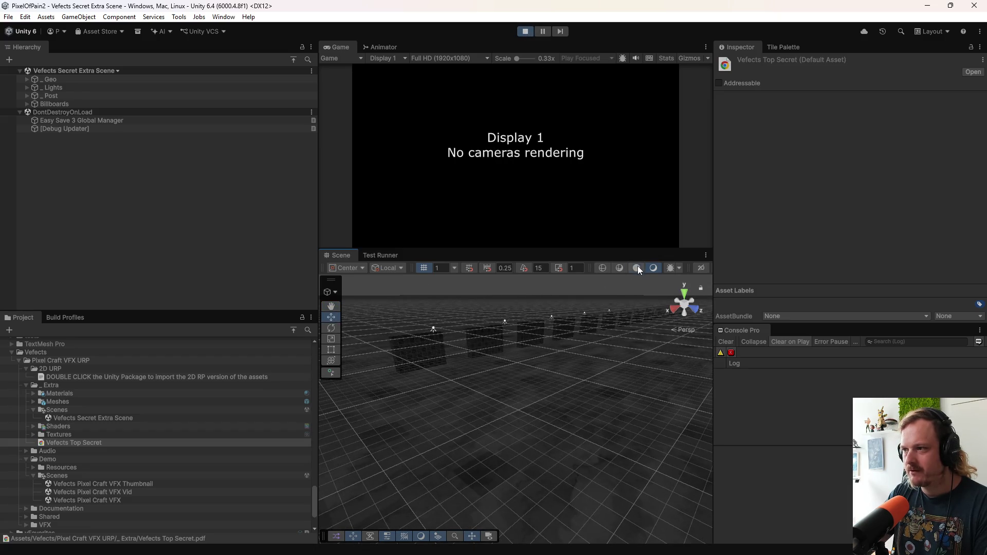
{"action": "left_click", "coordinate": [530, 32]}
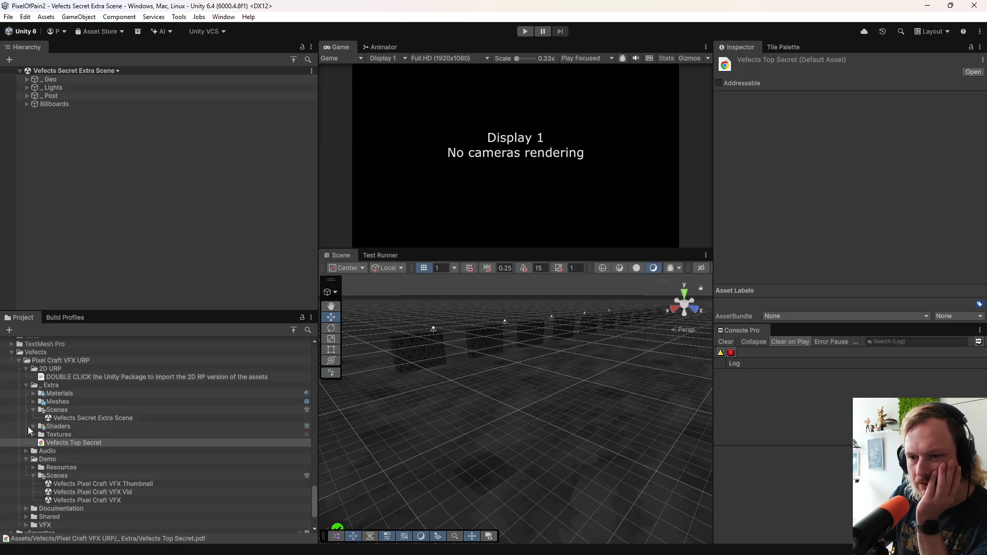
Step: Collapse the 2D URP, _Extra, Demo and Shared folders in the Project window
{"action": "left_click", "coordinate": [23, 385]}
{"action": "left_click", "coordinate": [26, 385]}
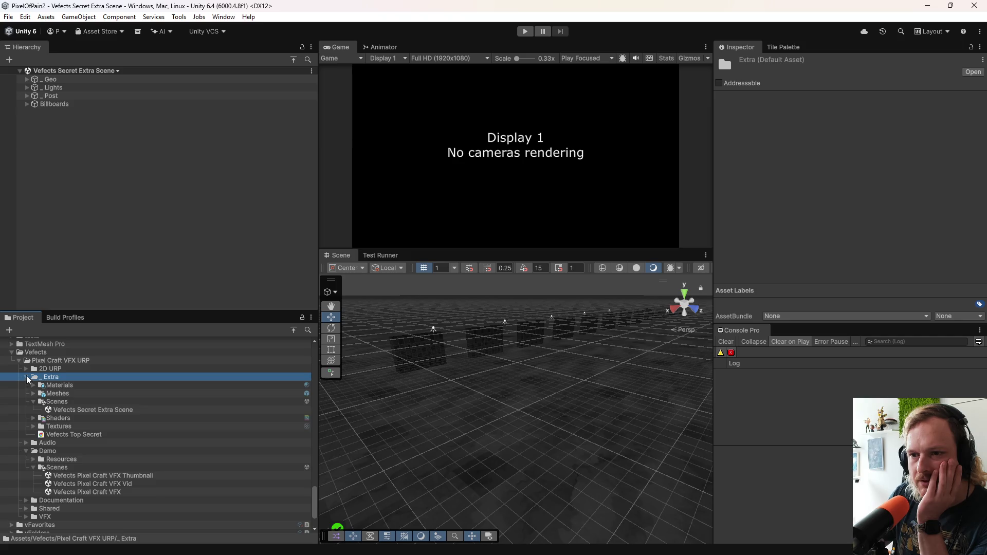
{"action": "left_click", "coordinate": [27, 369]}
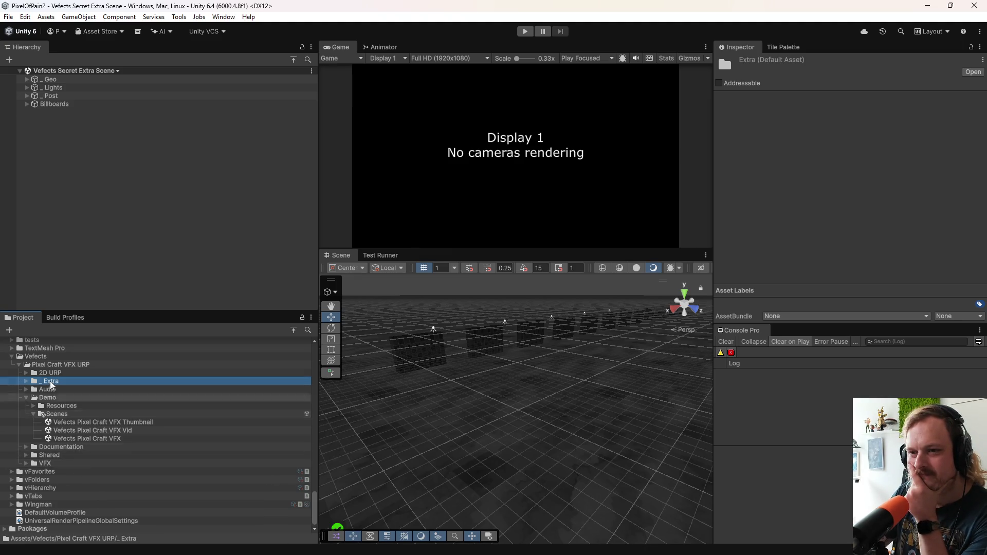
{"action": "left_click", "coordinate": [27, 398]}
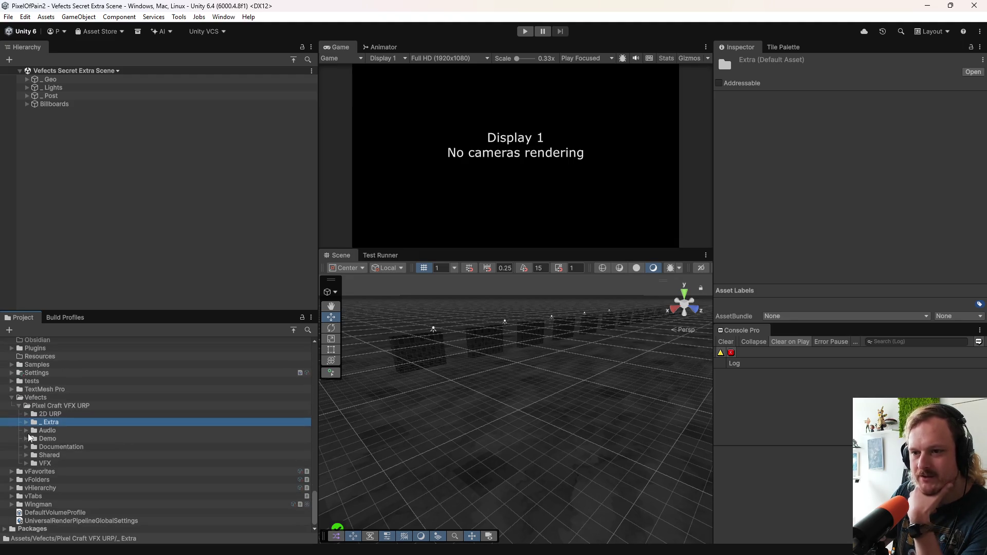
{"action": "left_click", "coordinate": [26, 455]}
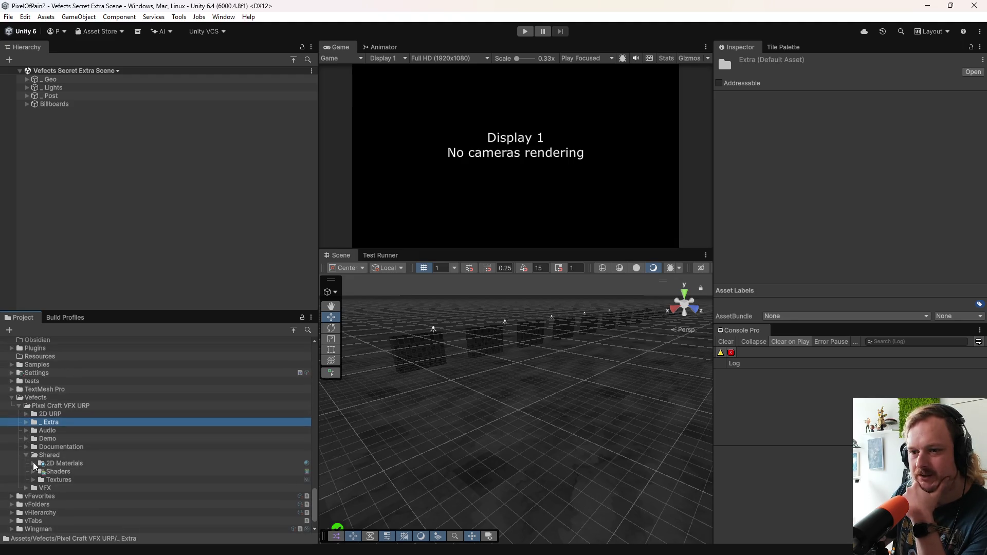
{"action": "left_click", "coordinate": [27, 455]}
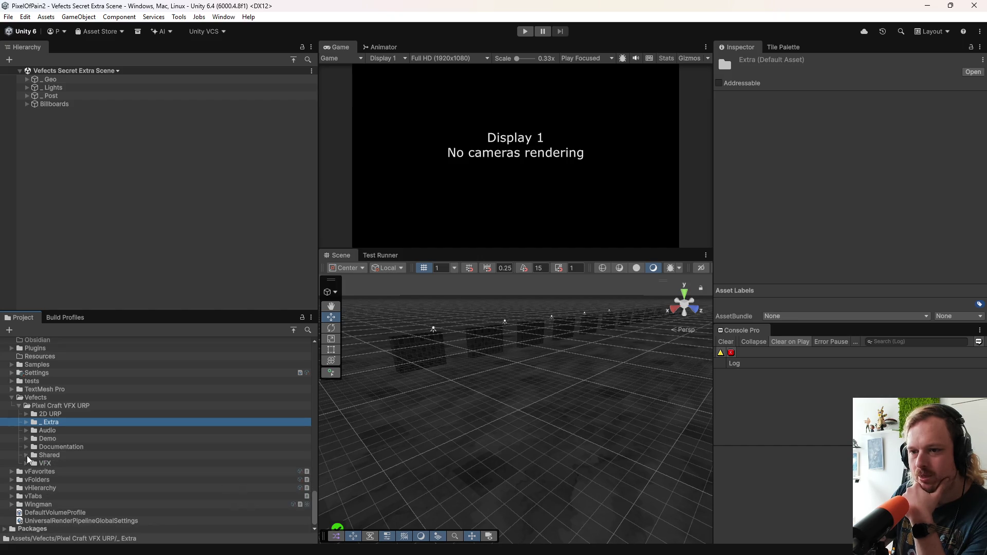
Step: Expand VFX, collapse Dust, and open Buble Burst Big > Particles
{"action": "left_click", "coordinate": [27, 464]}
{"action": "scroll", "coordinate": [42, 435], "scroll_direction": "down", "scroll_amount": 5}
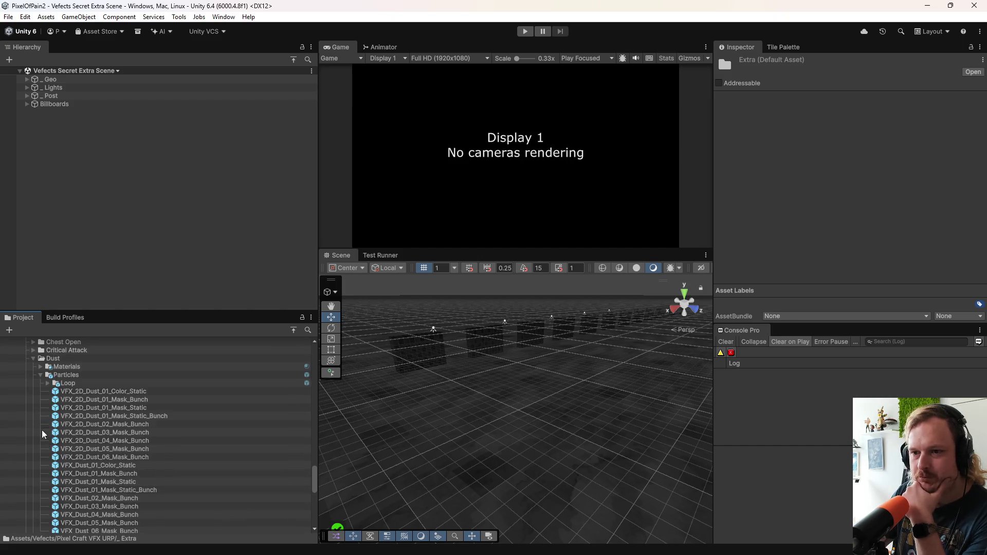
{"action": "left_click", "coordinate": [33, 358]}
{"action": "scroll", "coordinate": [71, 404], "scroll_direction": "up", "scroll_amount": 3}
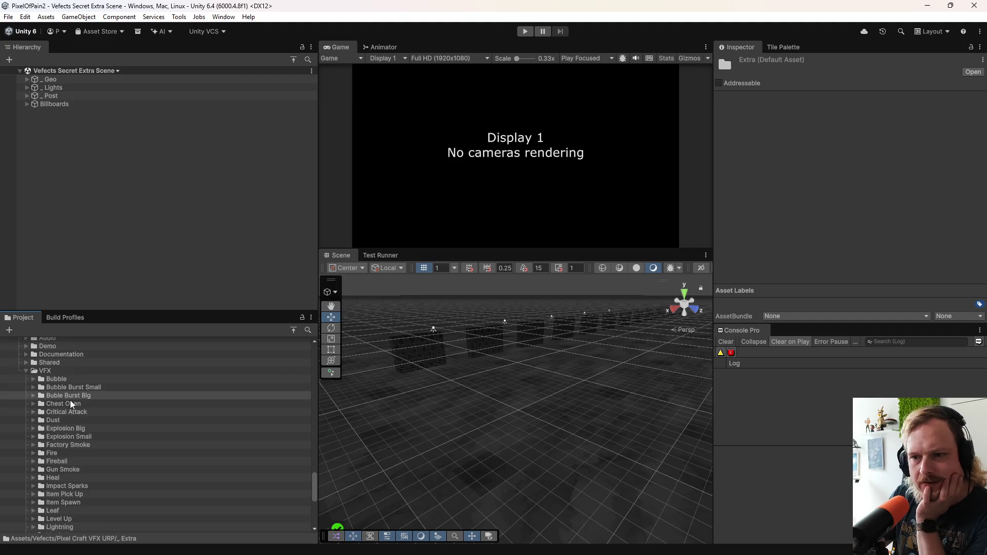
{"action": "left_click", "coordinate": [43, 399]}
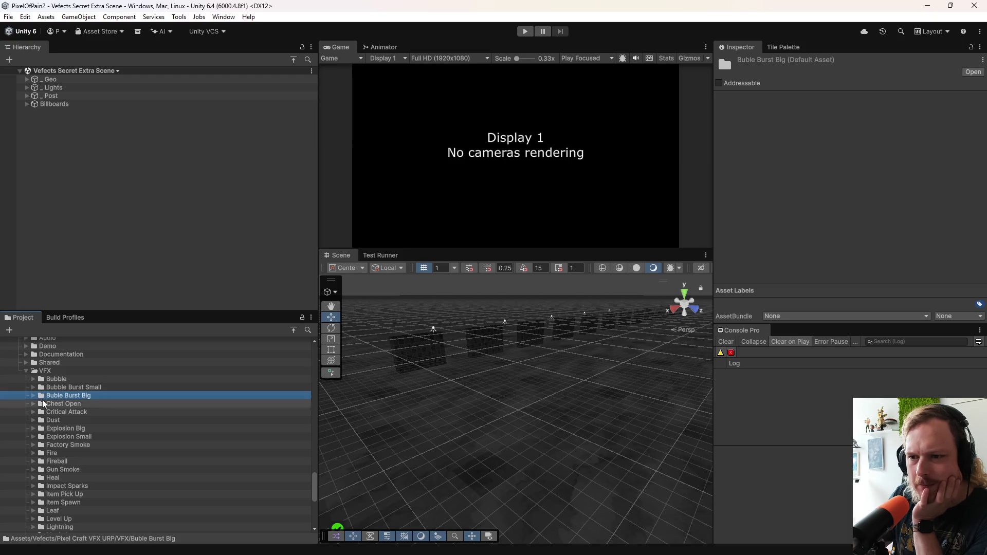
{"action": "left_click", "coordinate": [34, 395]}
{"action": "double_click", "coordinate": [56, 412]}
Step: Open VFX_2D_Bubble_Burst_Big_01_Color in Prefab Mode and replay its burst in 2D view
{"action": "left_click", "coordinate": [108, 430]}
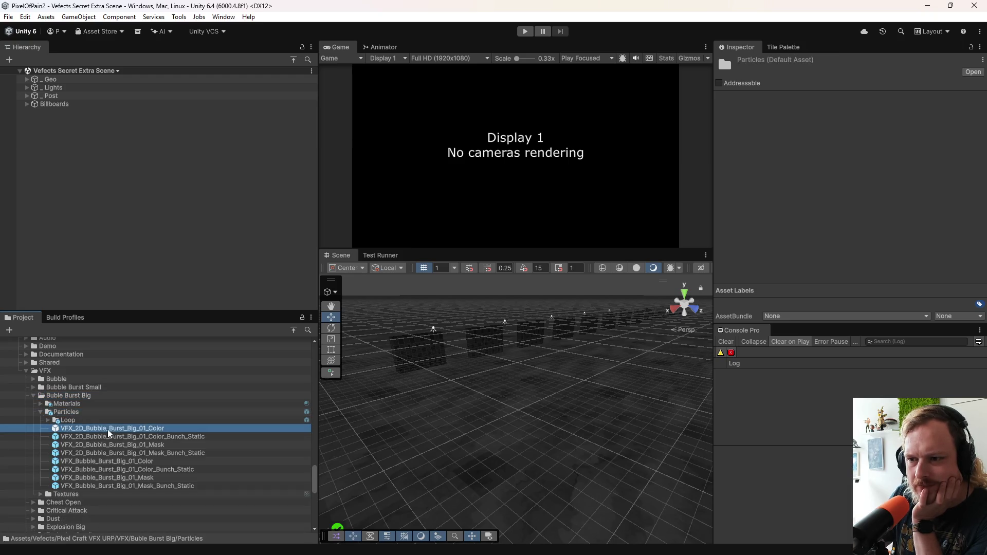
{"action": "double_click", "coordinate": [109, 432]}
{"action": "left_click", "coordinate": [653, 459]}
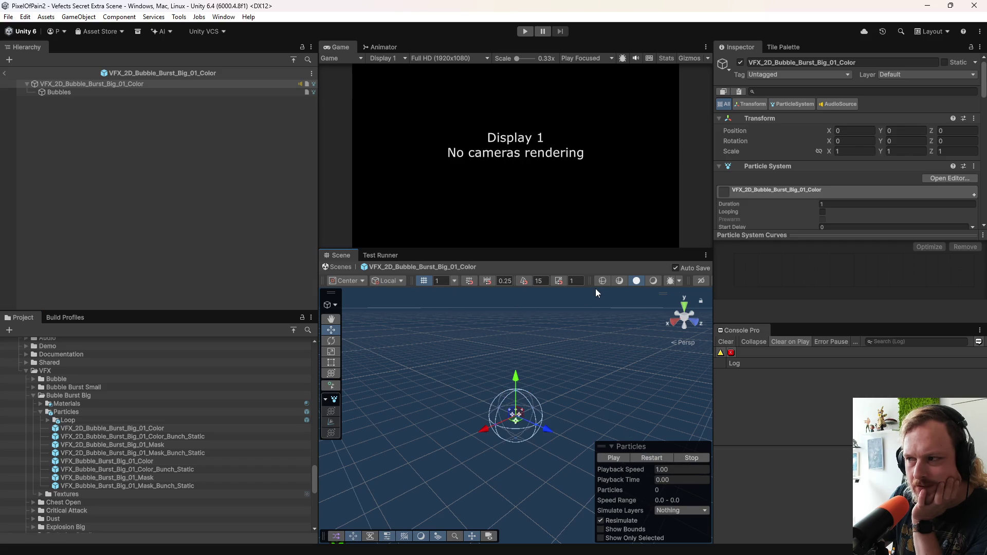
{"action": "left_click", "coordinate": [701, 281]}
{"action": "left_click", "coordinate": [644, 460]}
{"action": "scroll", "coordinate": [514, 405], "scroll_direction": "up", "scroll_amount": 5}
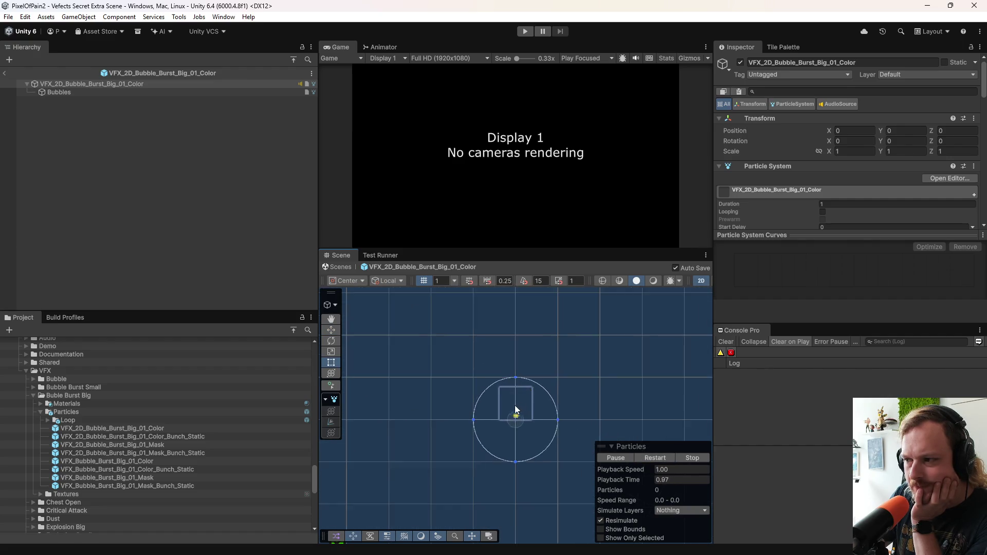
{"action": "left_click", "coordinate": [659, 460]}
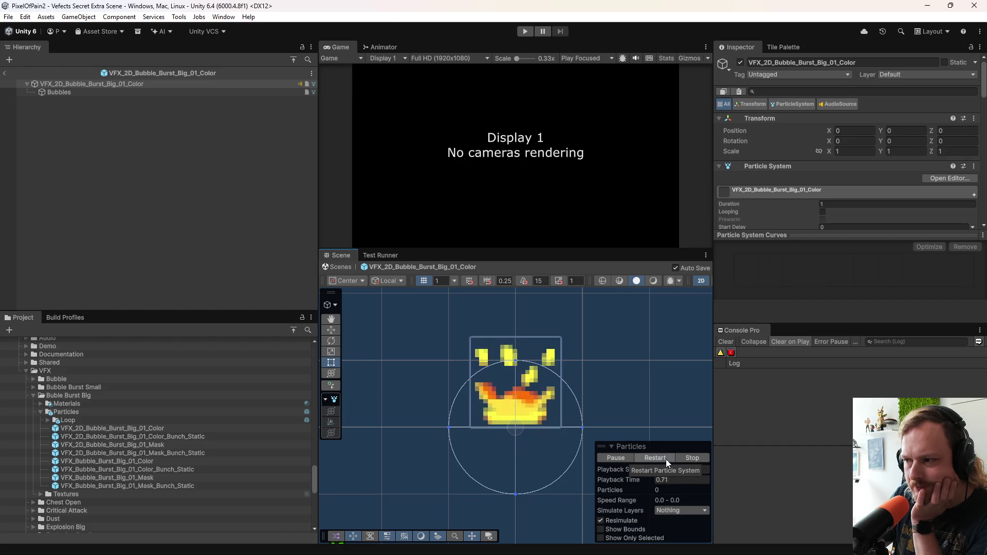
Step: Expand Bubble Burst Small > Particles and open its small bubble burst bunch effect
{"action": "double_click", "coordinate": [83, 388]}
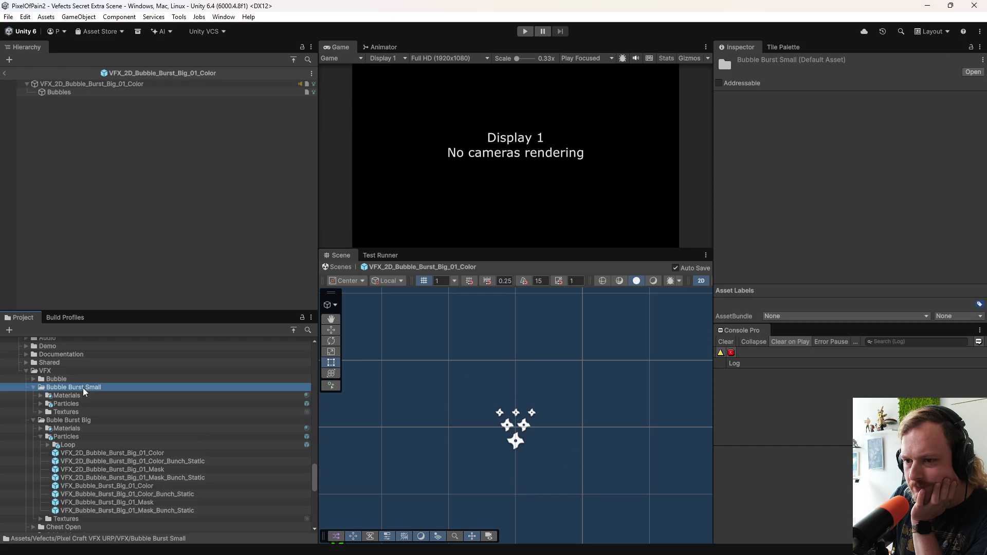
{"action": "double_click", "coordinate": [79, 402]}
{"action": "double_click", "coordinate": [107, 420]}
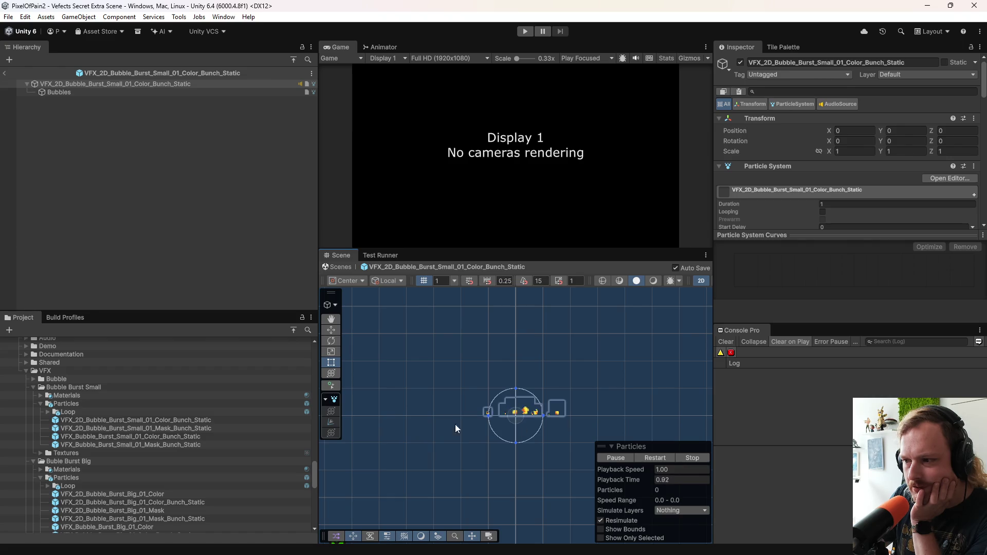
Step: Preview the Bubble Color_Bunch_Movement, Color_Bunch_Static, Mask_Bunch_Movement prefabs, ending on Bubble_01_Color_Static
{"action": "double_click", "coordinate": [90, 379]}
{"action": "double_click", "coordinate": [76, 395]}
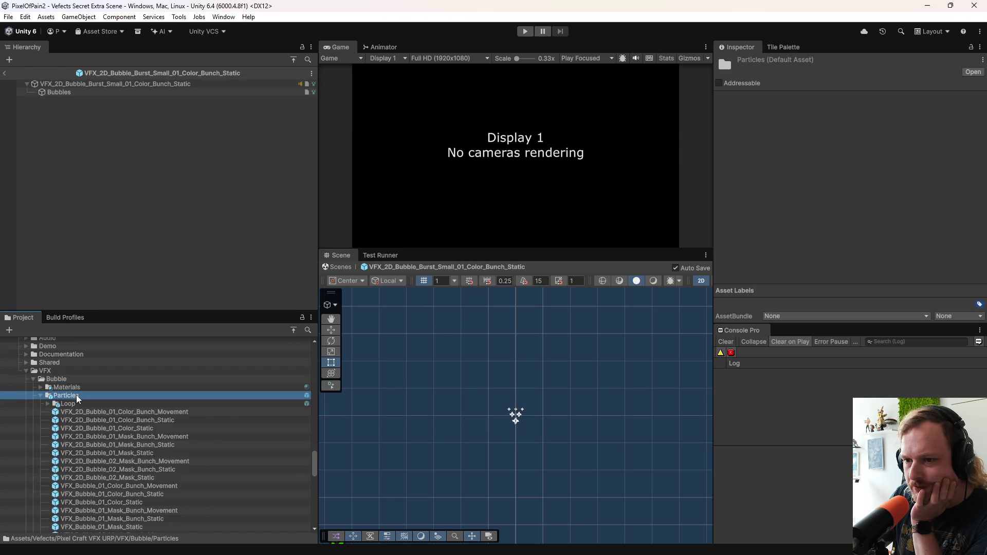
{"action": "left_click", "coordinate": [84, 411]}
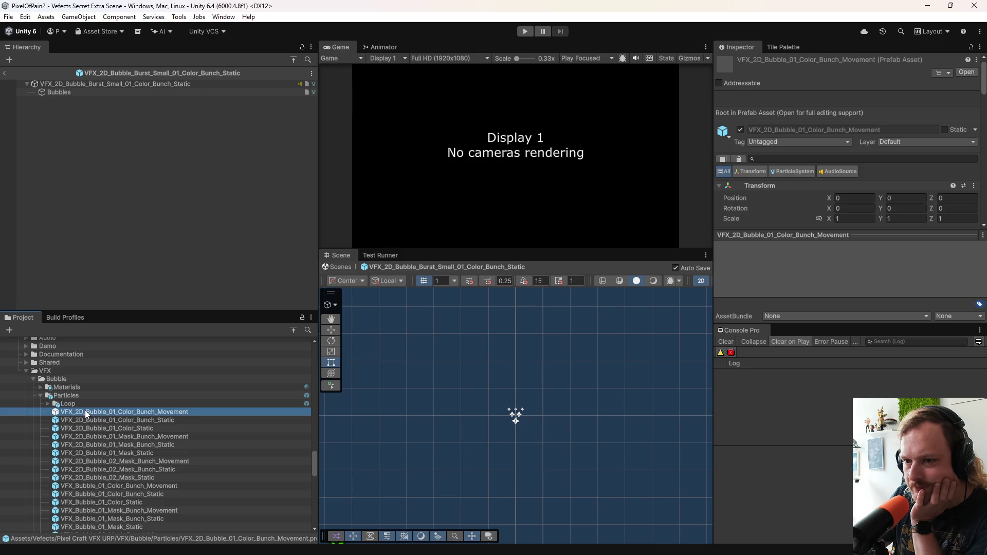
{"action": "double_click", "coordinate": [184, 412]}
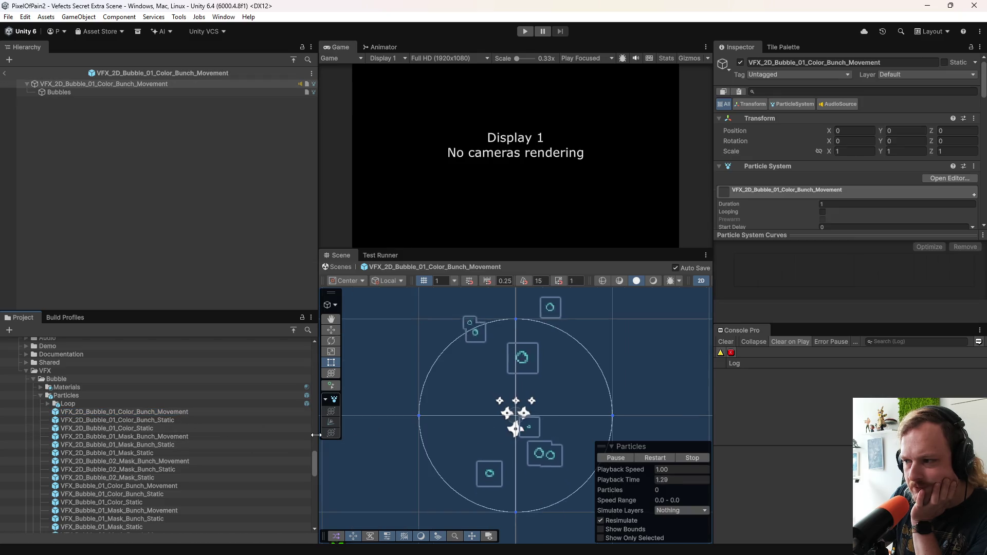
{"action": "double_click", "coordinate": [211, 421]}
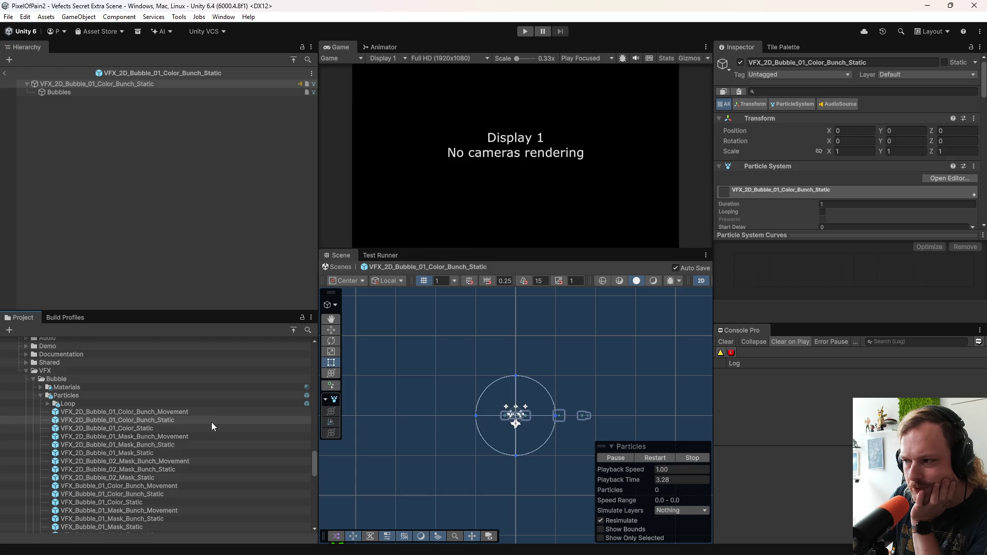
{"action": "double_click", "coordinate": [197, 433]}
{"action": "double_click", "coordinate": [196, 427]}
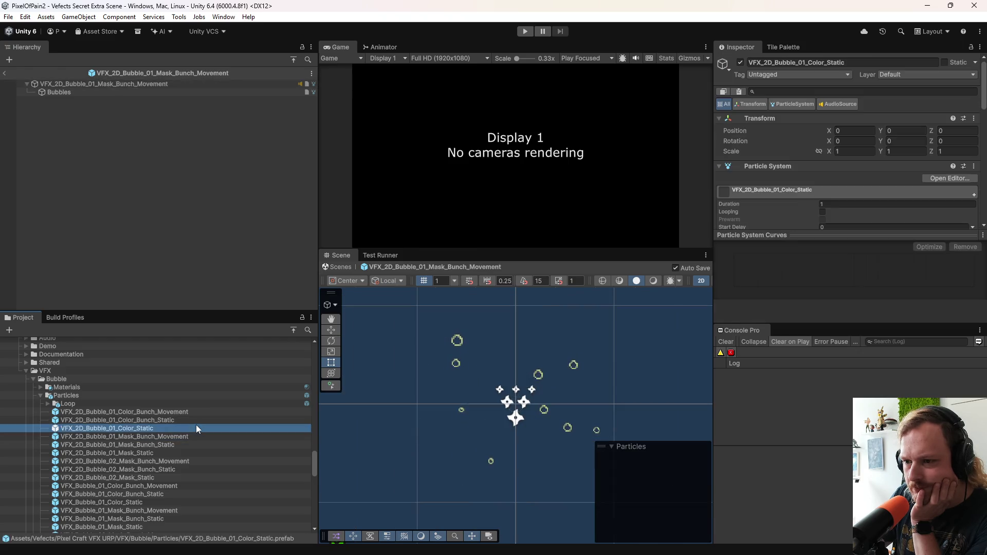
{"action": "left_click", "coordinate": [40, 395]}
{"action": "scroll", "coordinate": [85, 425], "scroll_direction": "down", "scroll_amount": 1}
{"action": "left_click", "coordinate": [42, 398]}
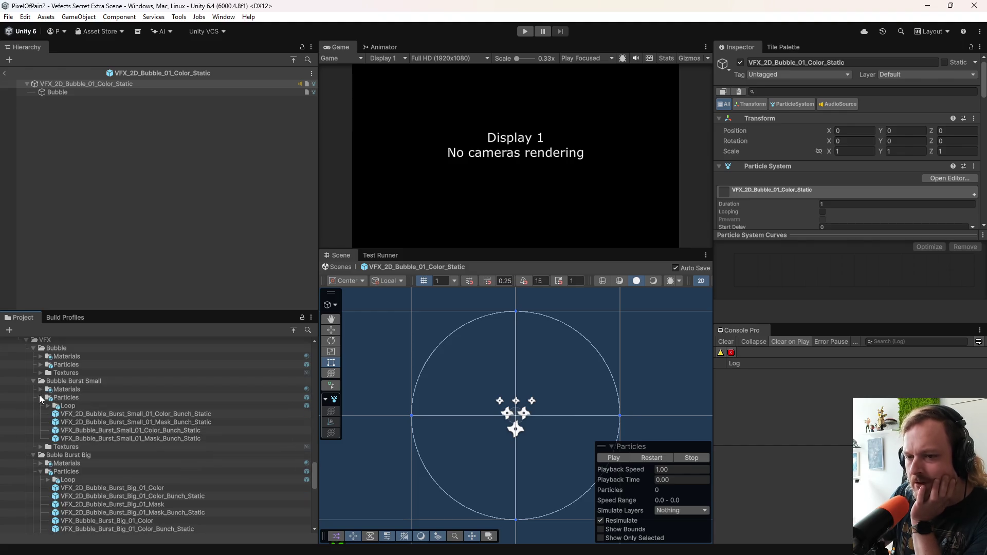
Step: Collapse the Bubble Burst Small and Buble Burst Big folders, then expand Leaf > Particles
{"action": "left_click", "coordinate": [40, 397]}
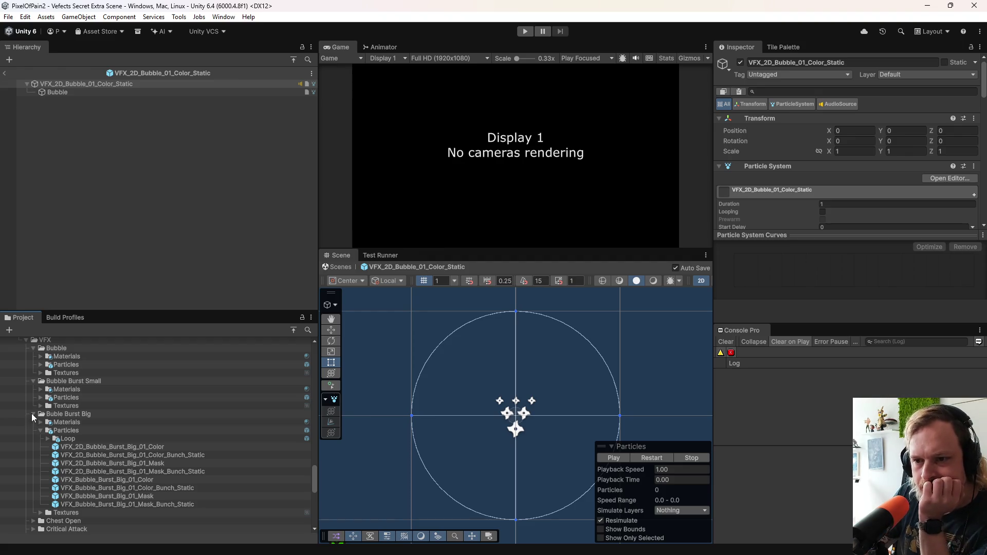
{"action": "left_click", "coordinate": [32, 414]}
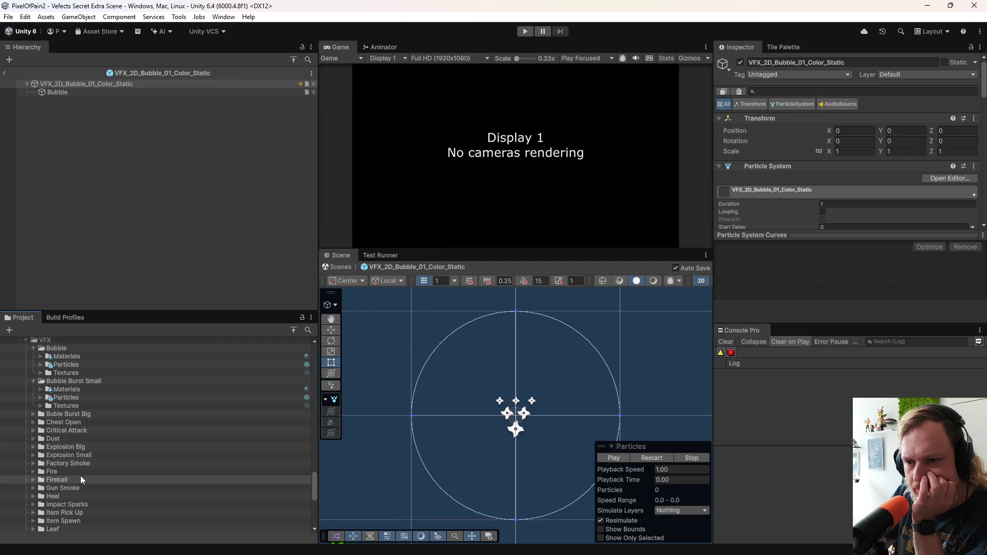
{"action": "scroll", "coordinate": [80, 476], "scroll_direction": "down", "scroll_amount": 2}
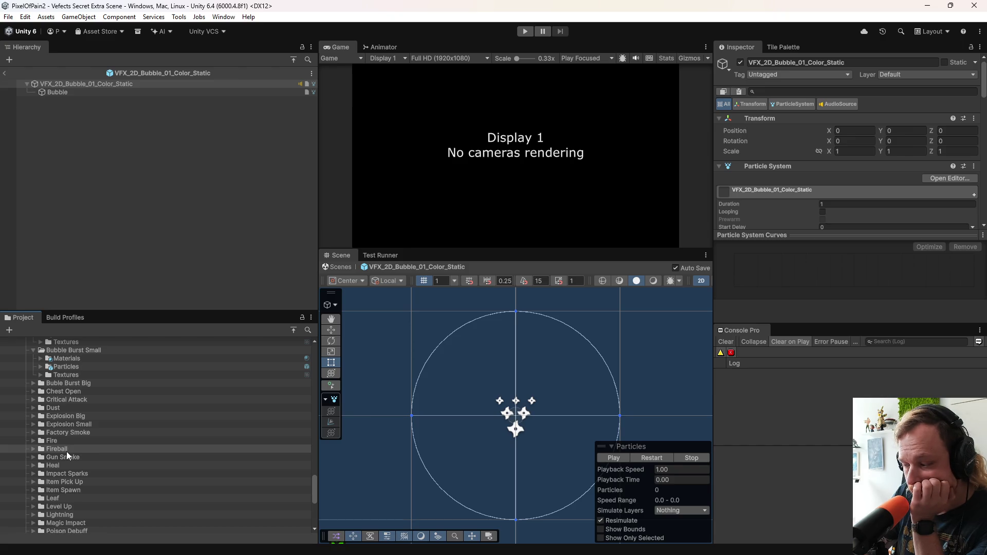
{"action": "left_click", "coordinate": [33, 499]}
{"action": "left_click", "coordinate": [40, 515]}
{"action": "scroll", "coordinate": [90, 473], "scroll_direction": "down", "scroll_amount": 6}
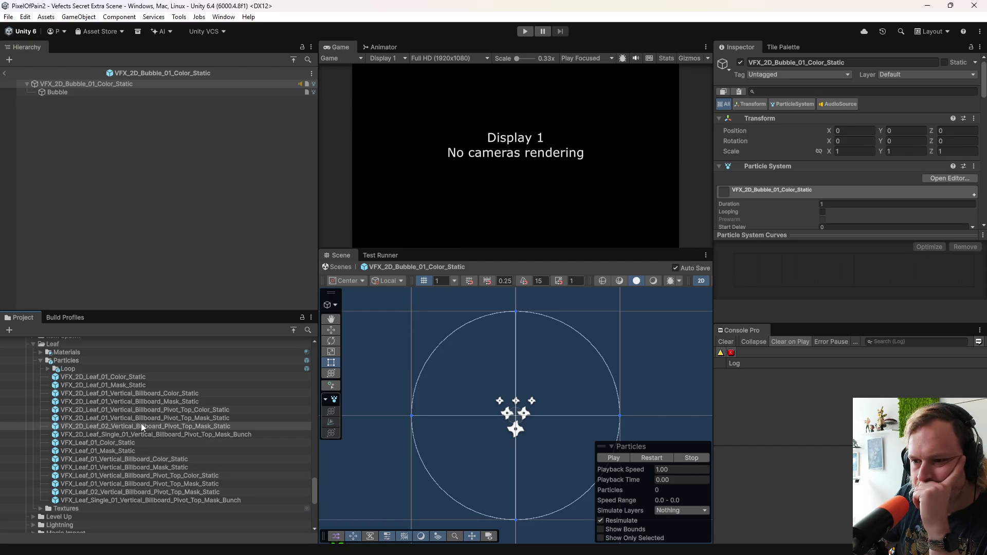
Step: Try the Leaf_01 billboard, Leaf_01 and Leaf_02 Pivot_Top, and Leaf_Single_01 Mask_Bunch effects
{"action": "left_click", "coordinate": [143, 393]}
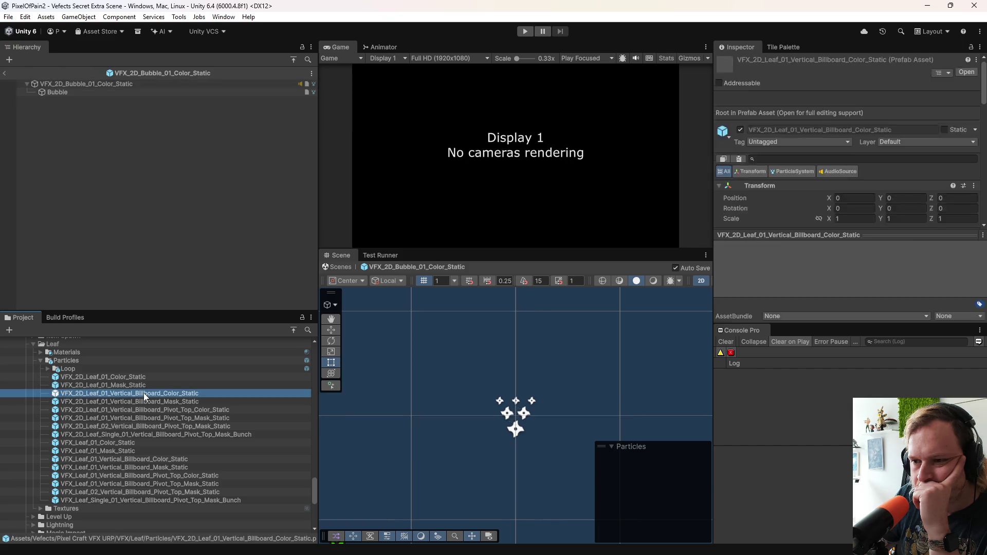
{"action": "left_click", "coordinate": [146, 404]}
{"action": "left_click", "coordinate": [148, 410]}
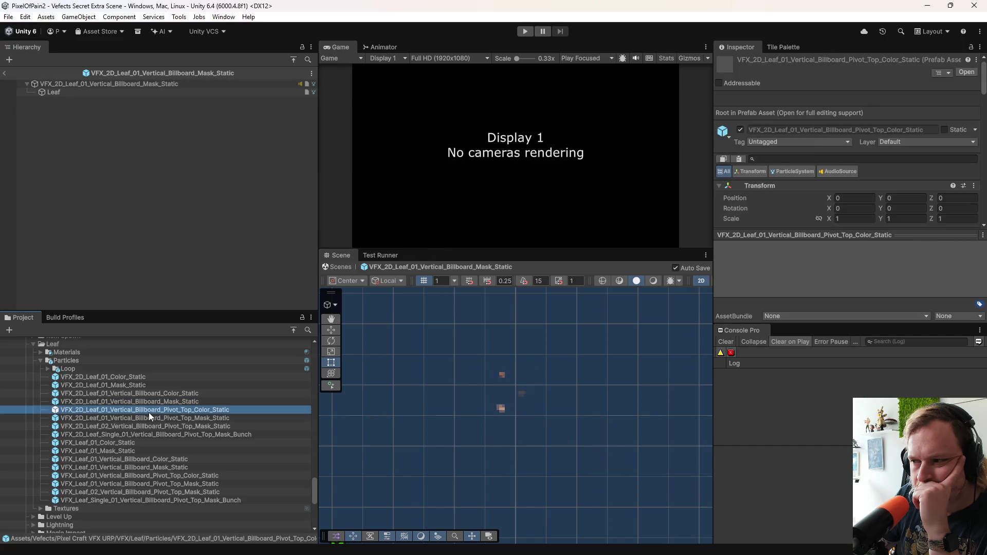
{"action": "left_click", "coordinate": [146, 436]}
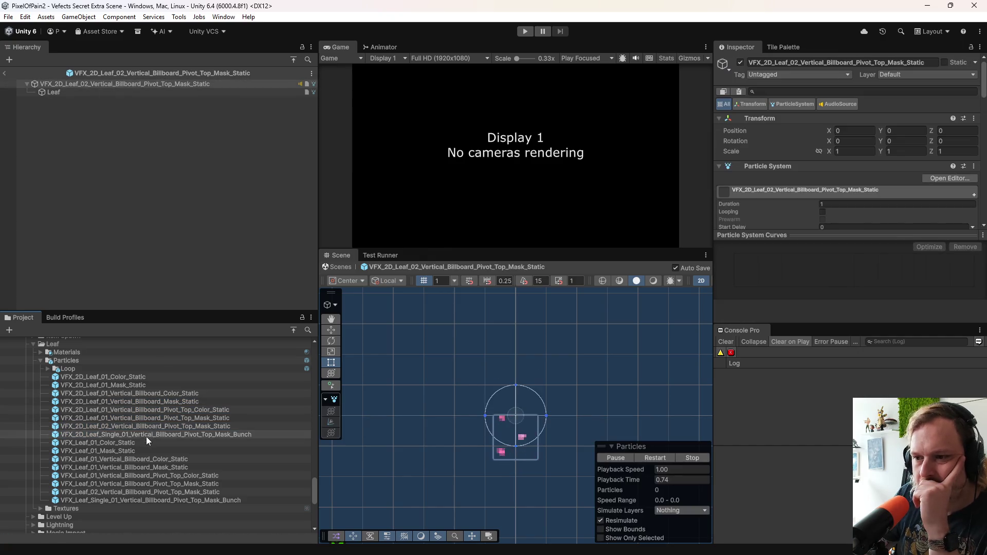
{"action": "left_click", "coordinate": [148, 427]}
{"action": "left_click", "coordinate": [148, 434]}
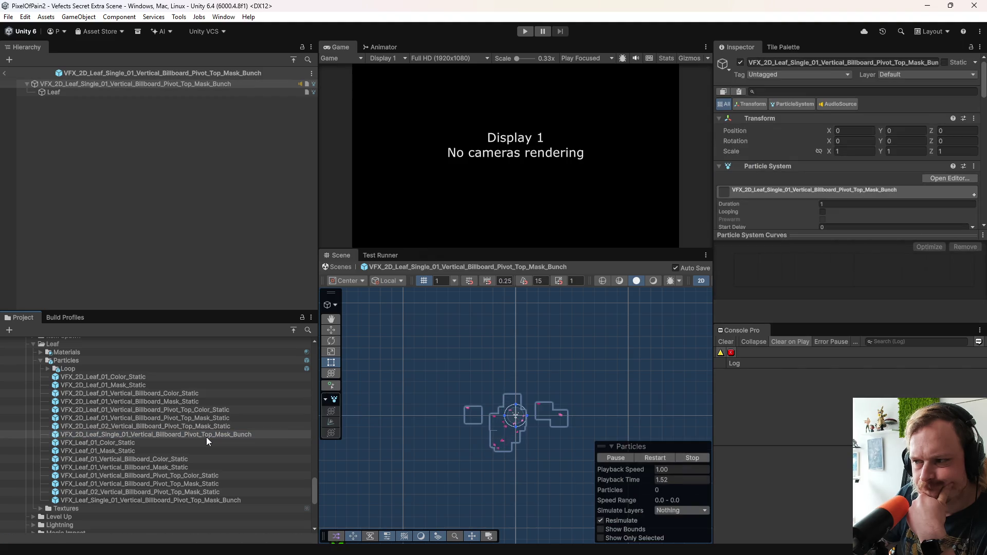
Step: Open VFX_2D_Leaf_Single_01_Vertical_Billboard_Pivot_Top_Mask_Bunch and replay its falling-leaf effect several times
{"action": "left_click", "coordinate": [205, 437]}
{"action": "double_click", "coordinate": [206, 438]}
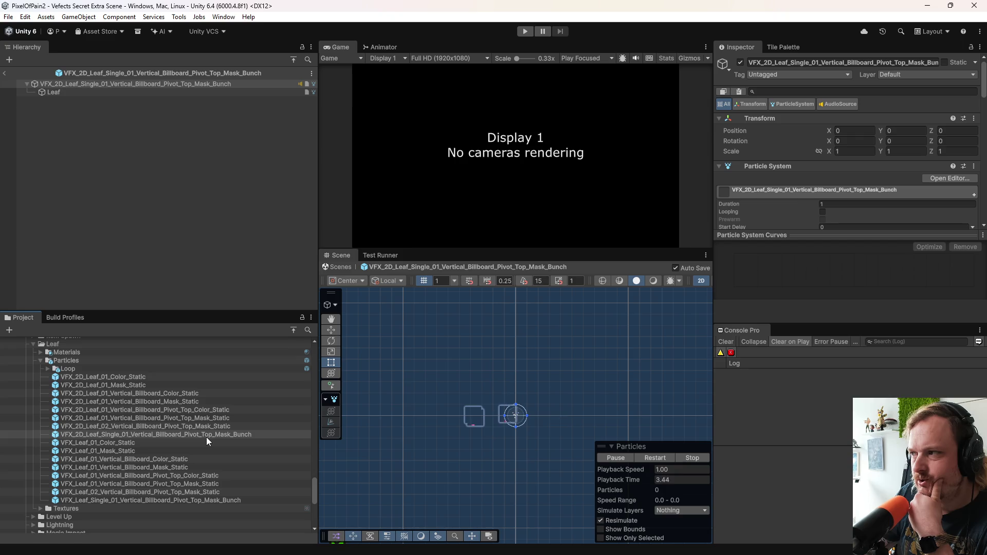
{"action": "double_click", "coordinate": [243, 436]}
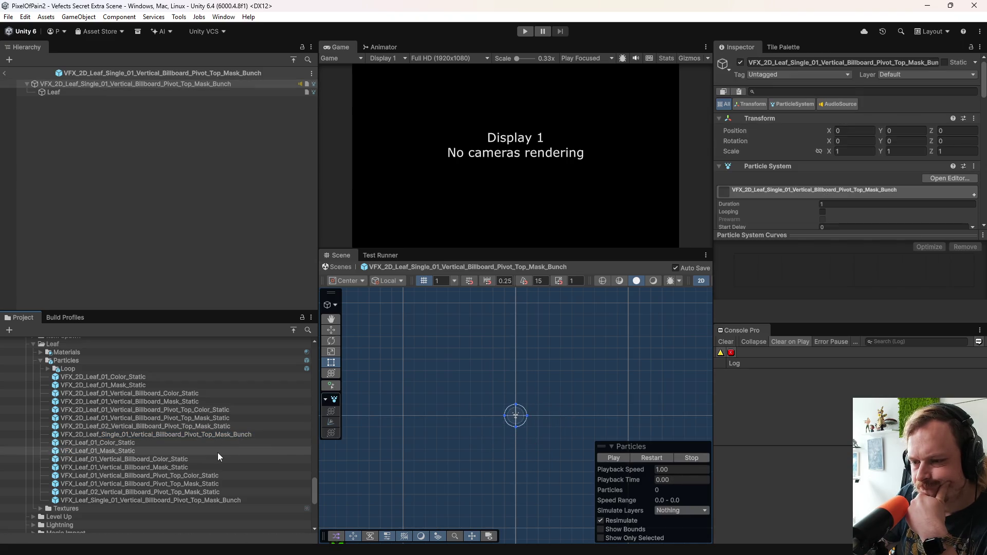
{"action": "left_click", "coordinate": [239, 436]}
{"action": "double_click", "coordinate": [239, 437]}
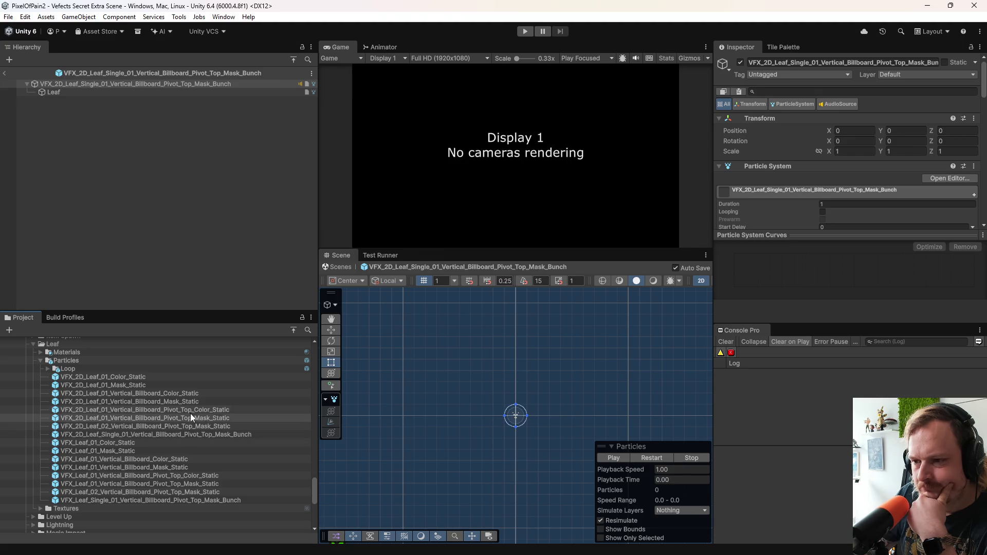
Step: Open the Leaf_01 color and mask billboards, then Leaf_01 and Leaf_02 Pivot_Top_Mask_Static
{"action": "double_click", "coordinate": [138, 393]}
{"action": "left_click", "coordinate": [144, 400]}
{"action": "double_click", "coordinate": [144, 402]}
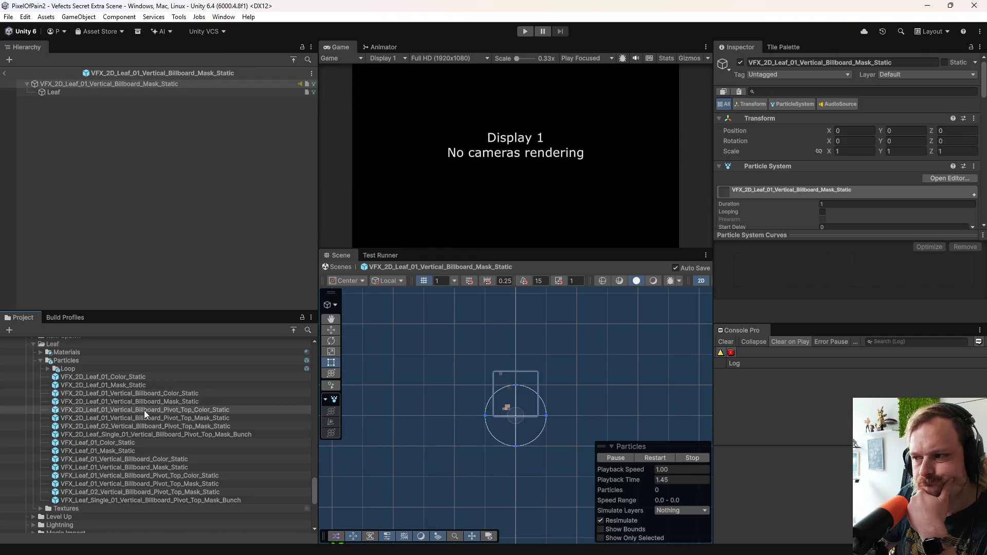
{"action": "double_click", "coordinate": [144, 417]}
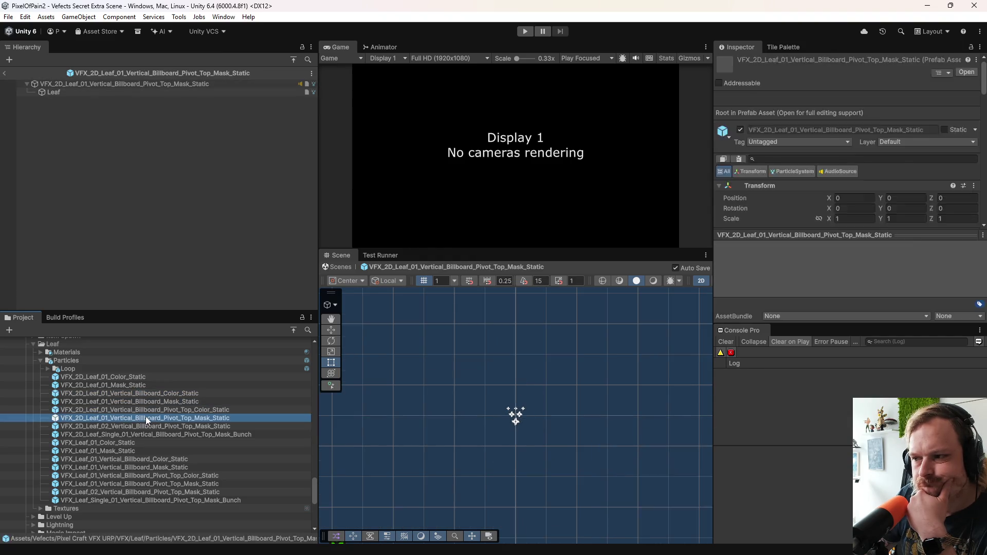
{"action": "double_click", "coordinate": [148, 426]}
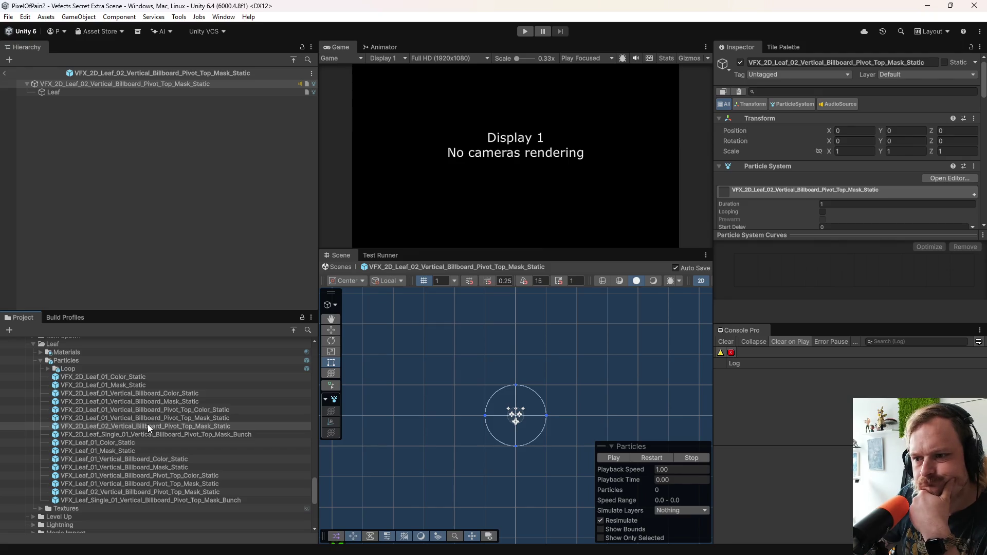
Step: Replay Leaf_01 Pivot_Top_Mask_Static repeatedly, compare with Leaf_02, and settle on Leaf_01
{"action": "double_click", "coordinate": [191, 419]}
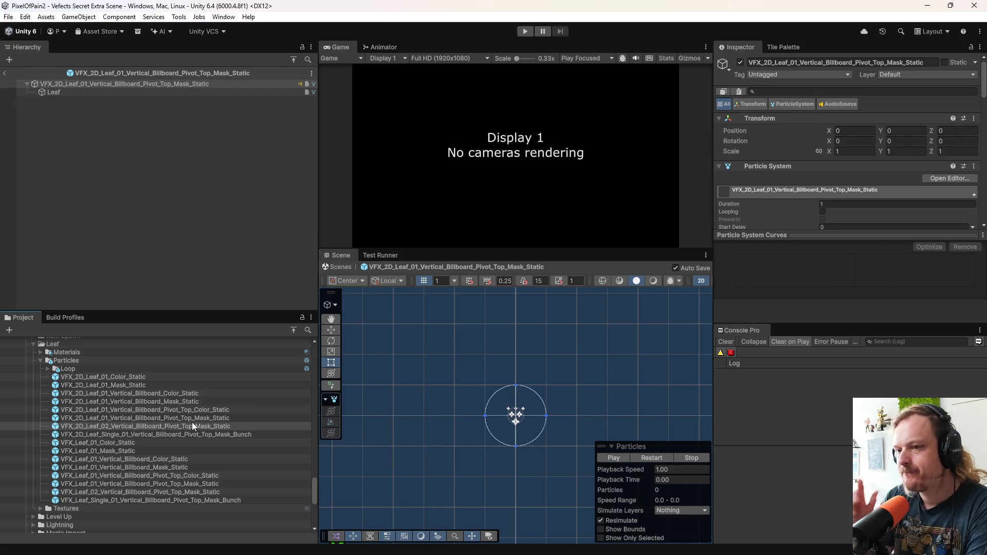
{"action": "double_click", "coordinate": [187, 421]}
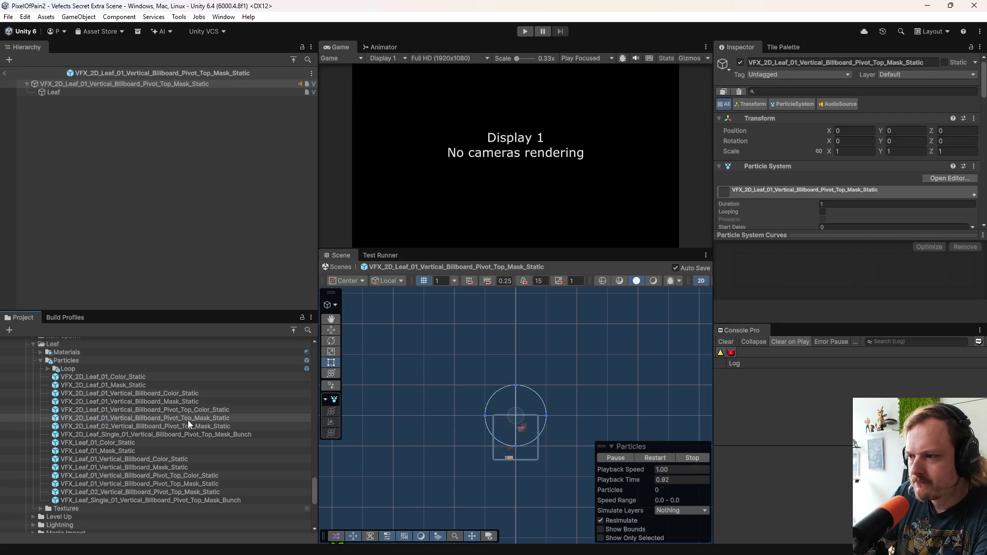
{"action": "double_click", "coordinate": [187, 421]}
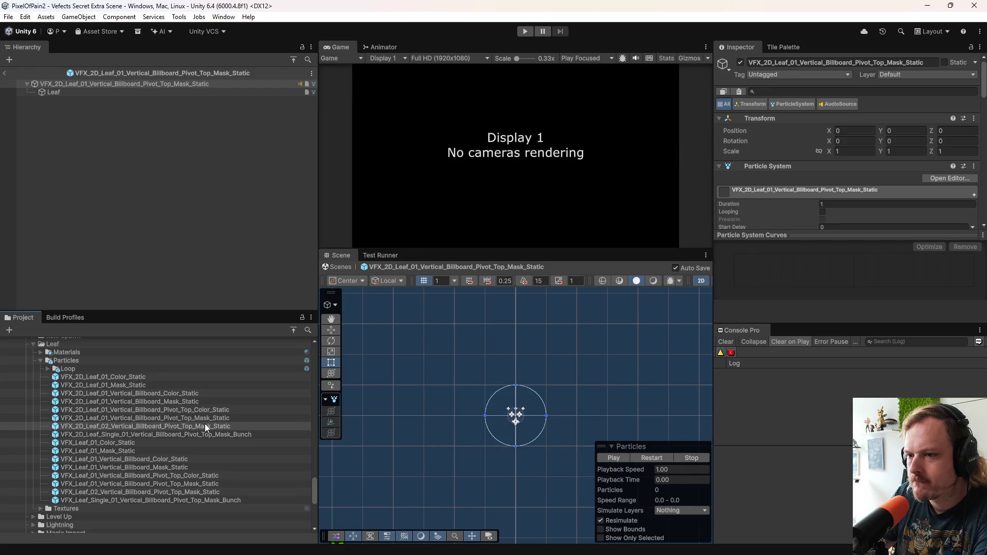
{"action": "double_click", "coordinate": [210, 417]}
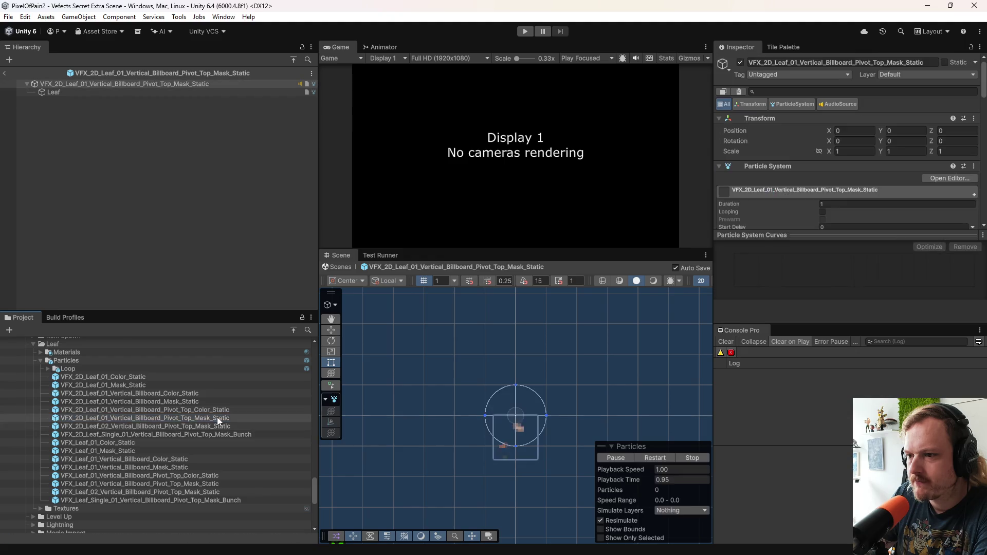
{"action": "double_click", "coordinate": [231, 425]}
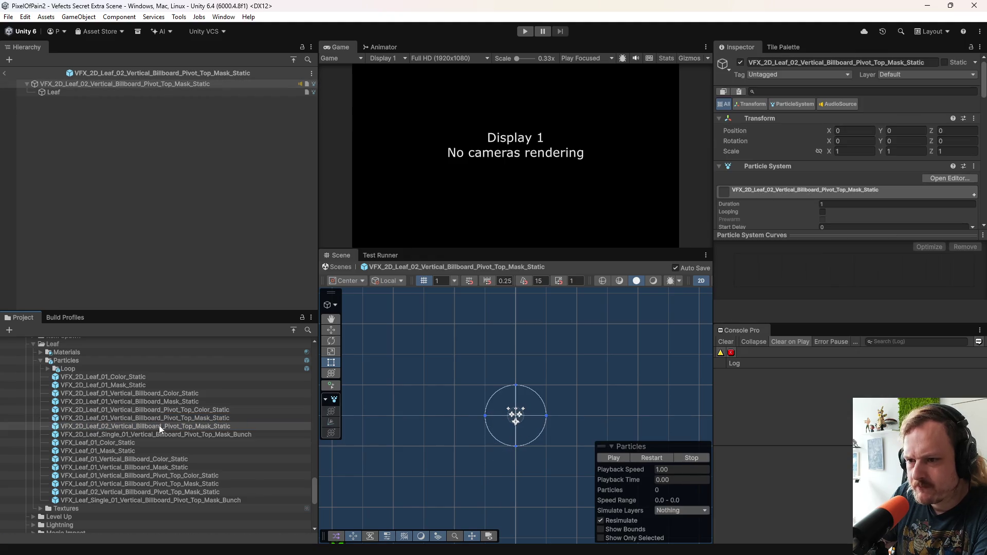
{"action": "double_click", "coordinate": [104, 418]}
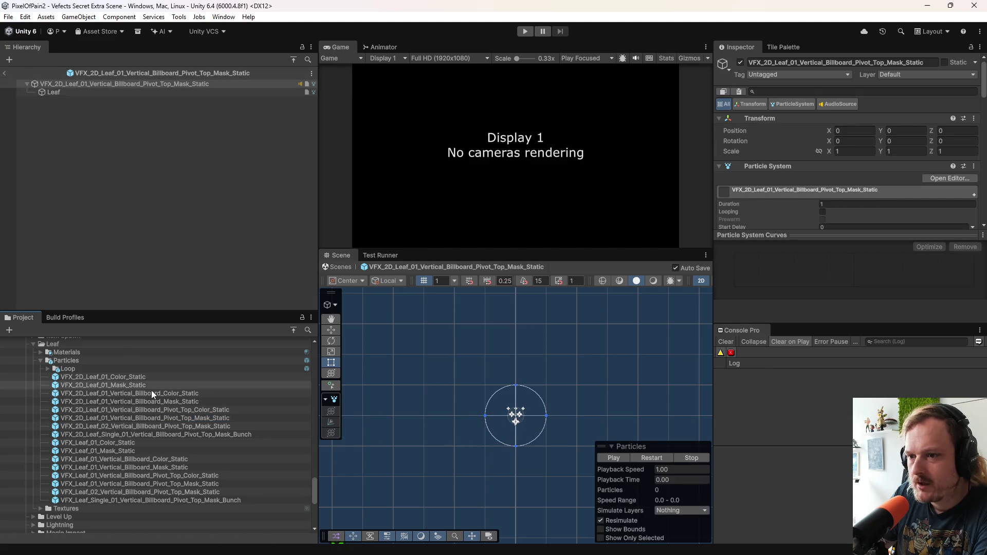
{"action": "left_click", "coordinate": [156, 418]}
Step: Leave prefab editing and open the Player prefab from the Prefabs folder
{"action": "left_click", "coordinate": [5, 73]}
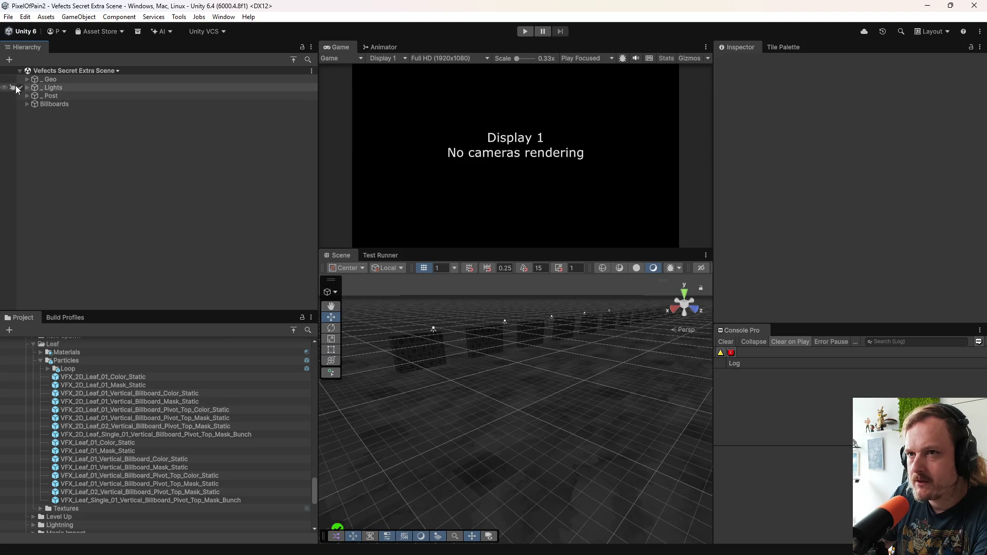
{"action": "scroll", "coordinate": [120, 435], "scroll_direction": "up", "scroll_amount": 10}
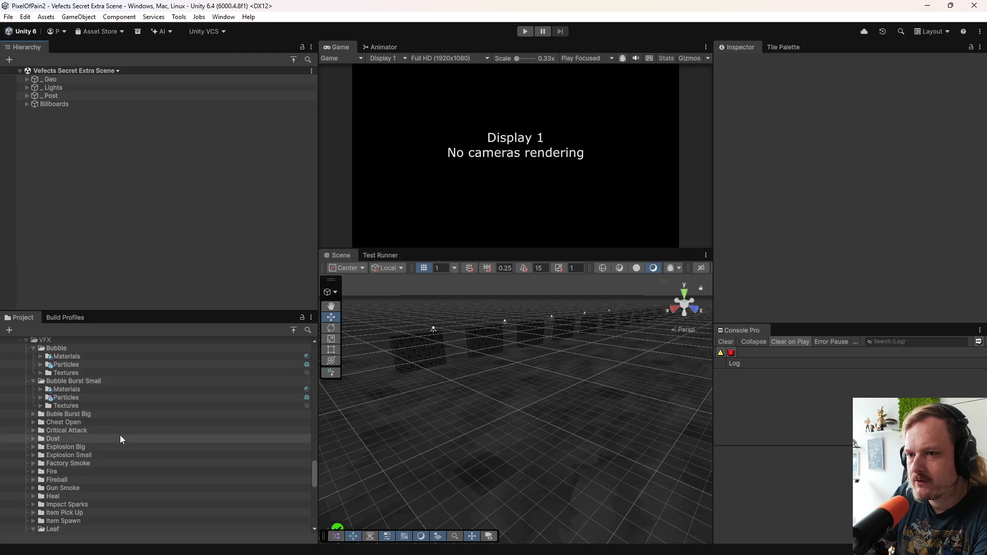
{"action": "scroll", "coordinate": [121, 422], "scroll_direction": "up", "scroll_amount": 10}
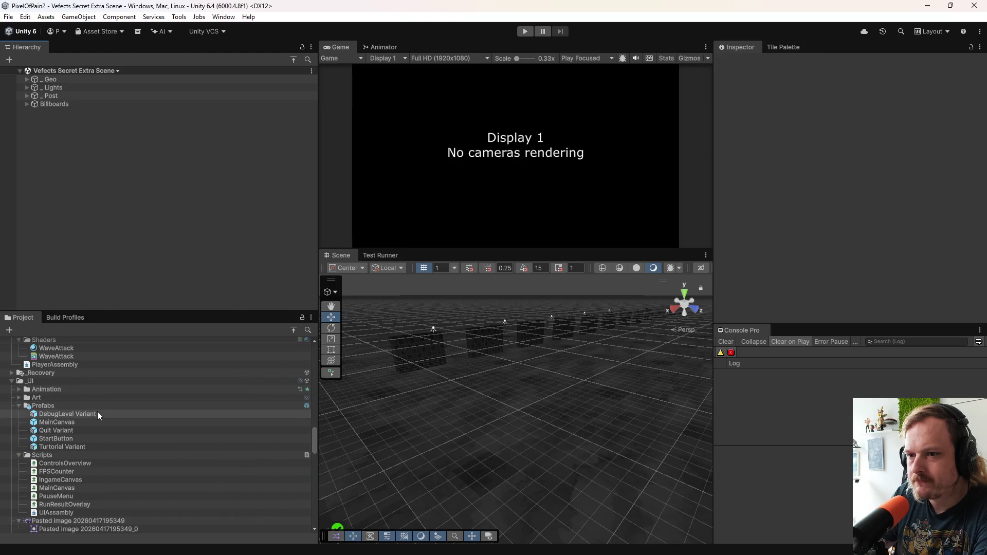
{"action": "scroll", "coordinate": [116, 438], "scroll_direction": "up", "scroll_amount": 5}
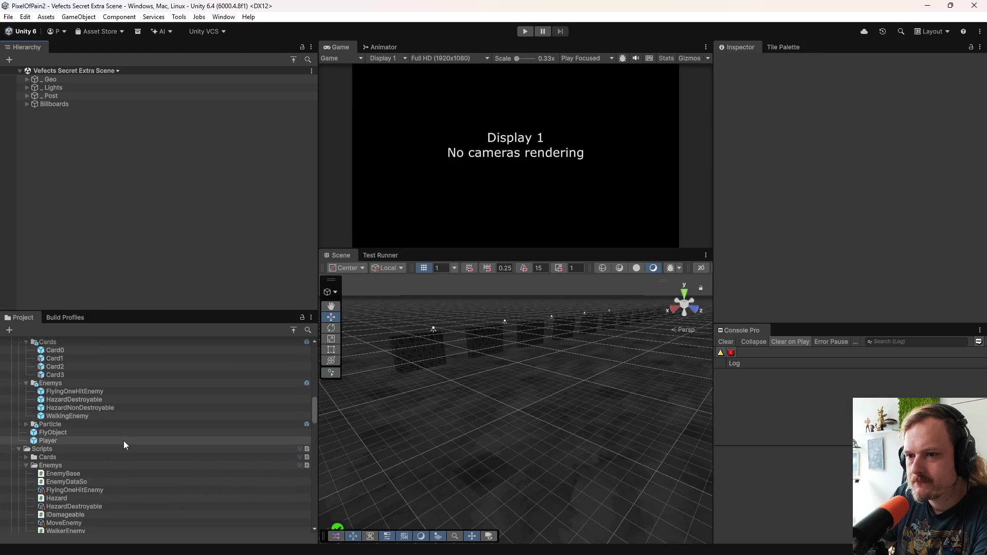
{"action": "double_click", "coordinate": [67, 441]}
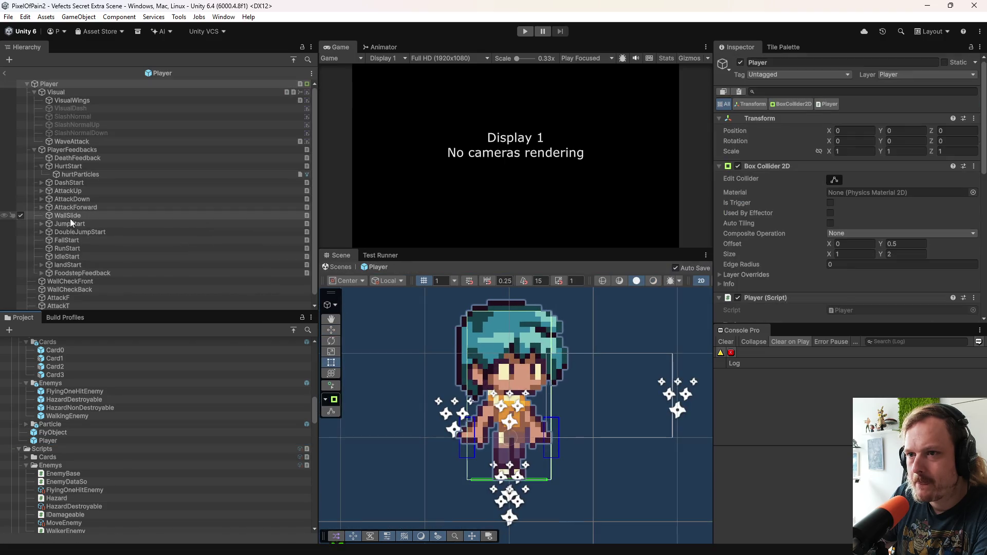
Step: Add VFX_2D_Leaf_01_Vertical_Billboard_Pivot_Top_Mask_Static under WallSlide and unpack the prefab
{"action": "left_click", "coordinate": [73, 216]}
{"action": "scroll", "coordinate": [116, 427], "scroll_direction": "down", "scroll_amount": 15}
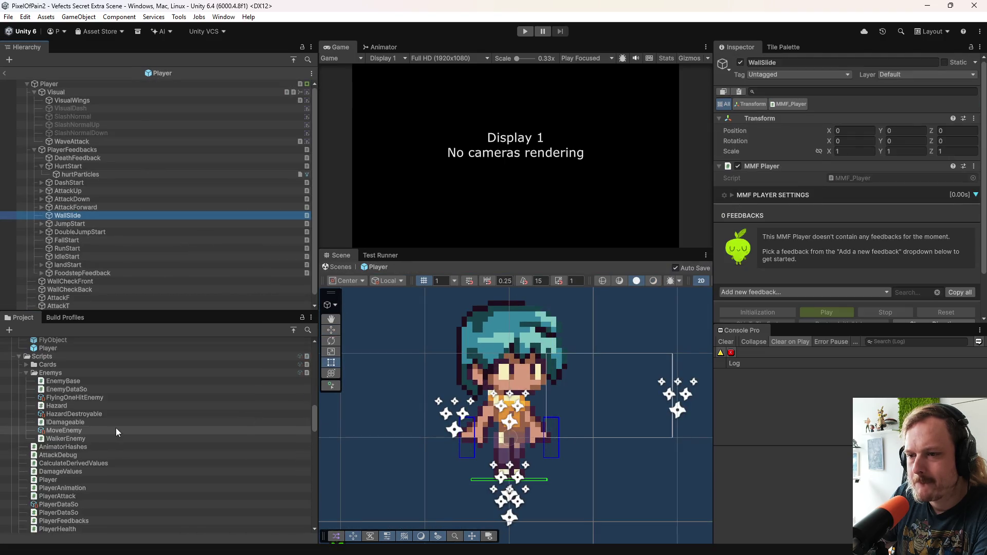
{"action": "scroll", "coordinate": [129, 408], "scroll_direction": "down", "scroll_amount": 10}
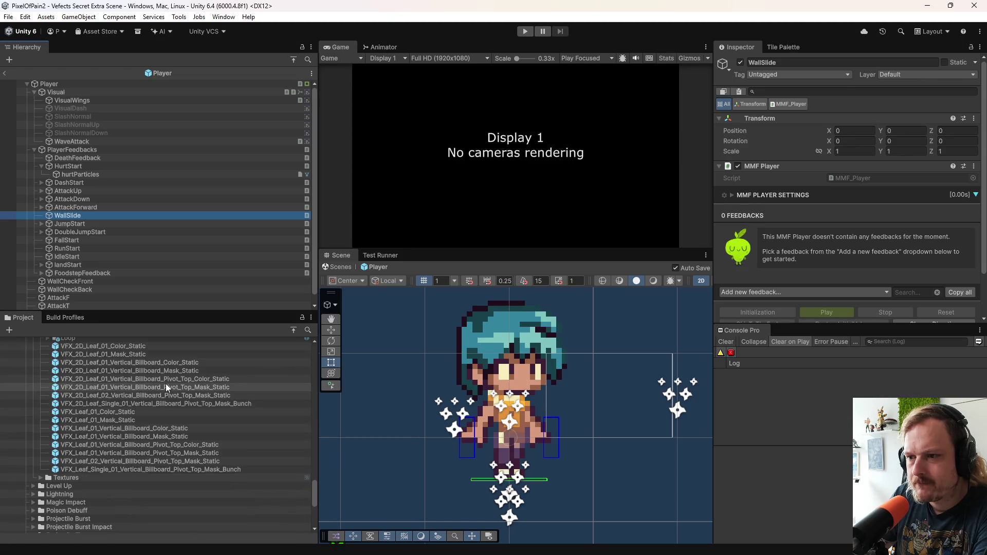
{"action": "mouse_move", "coordinate": [164, 386]}
{"action": "left_mouse_down"}
{"action": "mouse_move", "coordinate": [177, 388]}
{"action": "mouse_move", "coordinate": [78, 217]}
{"action": "left_mouse_up"}
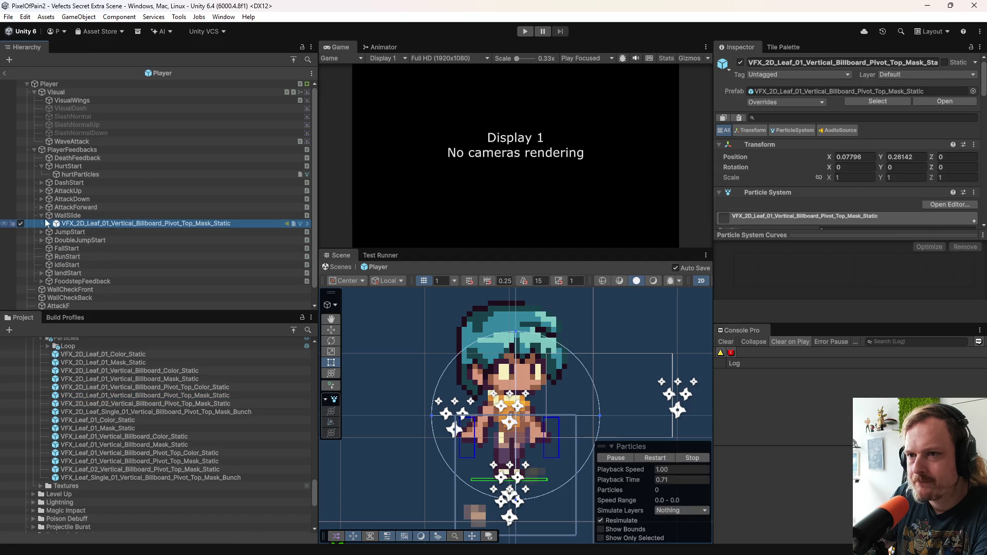
{"action": "right_click", "coordinate": [115, 225]}
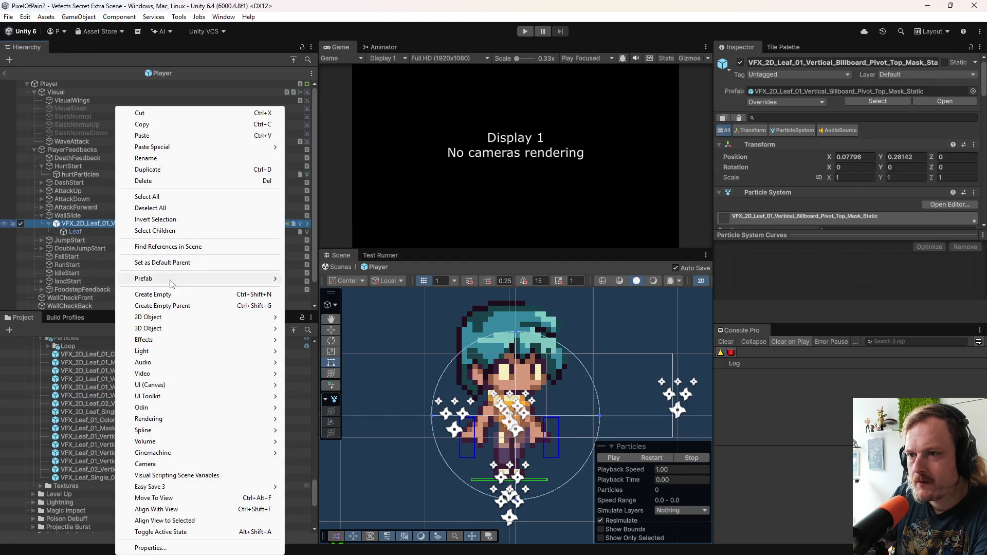
{"action": "mouse_move", "coordinate": [181, 284]}
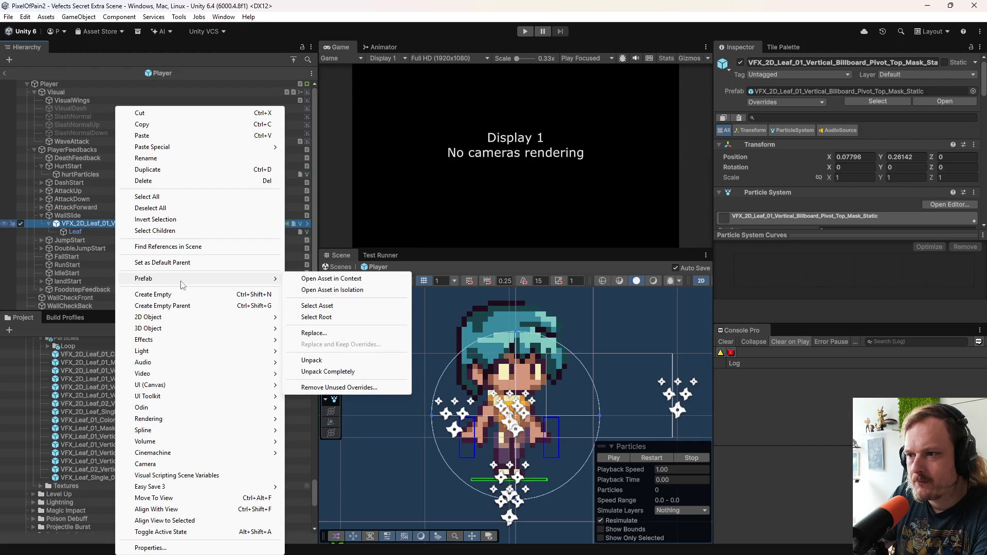
{"action": "left_click", "coordinate": [329, 360]}
Step: Move the inner Leaf object directly under WallSlide and delete the empty VFX wrapper
{"action": "left_click_drag", "start_coordinate": [100, 231], "coordinate": [78, 221]}
{"action": "left_click", "coordinate": [78, 232]}
{"action": "right_click", "coordinate": [78, 233]}
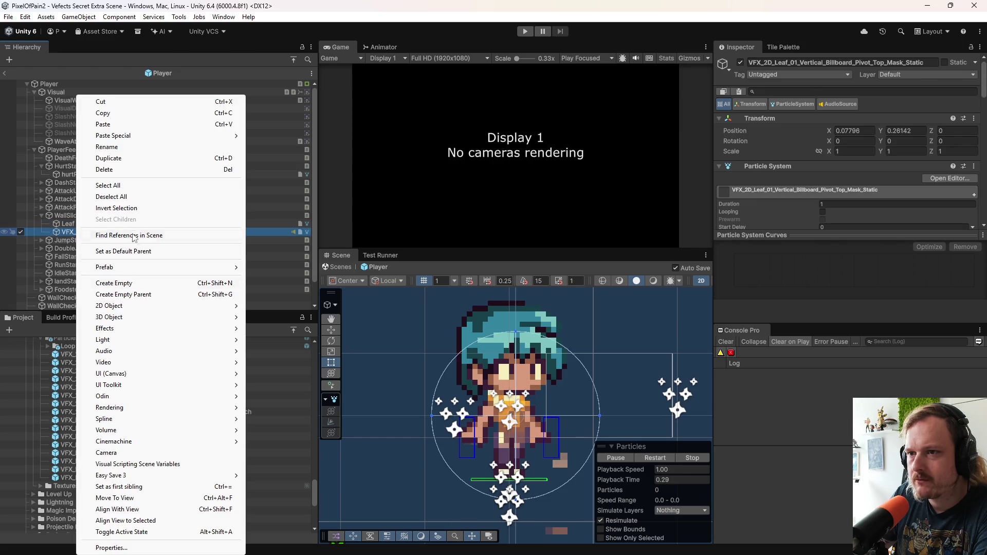
{"action": "left_click", "coordinate": [106, 169]}
{"action": "left_click", "coordinate": [79, 216]}
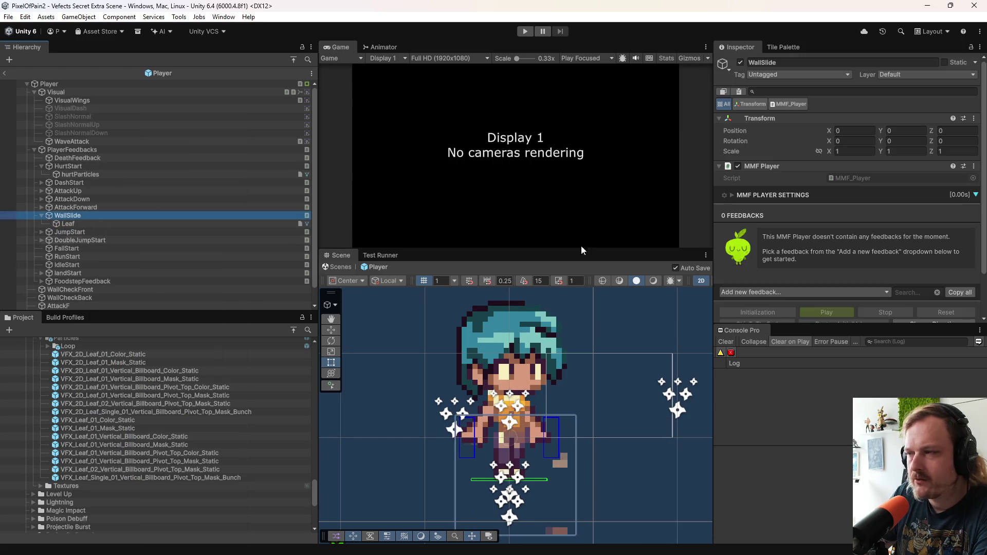
Step: Glance at the Add new feedback list, then drag the Hierarchy splitter to widen Scene and Game views
{"action": "left_click", "coordinate": [796, 294]}
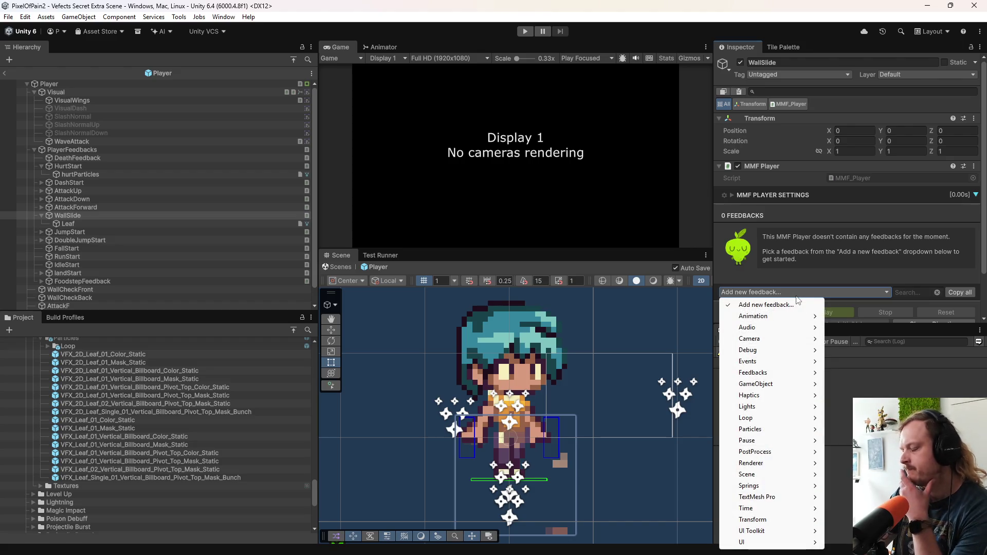
{"action": "left_click", "coordinate": [889, 394]}
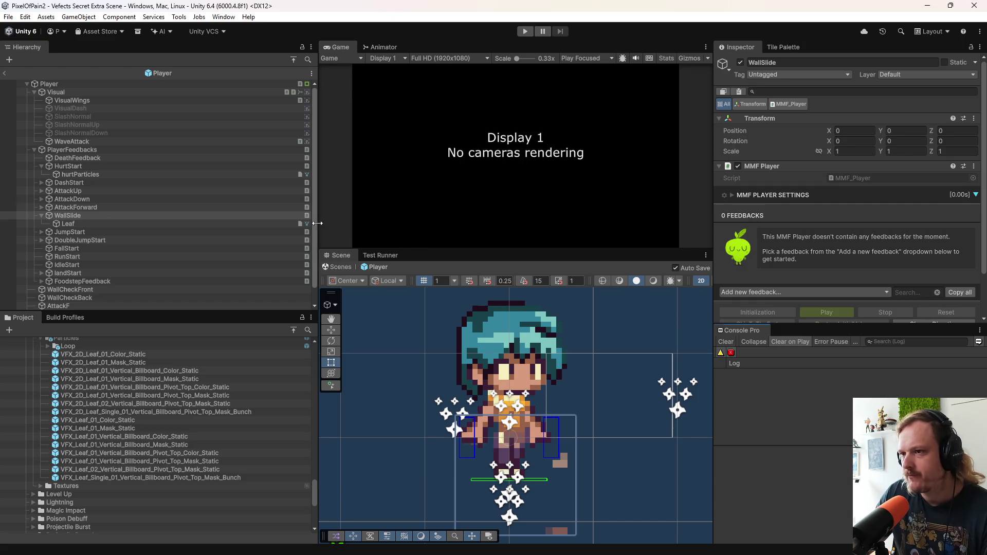
{"action": "left_click_drag", "start_coordinate": [317, 220], "coordinate": [226, 219]}
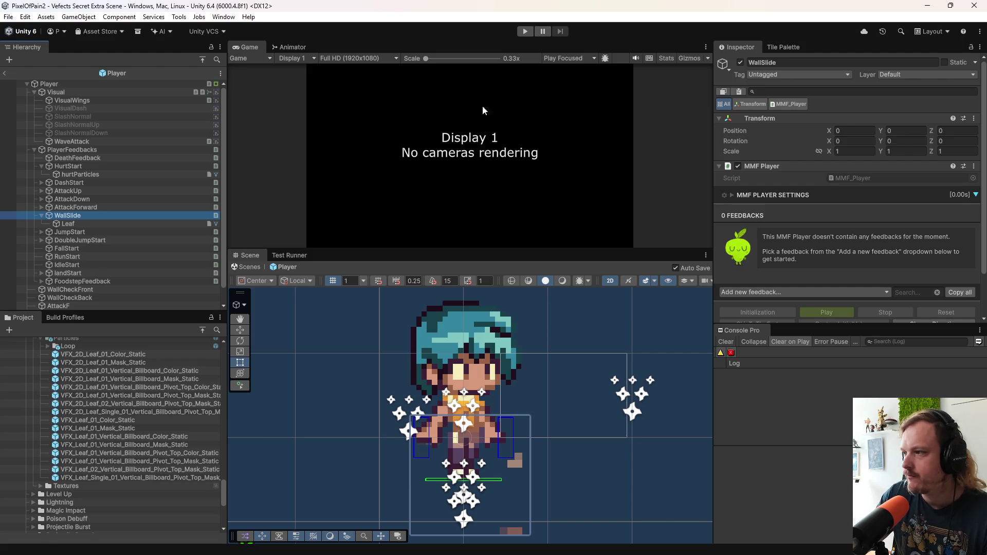
Step: Reopen the MMF Player's Add new feedback list and browse its feedback categories
{"action": "left_click", "coordinate": [770, 288]}
{"action": "mouse_move", "coordinate": [770, 317]}
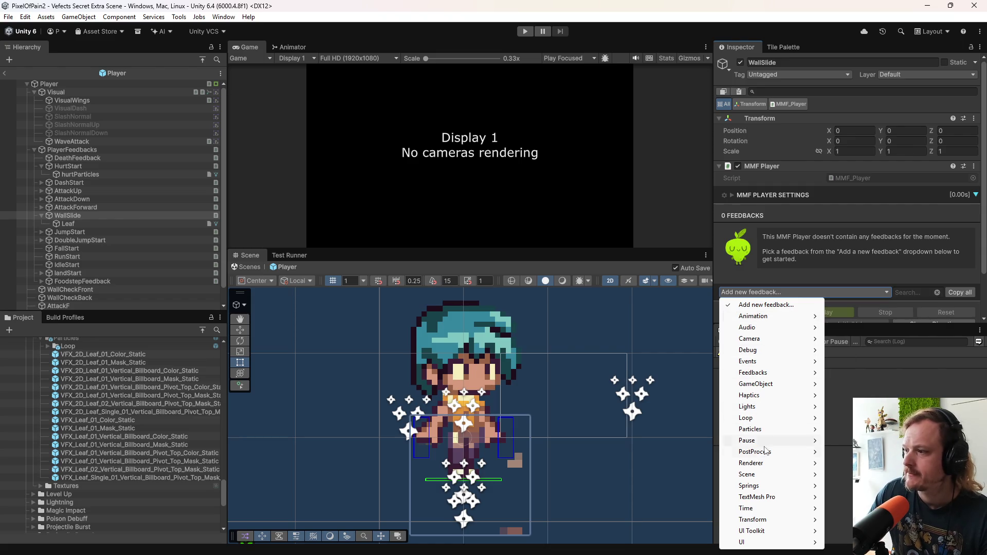
{"action": "mouse_move", "coordinate": [776, 401]}
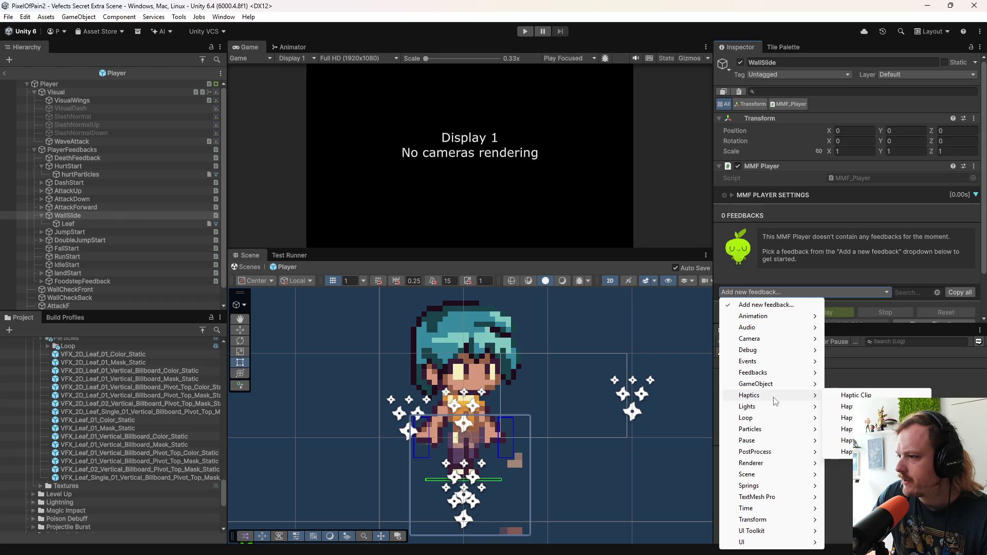
{"action": "mouse_move", "coordinate": [768, 488]}
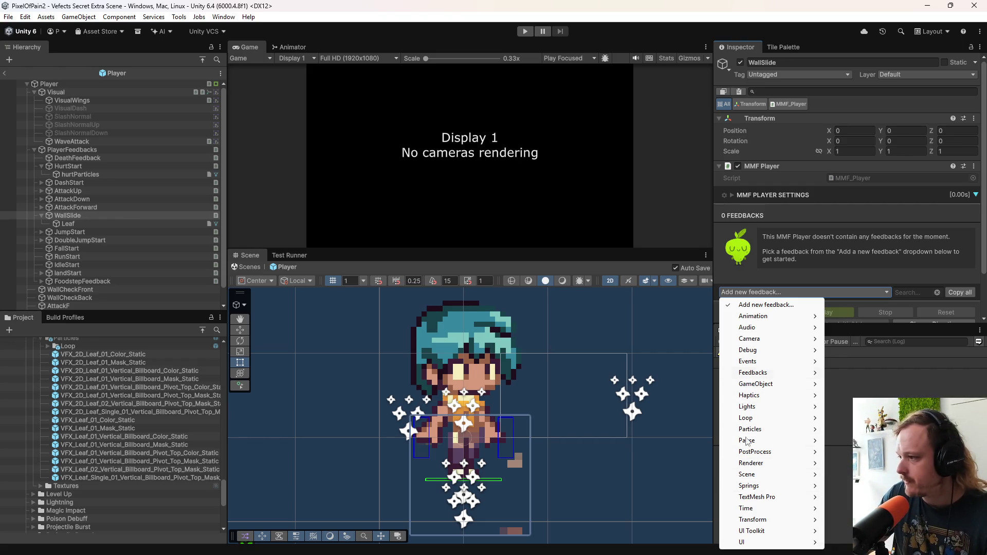
{"action": "mouse_move", "coordinate": [755, 419]}
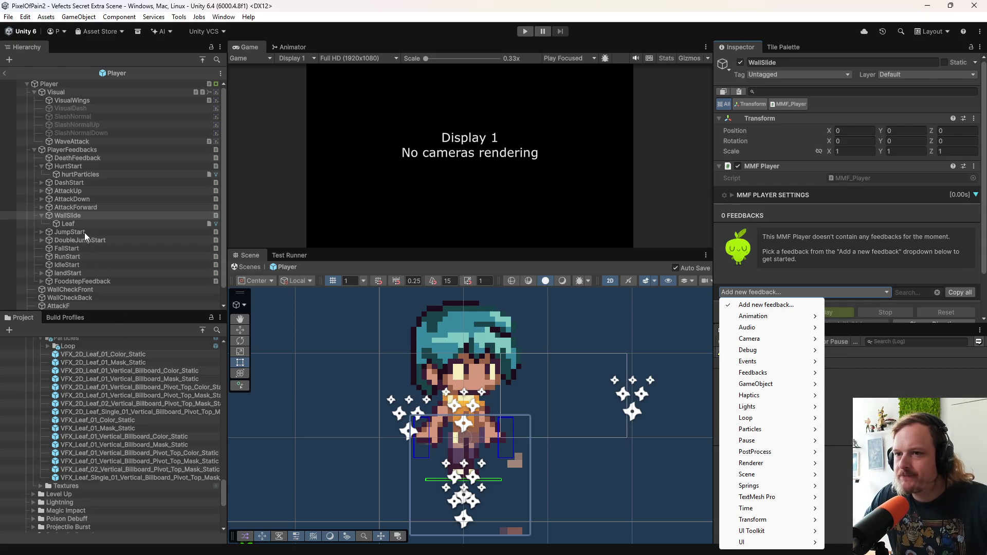
Step: Close the feedback list without adding any, preview the Leaf particles, then reselect WallSlide
{"action": "left_click", "coordinate": [80, 217]}
{"action": "key", "text": "Down"}
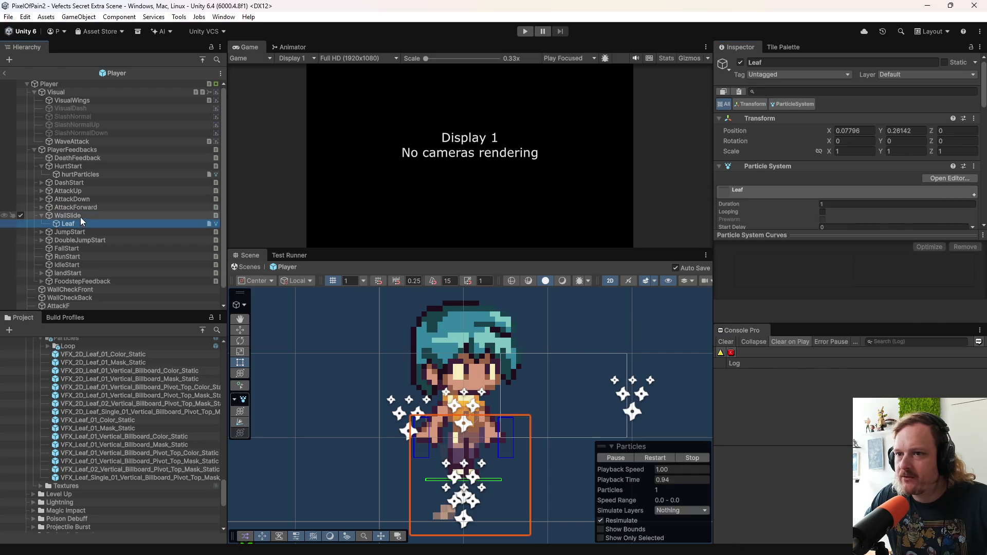
{"action": "key", "text": "Up"}
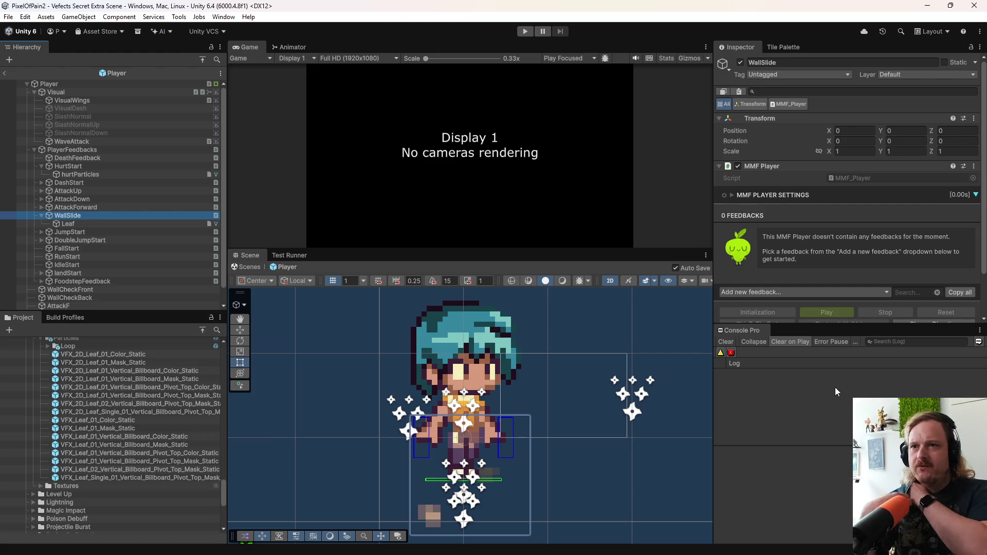
Step: Select Visual and view the Player's Animator Base Layer, selecting the Idle state
{"action": "left_click", "coordinate": [97, 93]}
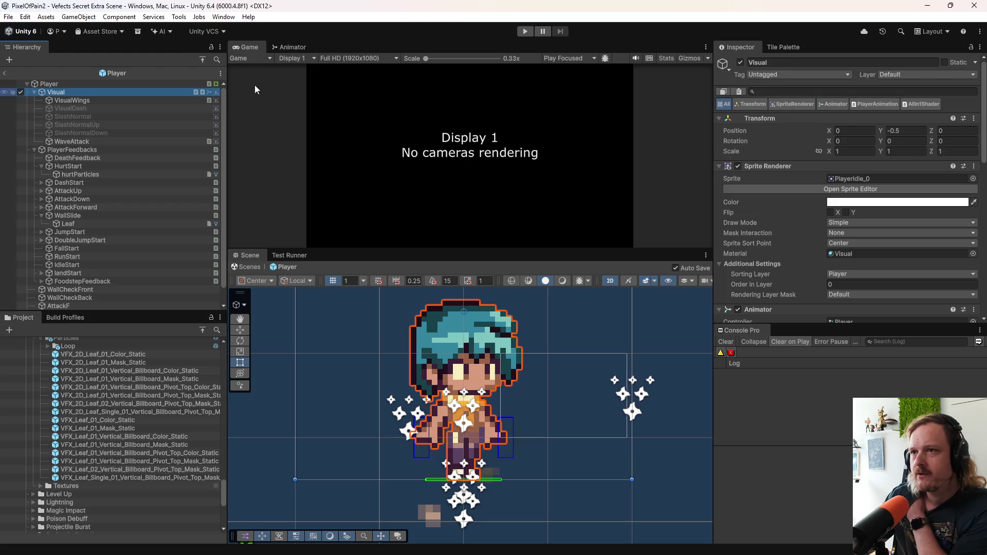
{"action": "left_click", "coordinate": [281, 49]}
{"action": "scroll", "coordinate": [476, 166], "scroll_direction": "down", "scroll_amount": 5}
{"action": "scroll", "coordinate": [482, 171], "scroll_direction": "up", "scroll_amount": 6}
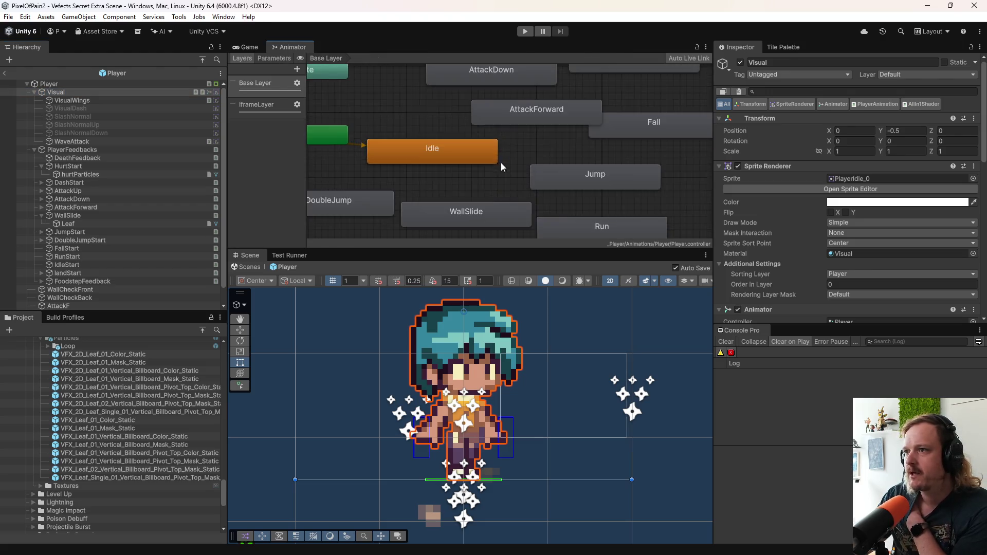
{"action": "scroll", "coordinate": [501, 162], "scroll_direction": "down", "scroll_amount": 2}
{"action": "left_click_drag", "start_coordinate": [452, 153], "coordinate": [452, 157]}
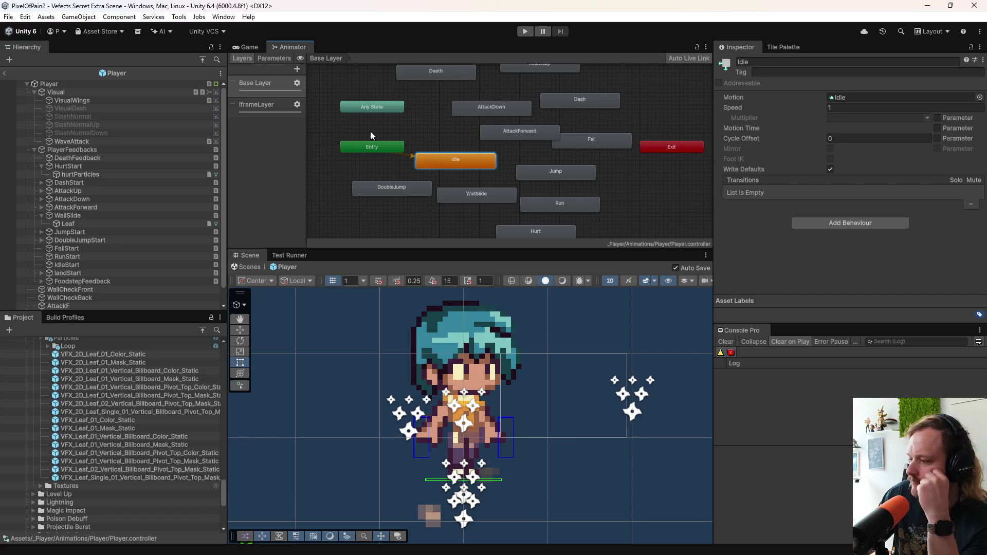
Step: Reselect the Leaf particle system under WallSlide to show its settings and Scene preview
{"action": "left_click", "coordinate": [127, 222]}
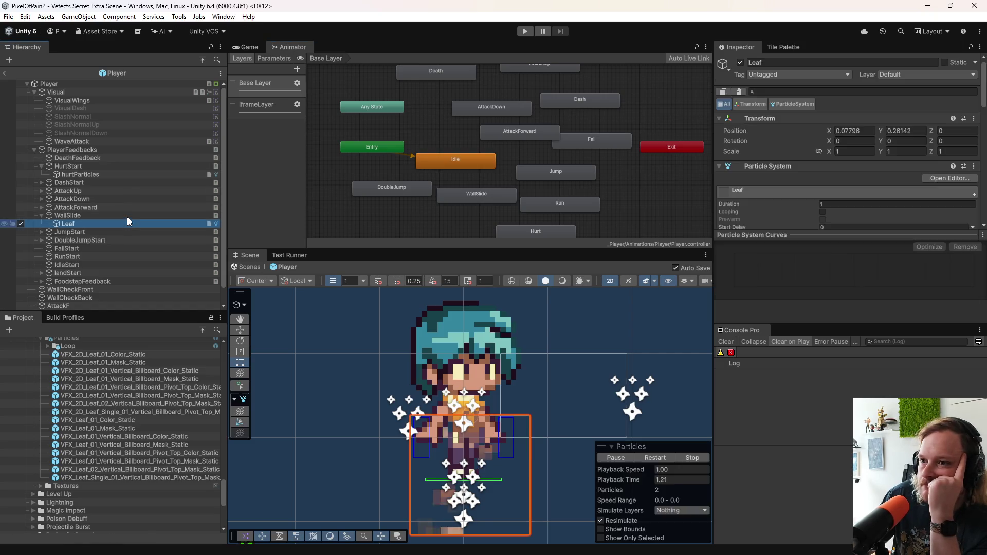
{"action": "left_click", "coordinate": [126, 214]}
{"action": "left_click", "coordinate": [125, 221]}
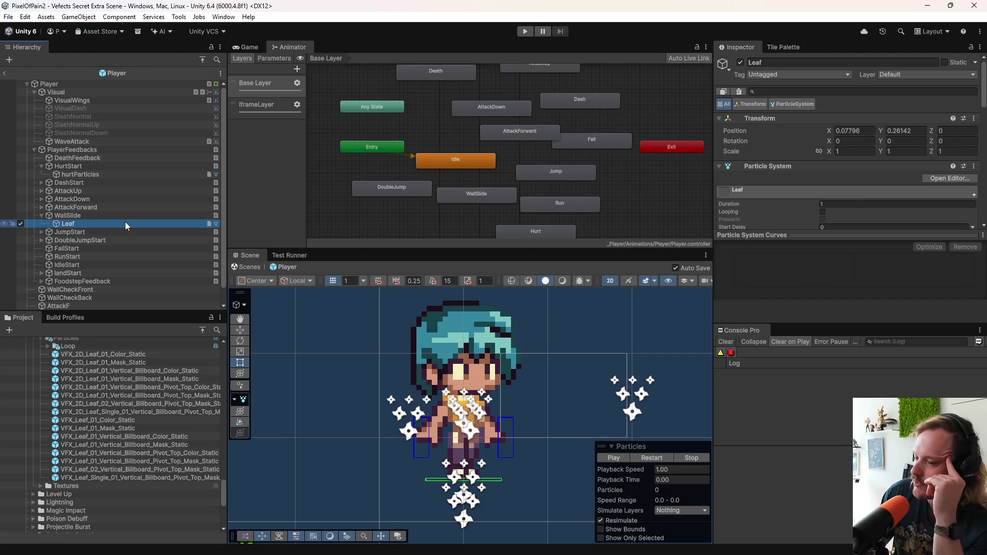
{"action": "mouse_move", "coordinate": [142, 554]}
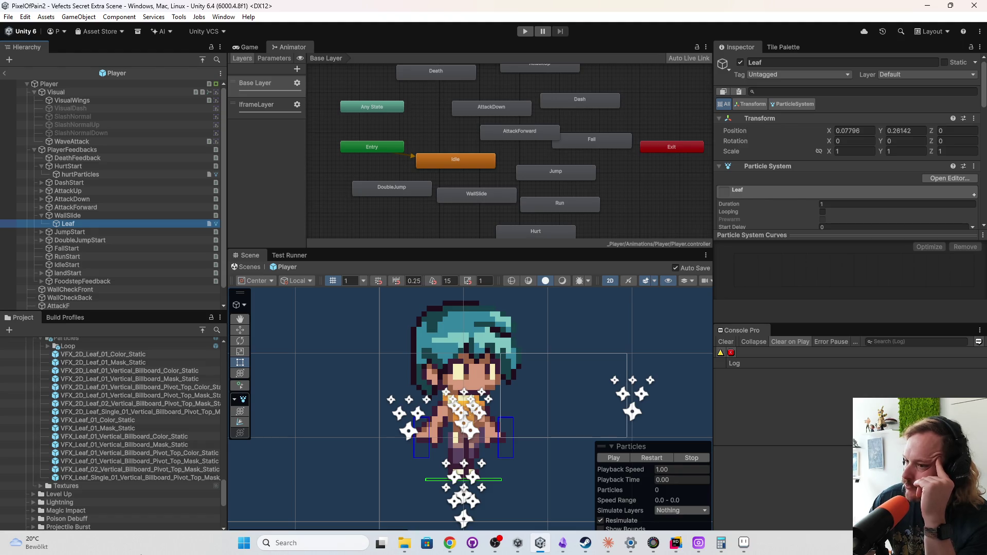
Step: Dismiss the shortcut conflict warning triggered by the G key
{"action": "key", "text": "g"}
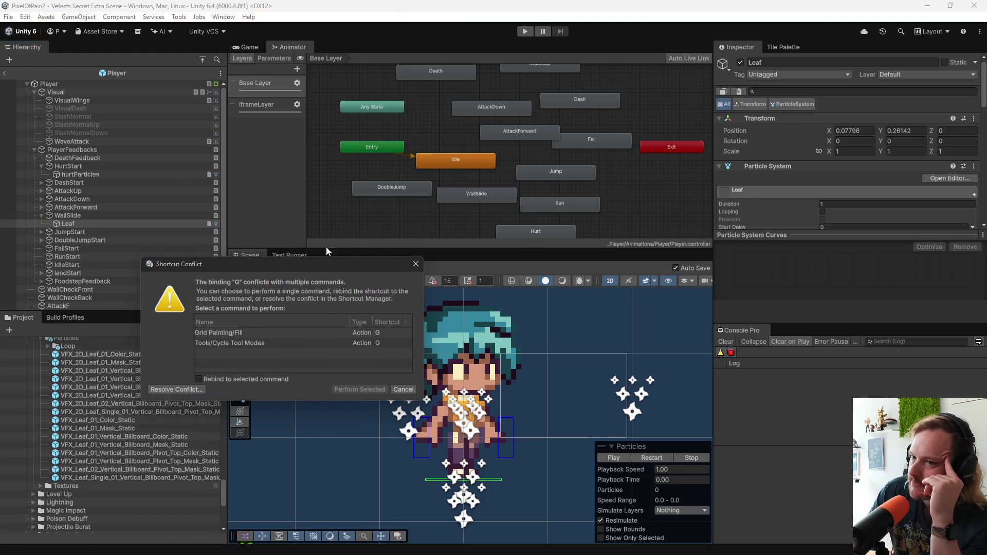
{"action": "left_click", "coordinate": [415, 264]}
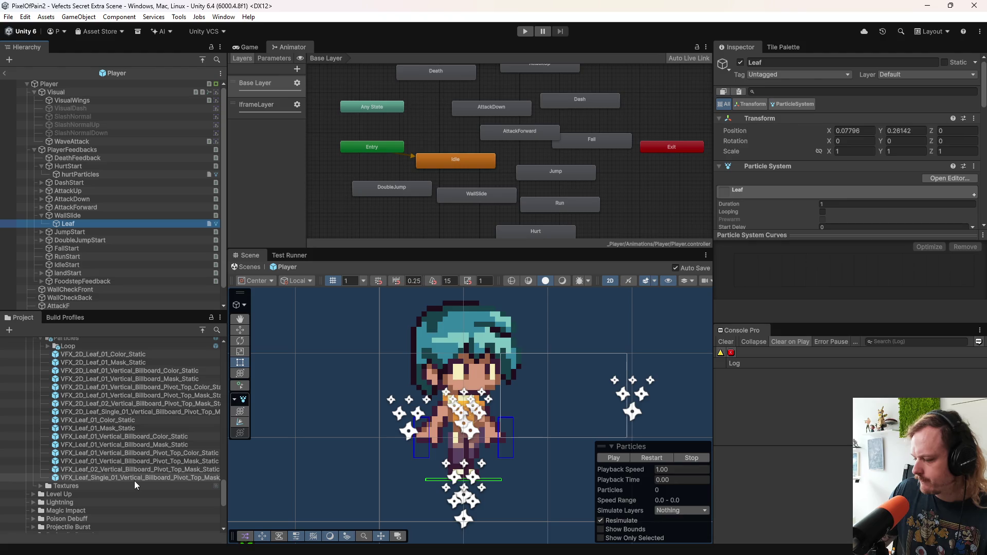
Step: Switch the YouTube music back to the previous house mix and minimize Chrome
{"action": "key", "text": "super"}
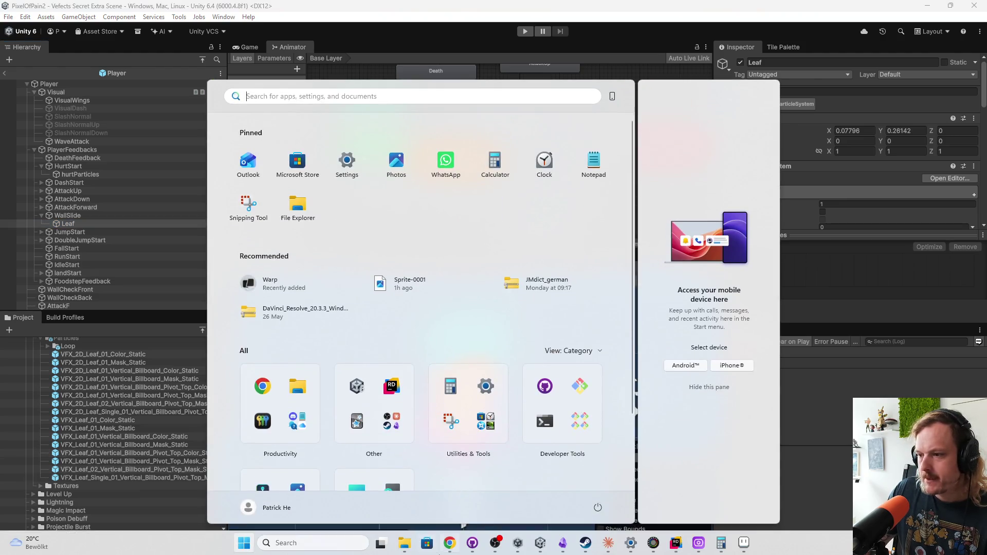
{"action": "left_click", "coordinate": [449, 543]}
{"action": "left_click", "coordinate": [77, 11]}
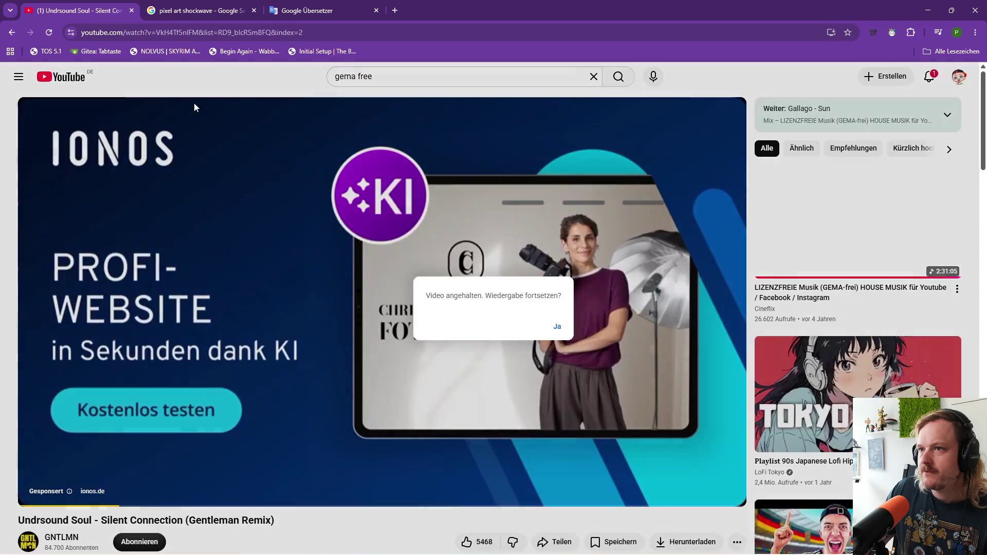
{"action": "left_click", "coordinate": [12, 33]}
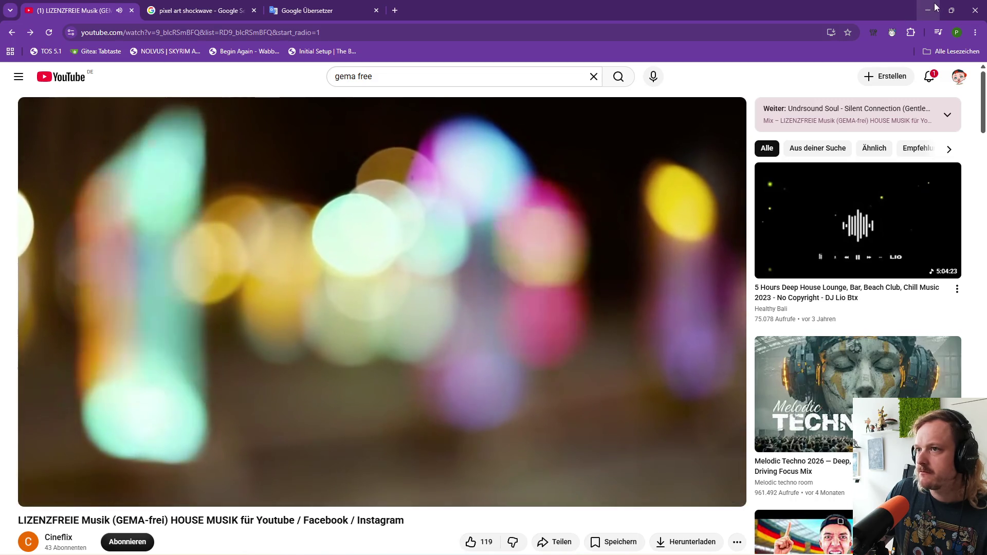
{"action": "left_click", "coordinate": [936, 7]}
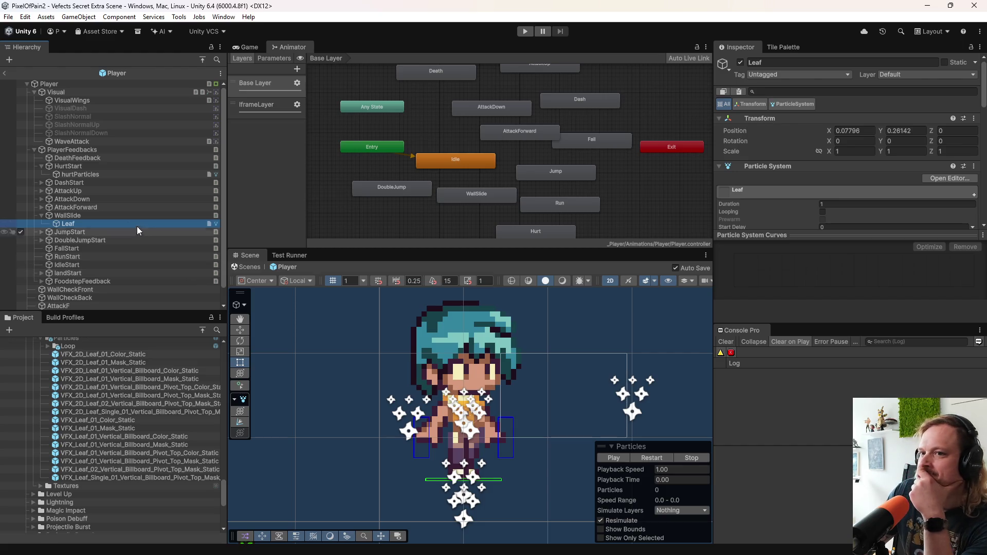
Step: Select the Leaf particle object and play, then restart, its particle preview
{"action": "left_click", "coordinate": [120, 215]}
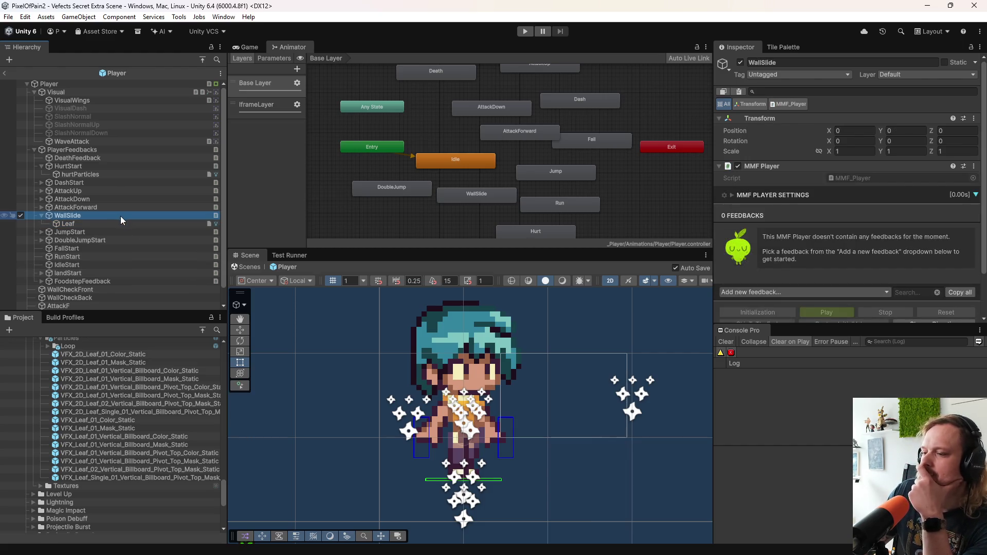
{"action": "left_click", "coordinate": [121, 226]}
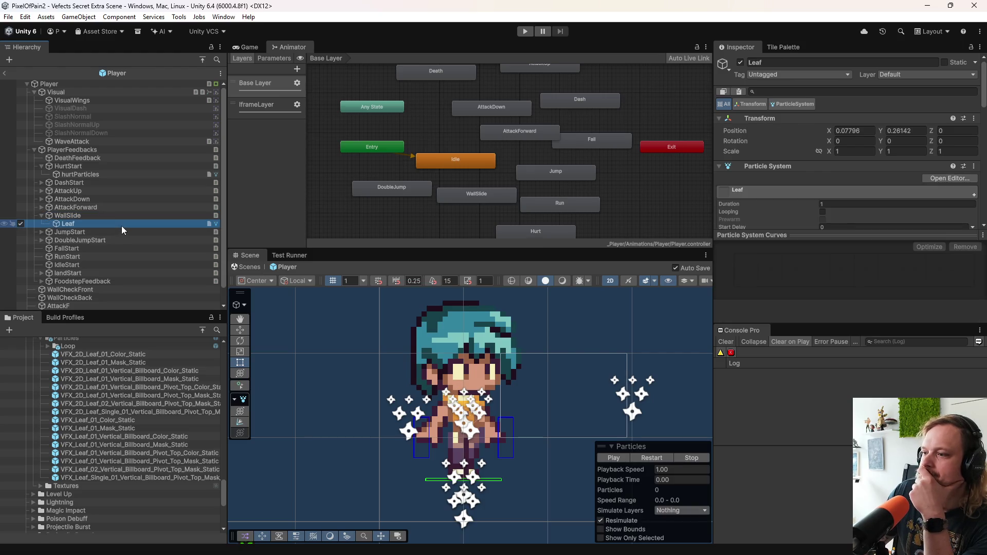
{"action": "left_click", "coordinate": [665, 459]}
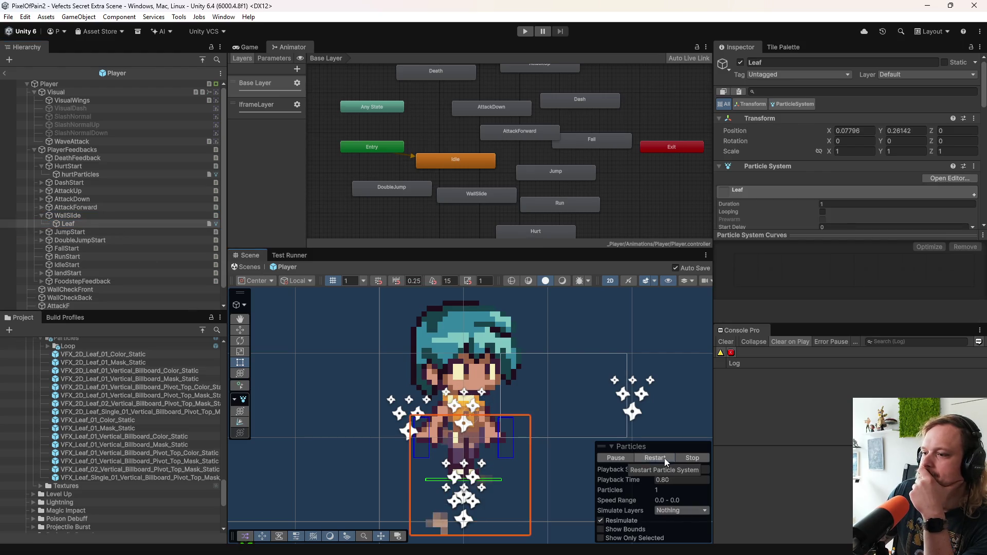
{"action": "left_click", "coordinate": [664, 458]}
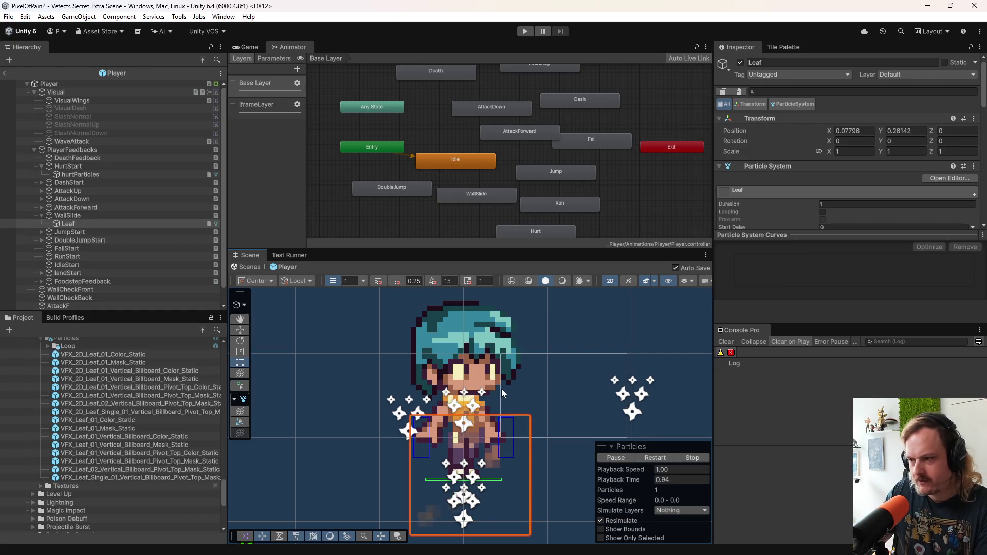
Step: Move Leaf up-right to about (0.273, 0.744) and enlarge the Inspector area
{"action": "key", "text": "w"}
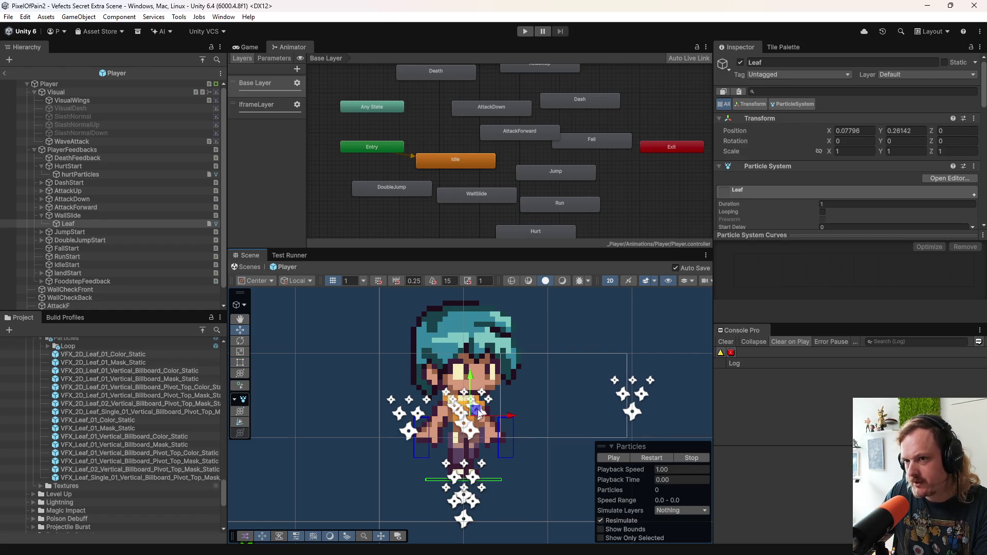
{"action": "left_click_drag", "start_coordinate": [479, 412], "coordinate": [493, 371]}
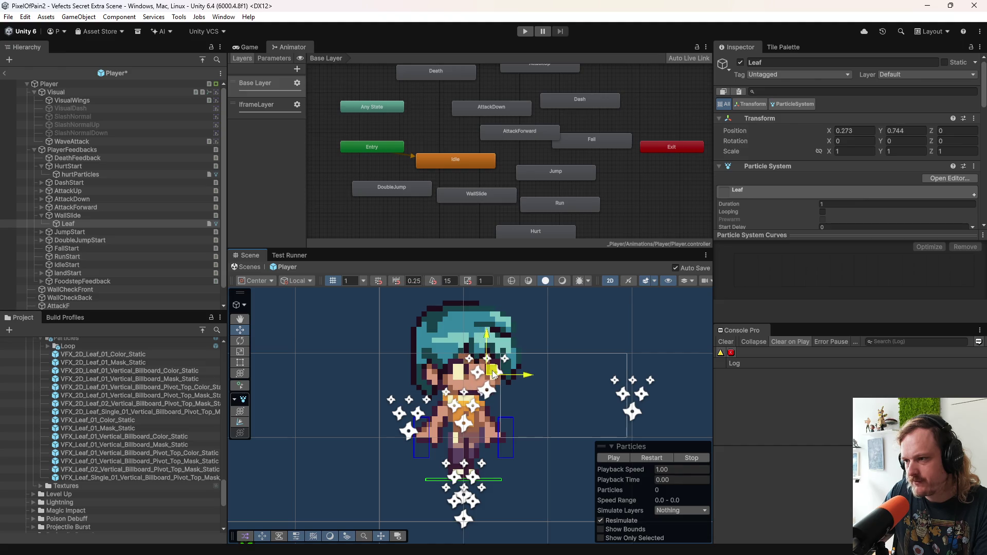
{"action": "key", "text": "e"}
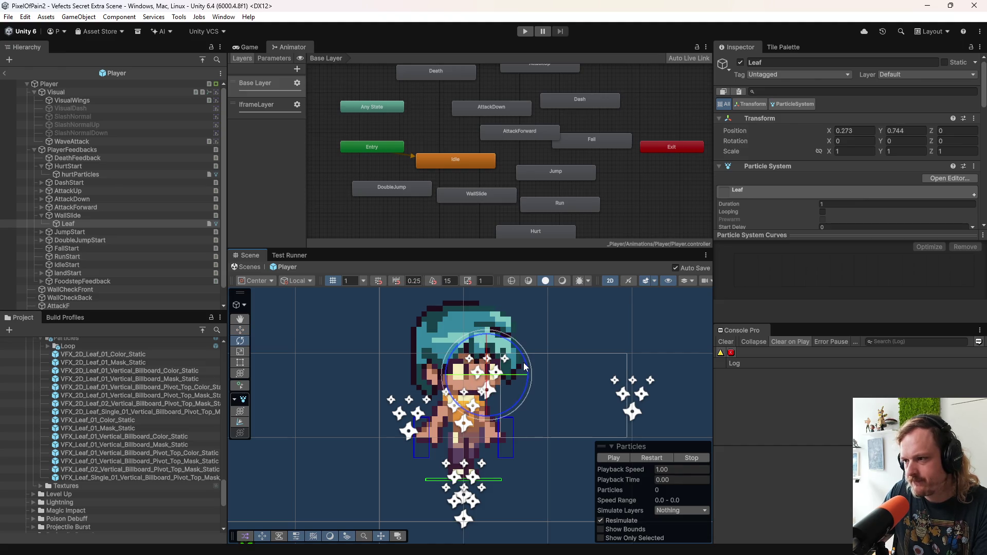
{"action": "left_click", "coordinate": [88, 213]}
{"action": "left_click", "coordinate": [91, 224]}
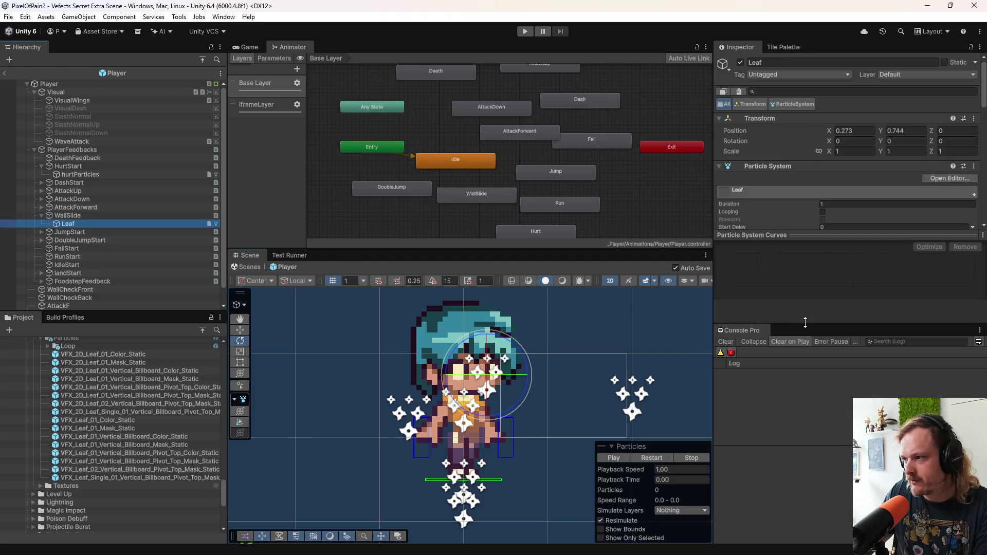
{"action": "mouse_move", "coordinate": [805, 323]}
{"action": "left_mouse_down"}
{"action": "mouse_move", "coordinate": [815, 385]}
{"action": "mouse_move", "coordinate": [807, 350]}
{"action": "left_mouse_up"}
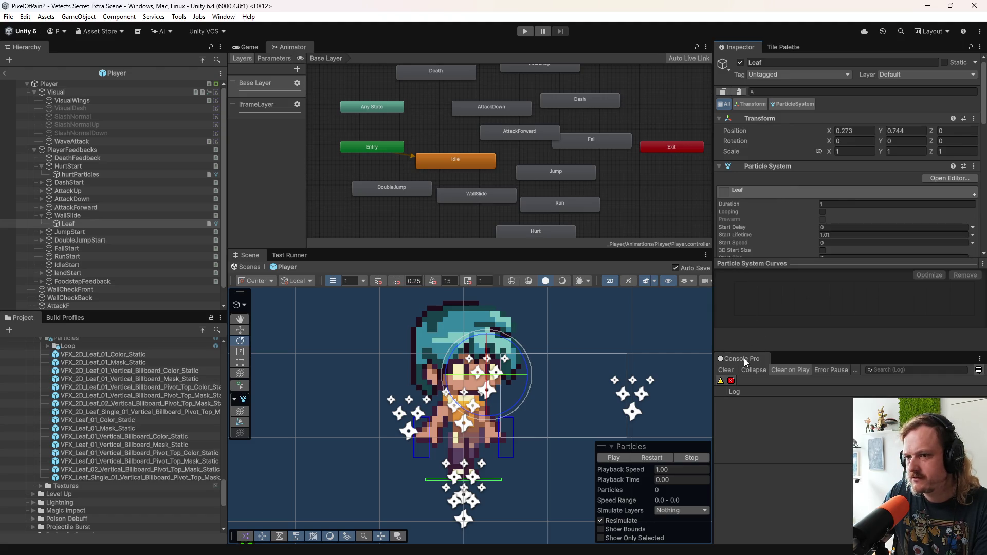
Step: Dock the Console Pro tab beside the Test Runner
{"action": "mouse_move", "coordinate": [747, 363]}
{"action": "left_mouse_down"}
{"action": "mouse_move", "coordinate": [416, 257]}
{"action": "mouse_move", "coordinate": [440, 268]}
{"action": "left_mouse_up"}
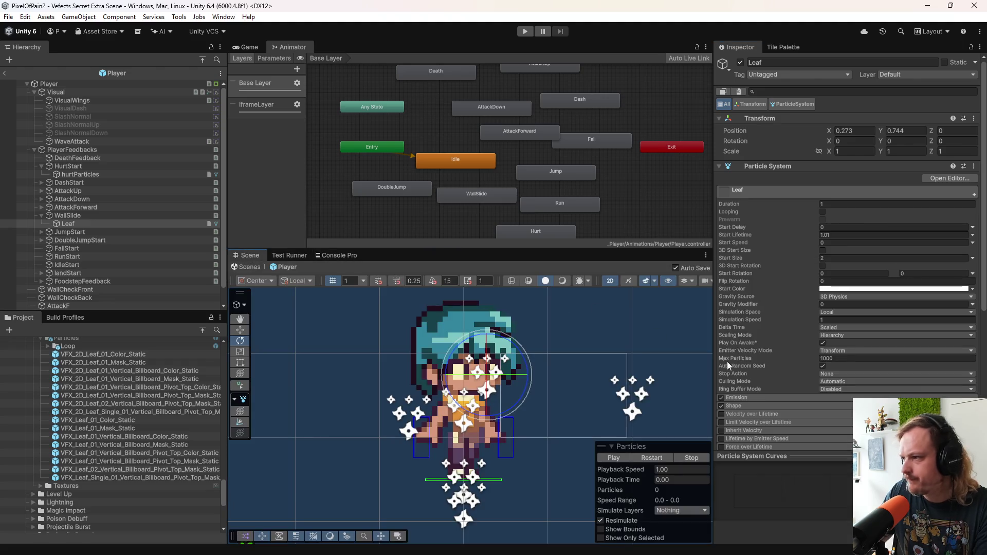
{"action": "scroll", "coordinate": [795, 377], "scroll_direction": "down", "scroll_amount": 5}
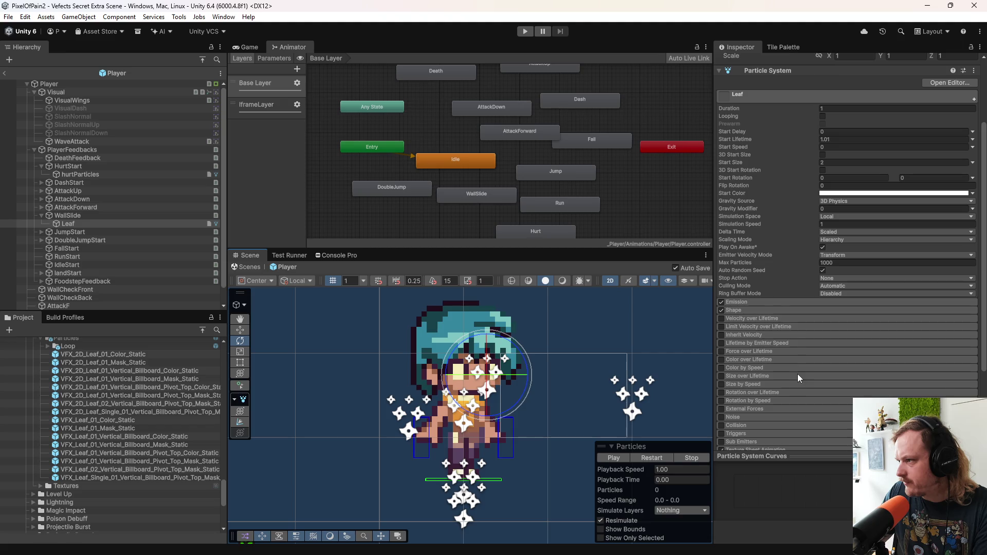
{"action": "scroll", "coordinate": [773, 299], "scroll_direction": "up", "scroll_amount": 3}
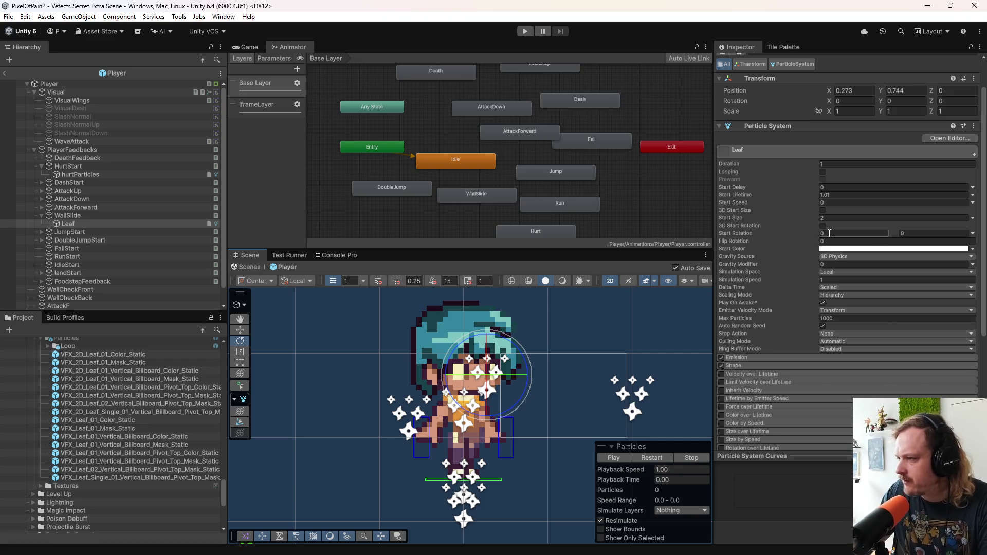
Step: Set Leaf's Start Rotation to random between 80 and 100
{"action": "left_click", "coordinate": [778, 225]}
{"action": "type", "text": "9"}
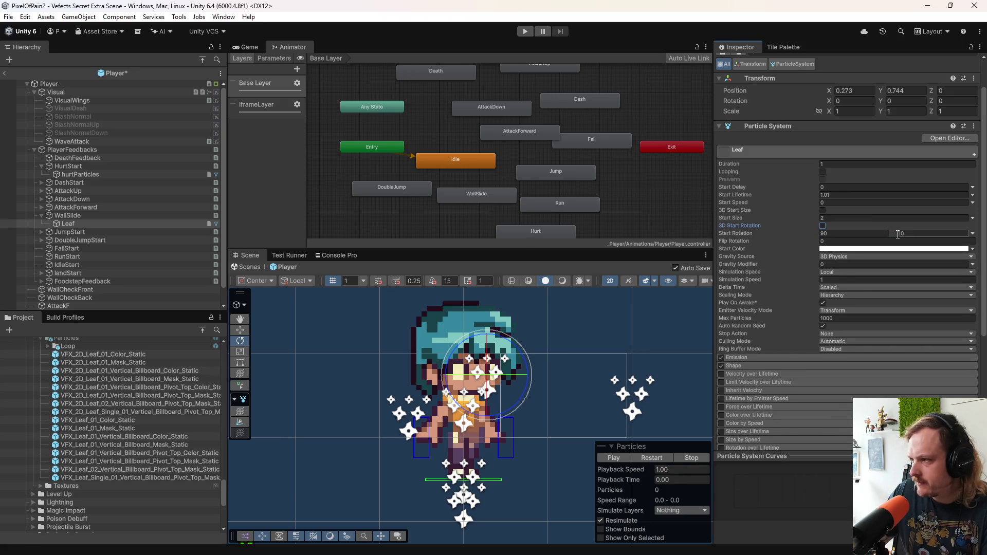
{"action": "type", "text": "00"}
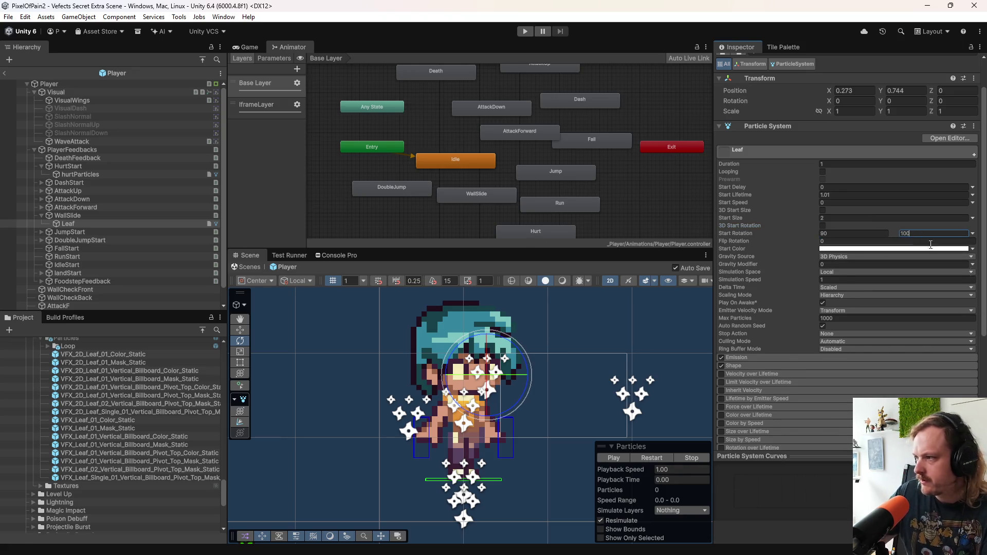
{"action": "left_click", "coordinate": [854, 233]}
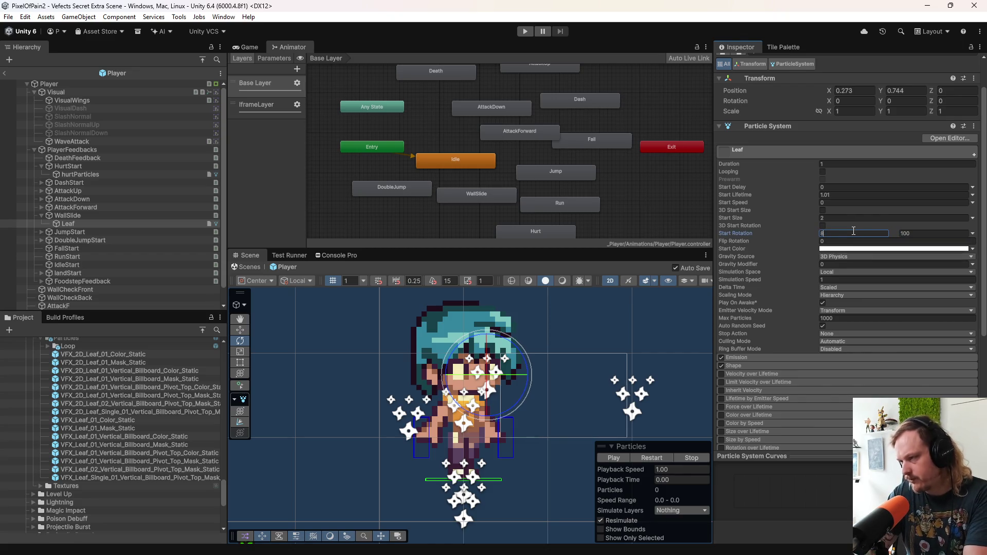
{"action": "type", "text": "0"}
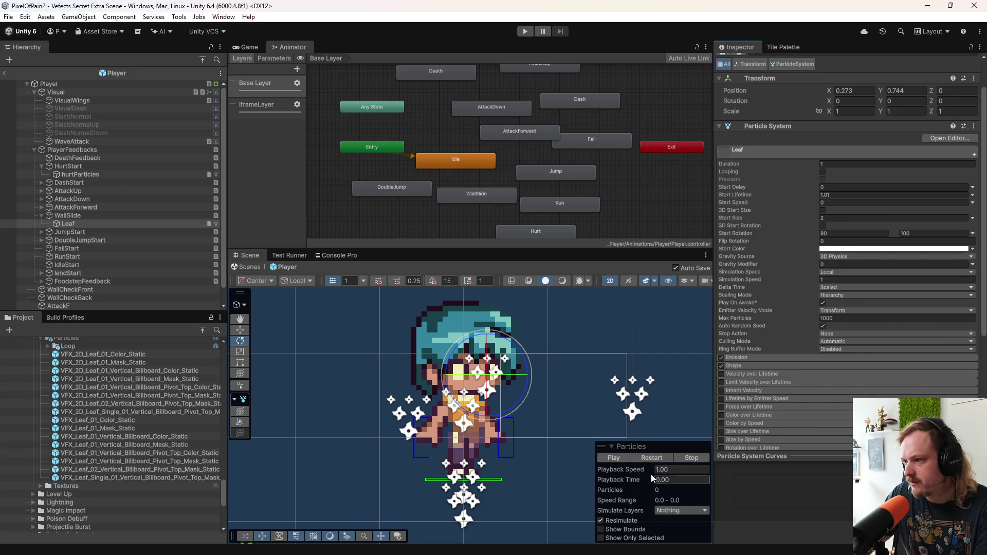
Step: Replay the leaf particle preview repeatedly to check the 80–100 rotation variation
{"action": "left_click", "coordinate": [652, 458]}
{"action": "left_click", "coordinate": [652, 458]}
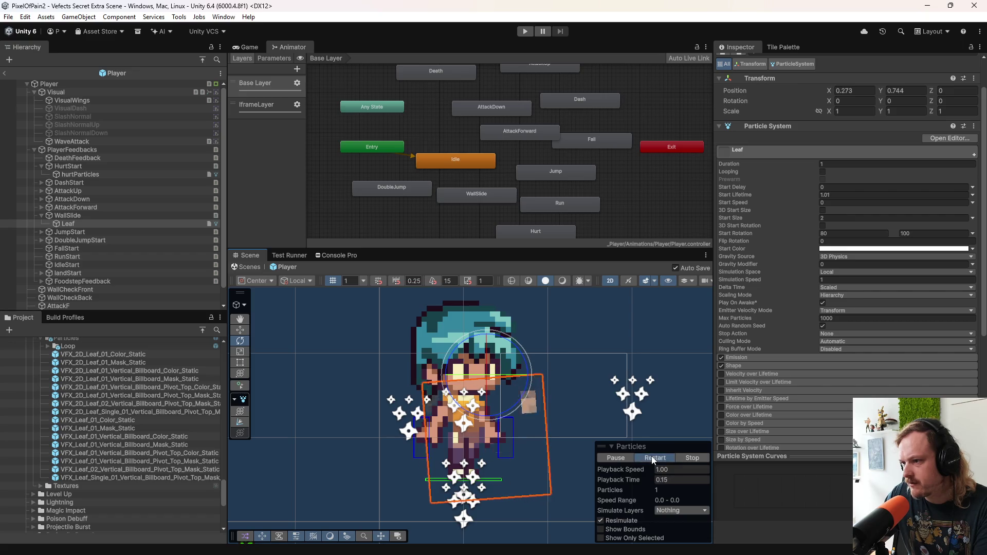
{"action": "left_click", "coordinate": [652, 458]}
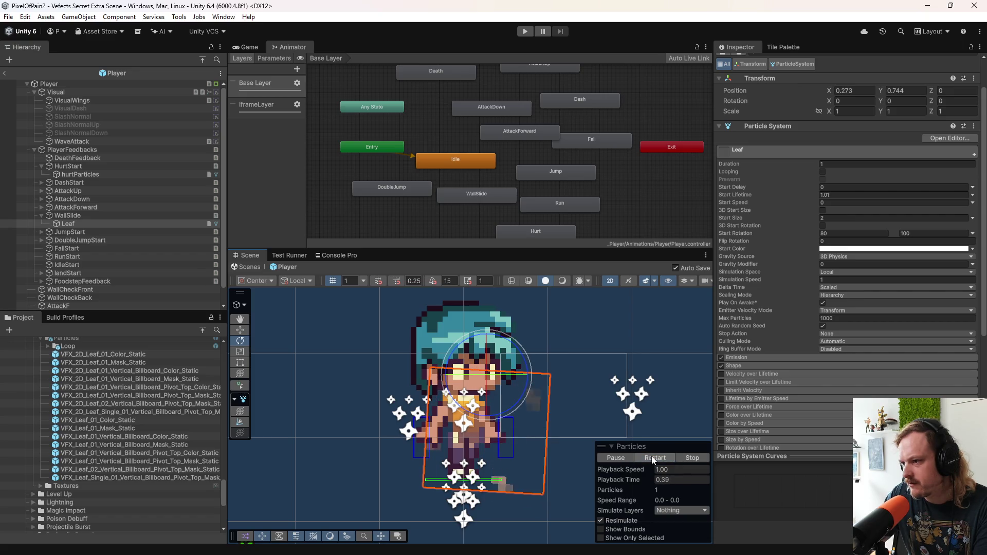
{"action": "left_click", "coordinate": [652, 459]}
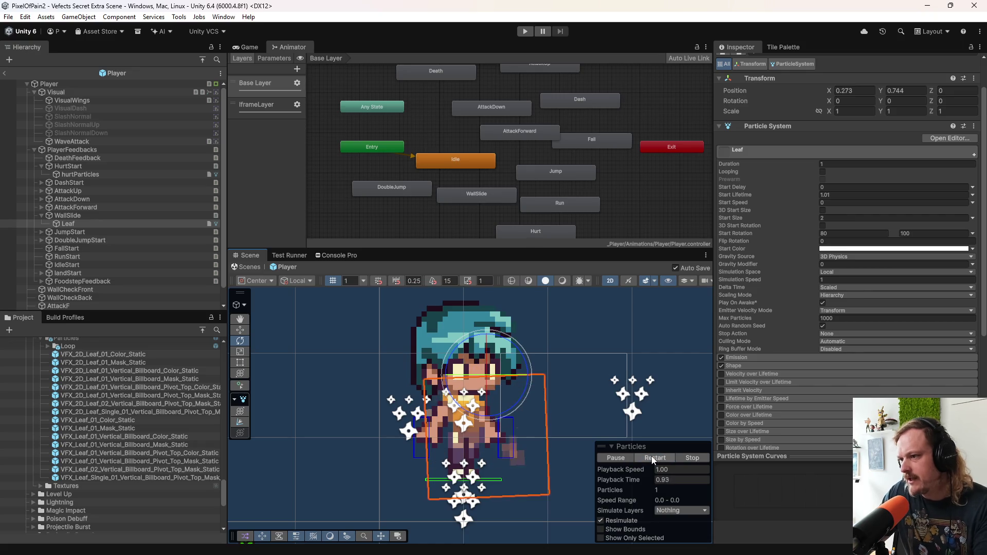
{"action": "left_click", "coordinate": [652, 458]}
{"action": "left_click", "coordinate": [652, 458]}
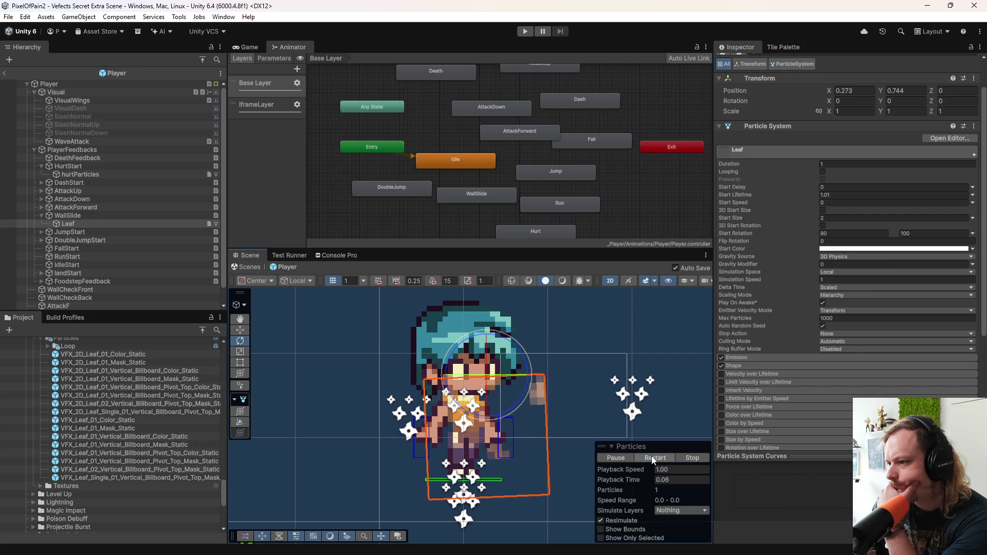
{"action": "left_click", "coordinate": [652, 458]}
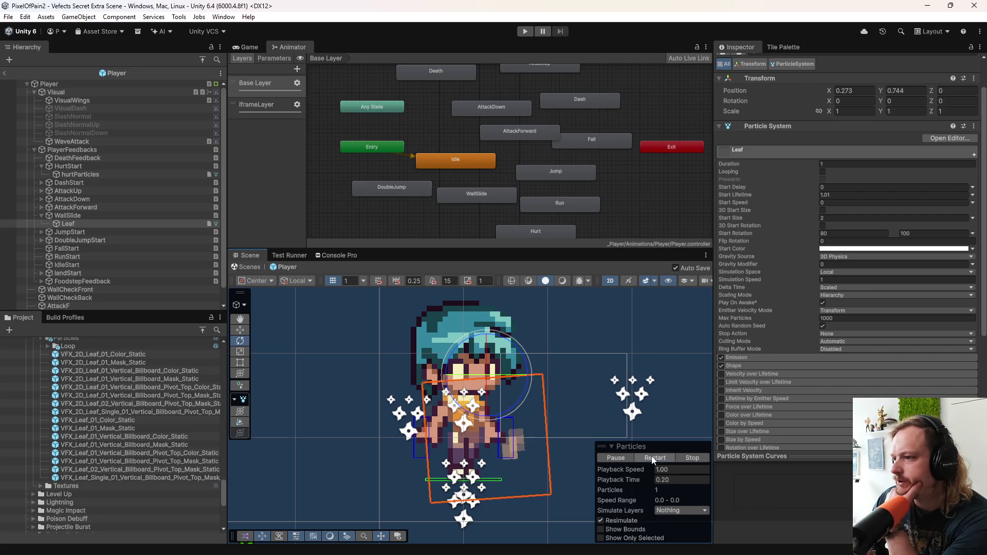
{"action": "left_click", "coordinate": [652, 458]}
{"action": "left_click", "coordinate": [652, 458]}
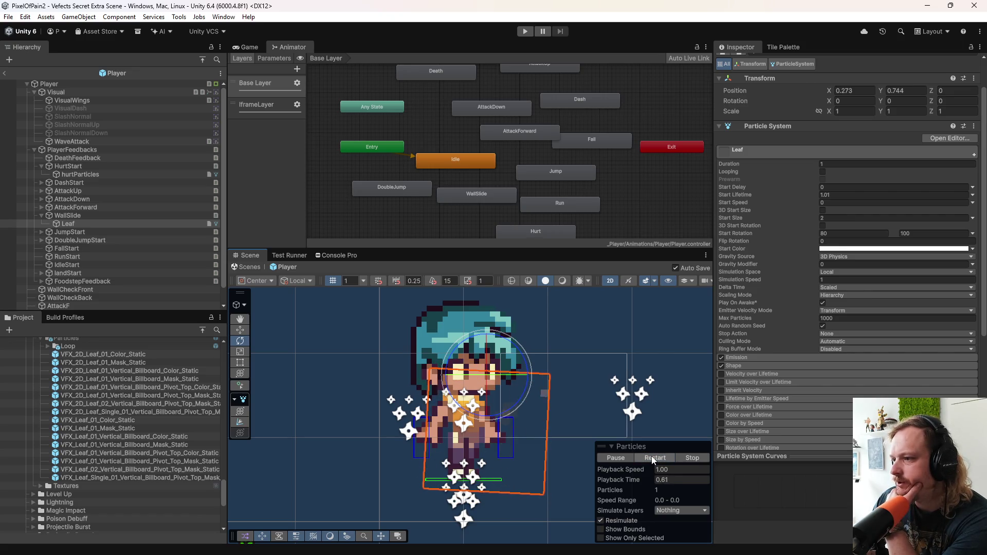
{"action": "left_click", "coordinate": [652, 458]}
{"action": "left_click", "coordinate": [652, 458]}
{"action": "left_click", "coordinate": [652, 458]}
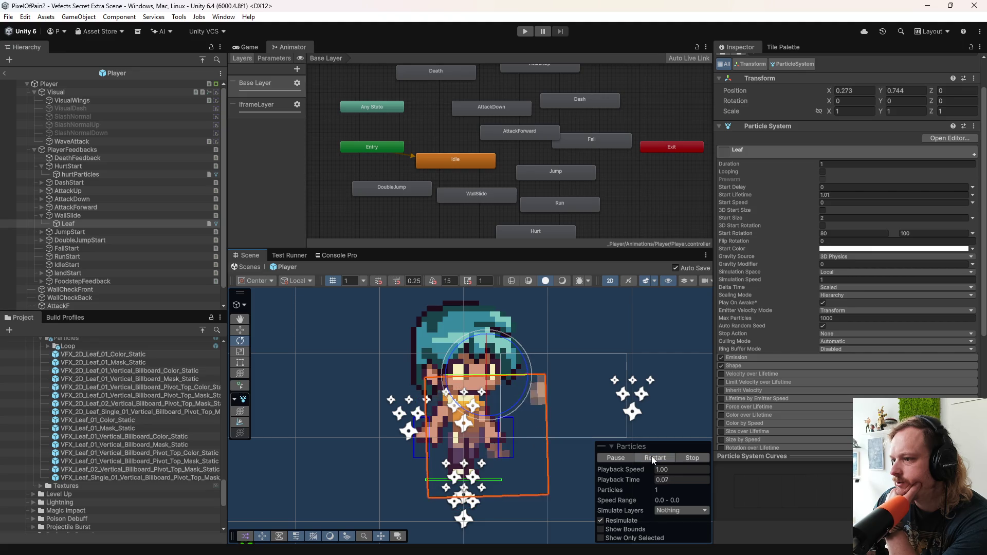
{"action": "left_click", "coordinate": [652, 458]}
{"action": "left_click", "coordinate": [652, 458]}
{"action": "left_click", "coordinate": [652, 459]}
{"action": "left_click", "coordinate": [652, 458]}
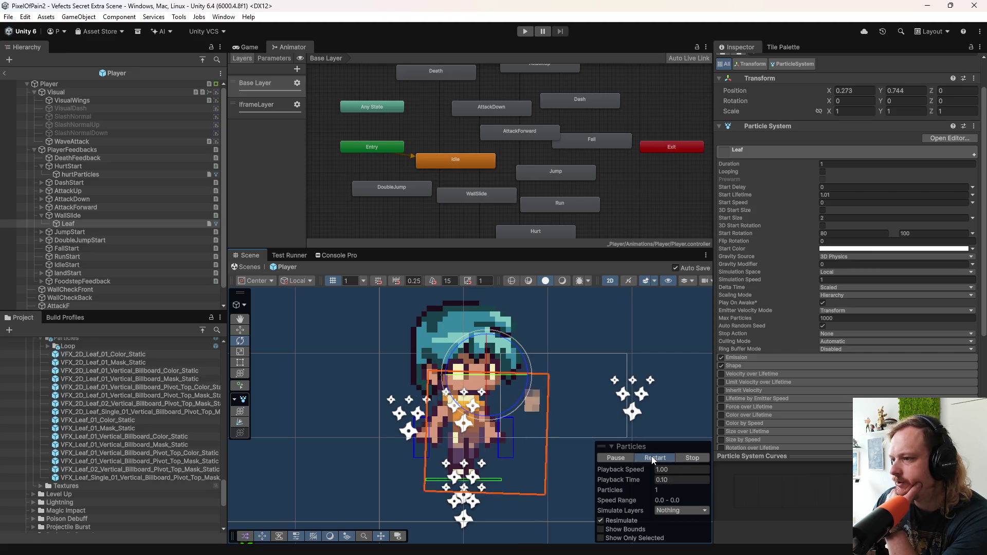
{"action": "left_click", "coordinate": [652, 459]}
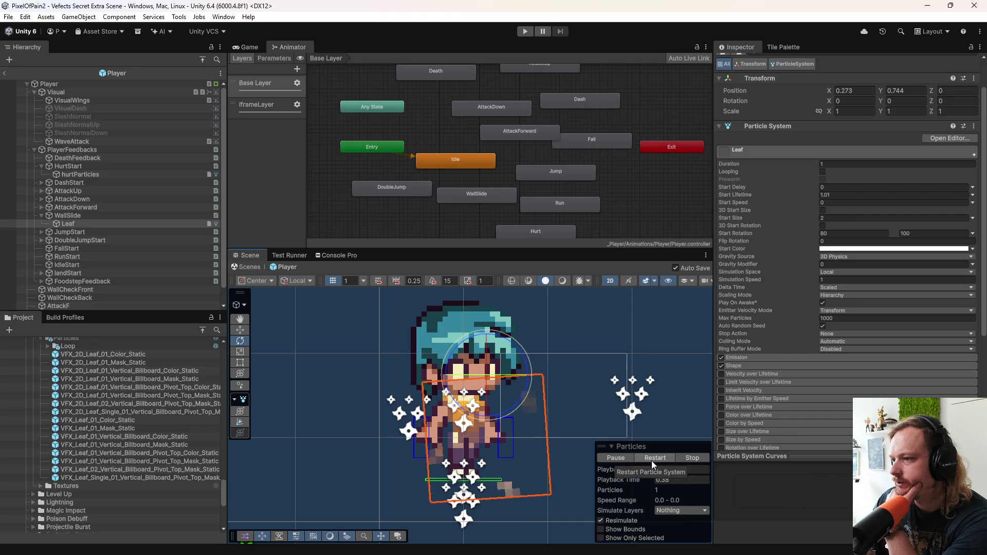
{"action": "left_click", "coordinate": [652, 459]}
Step: Drag the Leaf emitter left along X with the Move tool and replay the preview
{"action": "left_click", "coordinate": [144, 224]}
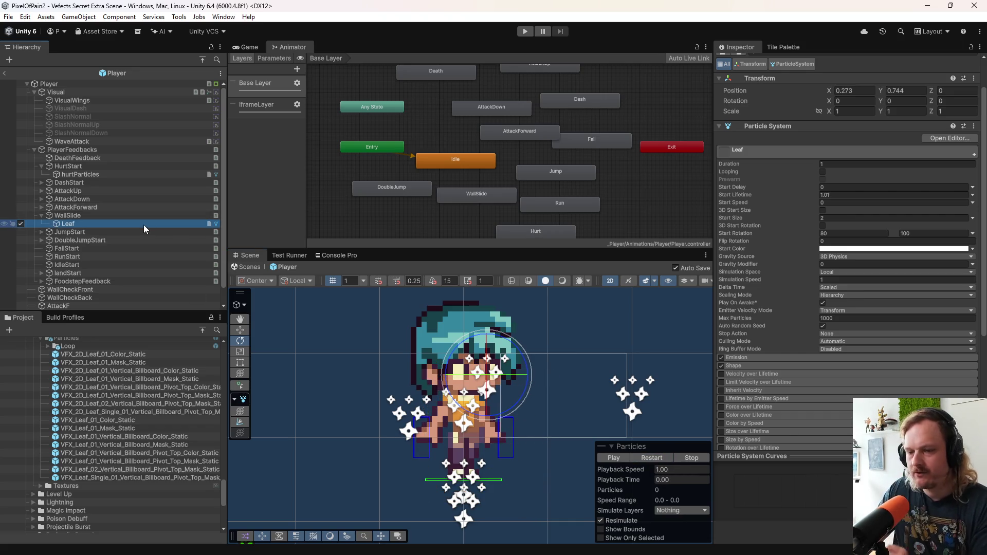
{"action": "key", "text": "w"}
{"action": "left_click_drag", "start_coordinate": [521, 375], "coordinate": [479, 375]}
{"action": "left_click", "coordinate": [669, 458]}
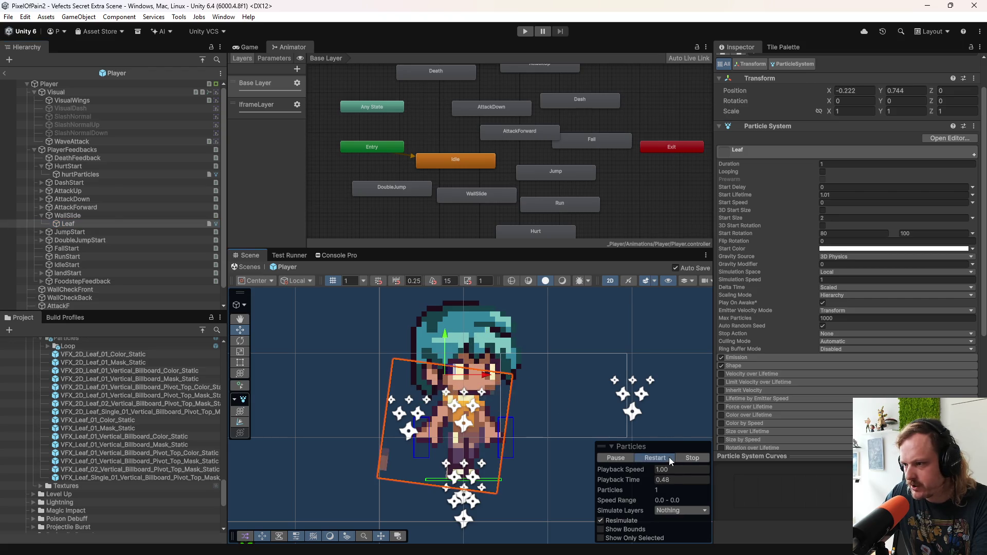
{"action": "left_click", "coordinate": [668, 458]}
{"action": "left_click", "coordinate": [668, 458]}
{"action": "left_click", "coordinate": [668, 458]}
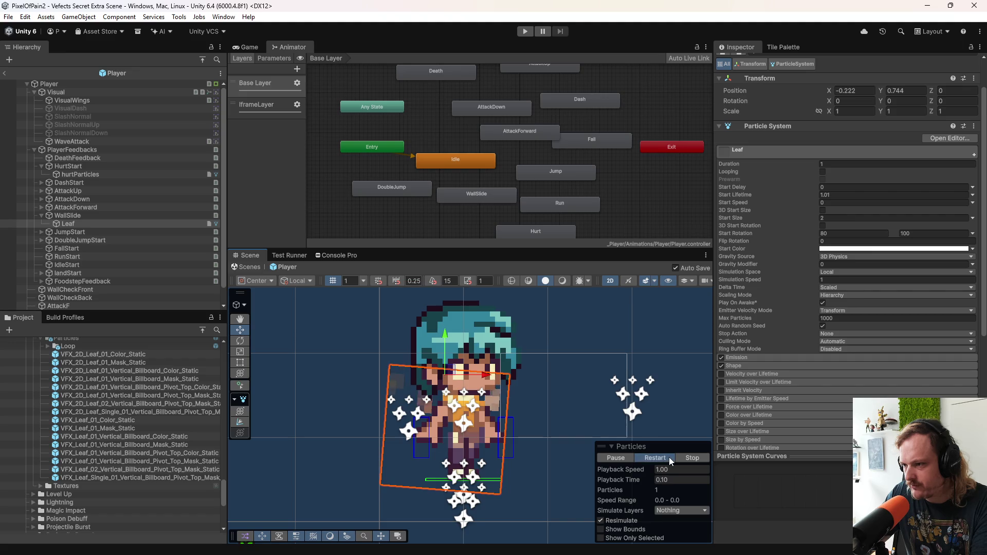
Step: Settle the Leaf emitter at X -0.13 and replay particles to check leaf rotation
{"action": "left_click_drag", "start_coordinate": [484, 375], "coordinate": [491, 379]}
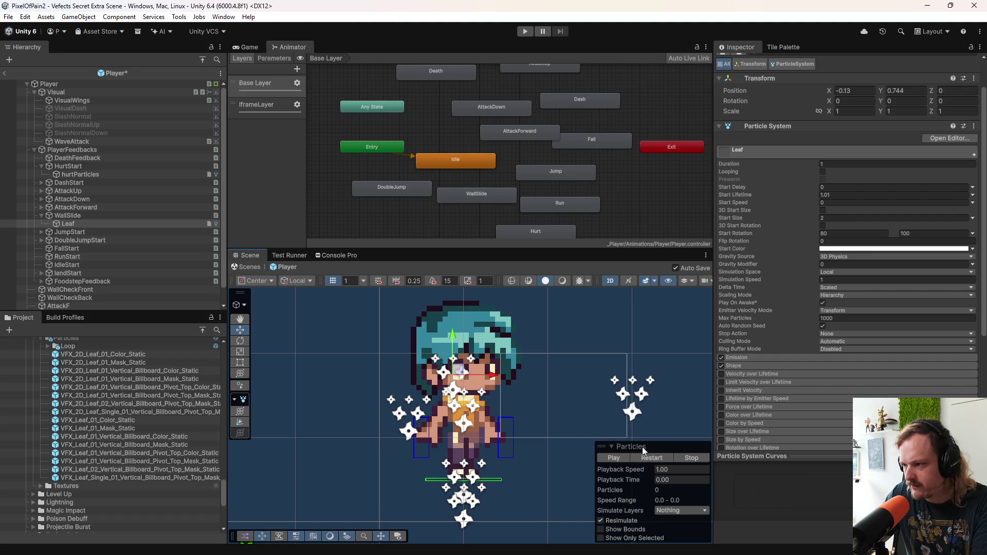
{"action": "left_click", "coordinate": [655, 457]}
{"action": "left_click", "coordinate": [654, 457]}
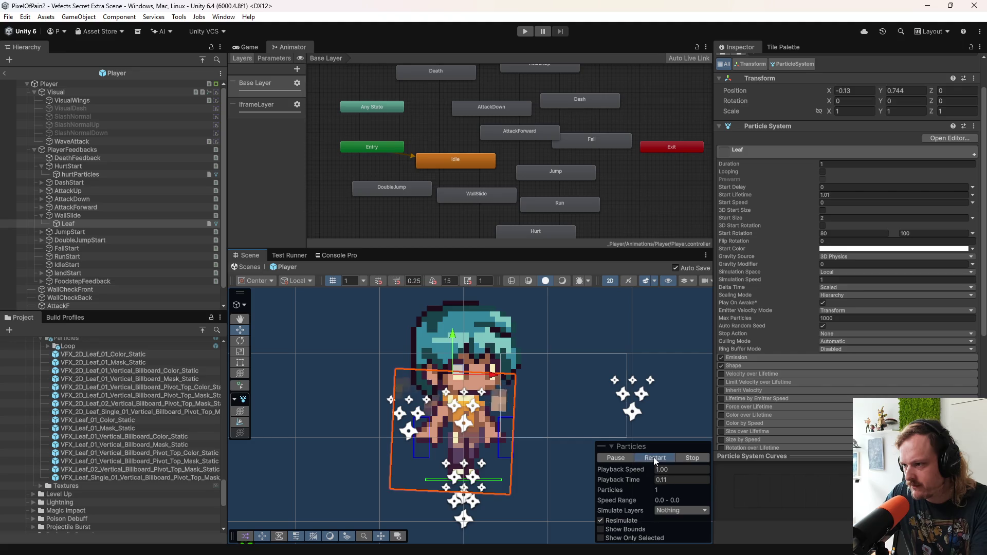
{"action": "left_click", "coordinate": [653, 458]}
{"action": "left_click", "coordinate": [652, 457]}
{"action": "left_click", "coordinate": [653, 456]}
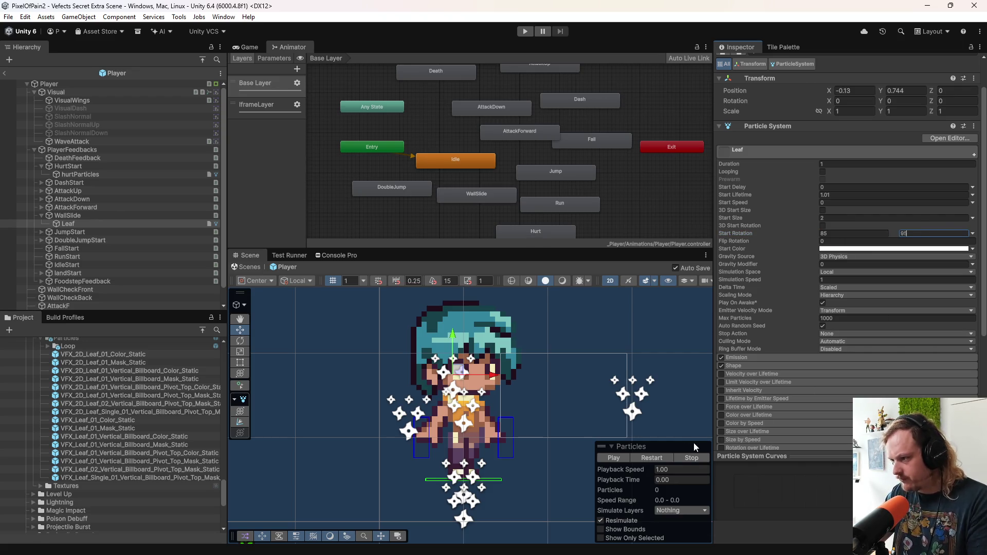
Step: Commit 95 as the maximum start rotation and restart the leaf preview
{"action": "left_click", "coordinate": [660, 458]}
{"action": "left_click", "coordinate": [660, 458]}
{"action": "left_click", "coordinate": [660, 458]}
{"action": "left_click", "coordinate": [660, 458]}
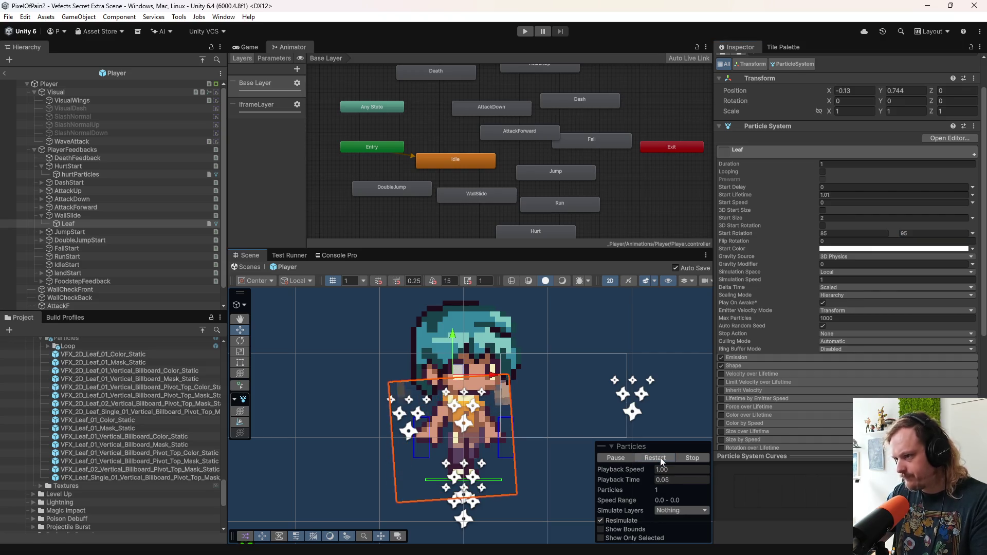
{"action": "left_click", "coordinate": [660, 457]}
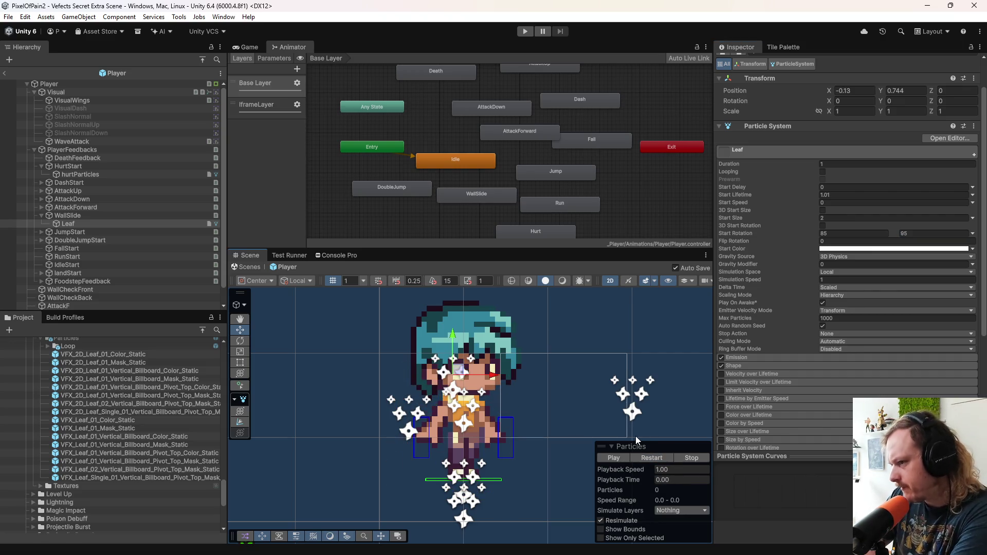
Step: Replay the leaf effect several times to judge the 85–95 rotation range
{"action": "left_click", "coordinate": [649, 458]}
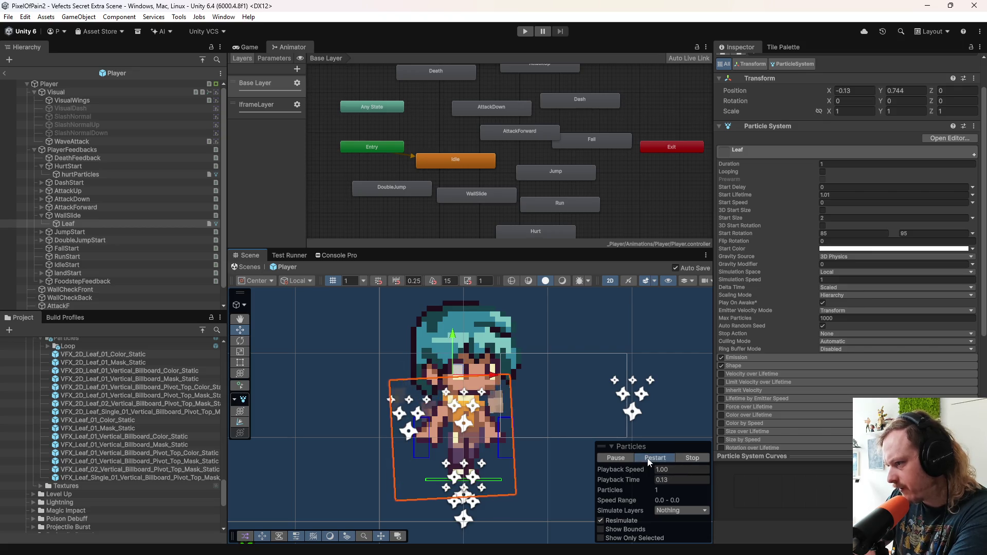
{"action": "left_click", "coordinate": [651, 458]}
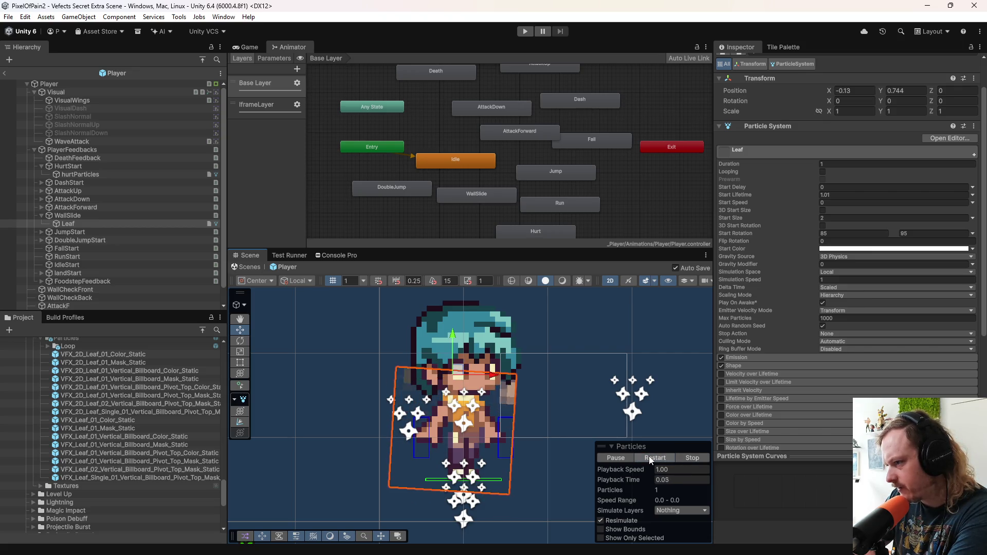
{"action": "left_click", "coordinate": [650, 459]}
{"action": "left_click", "coordinate": [649, 458]}
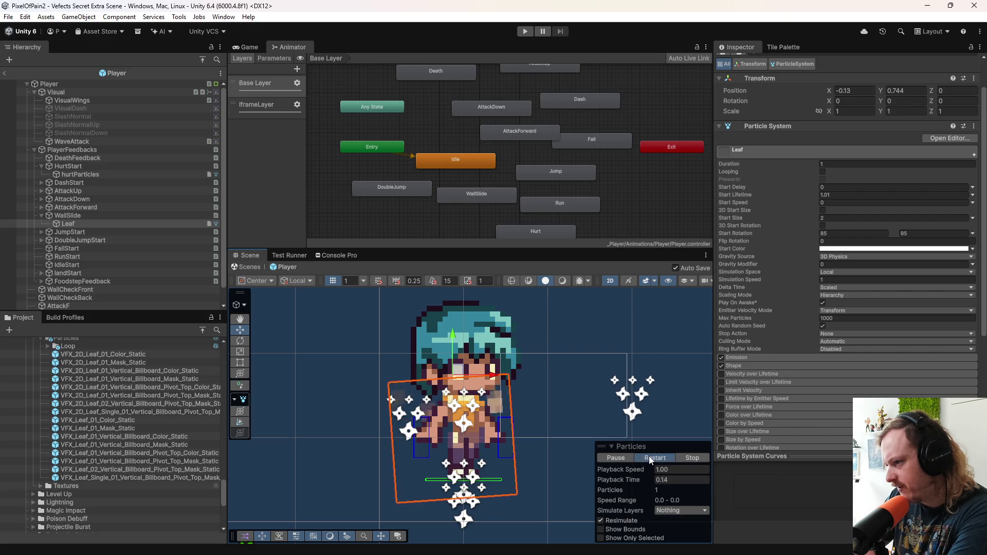
{"action": "left_click", "coordinate": [651, 459]}
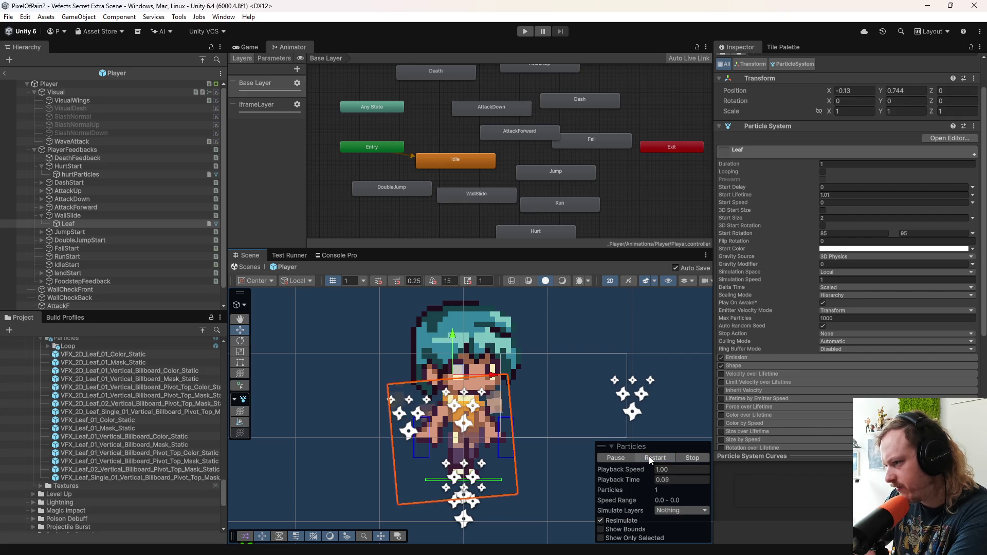
{"action": "left_click", "coordinate": [650, 458]}
{"action": "left_click", "coordinate": [650, 458]}
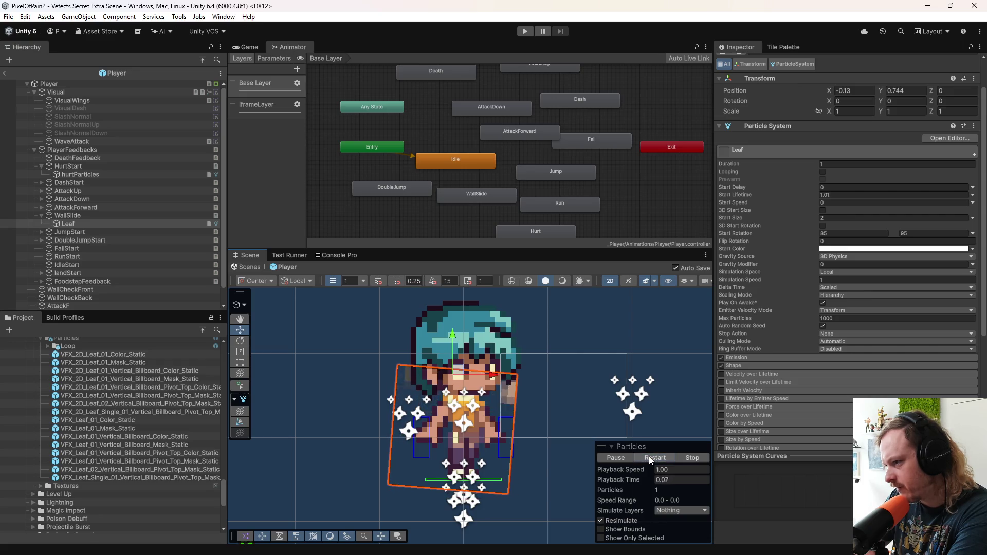
{"action": "left_click", "coordinate": [650, 458]}
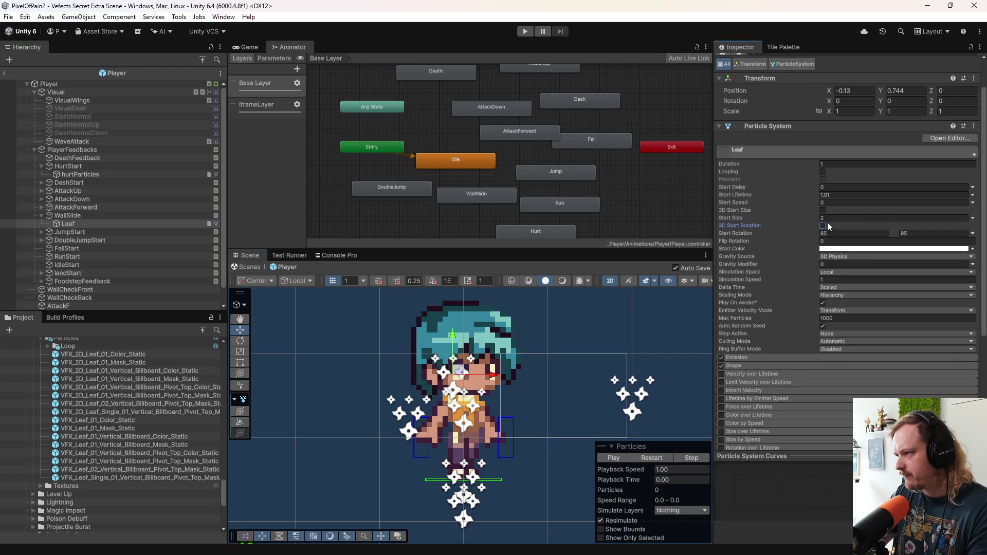
Step: Set the minimum Start Rotation to 90 so rotation is fixed at 90
{"action": "left_click", "coordinate": [836, 232]}
{"action": "type", "text": "9"}
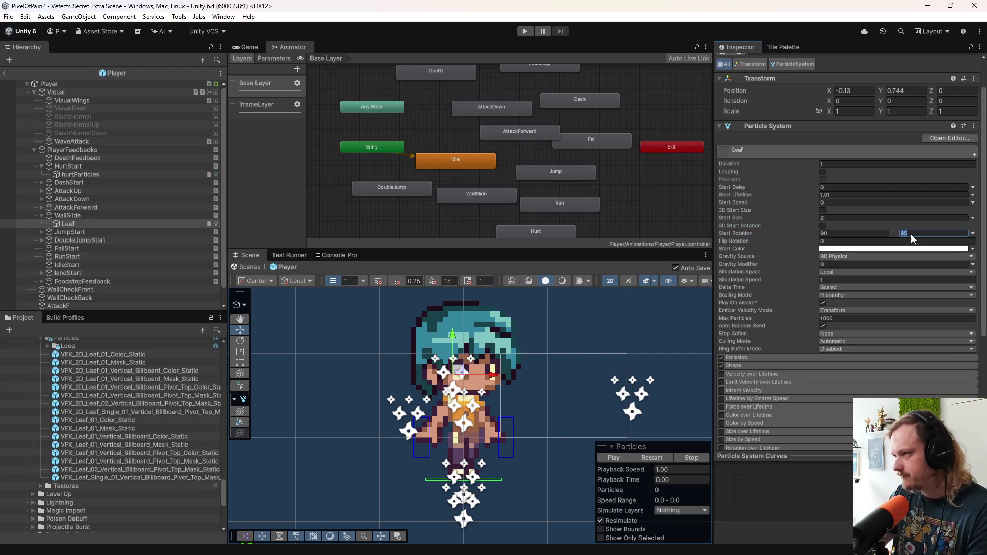
{"action": "type", "text": "0"}
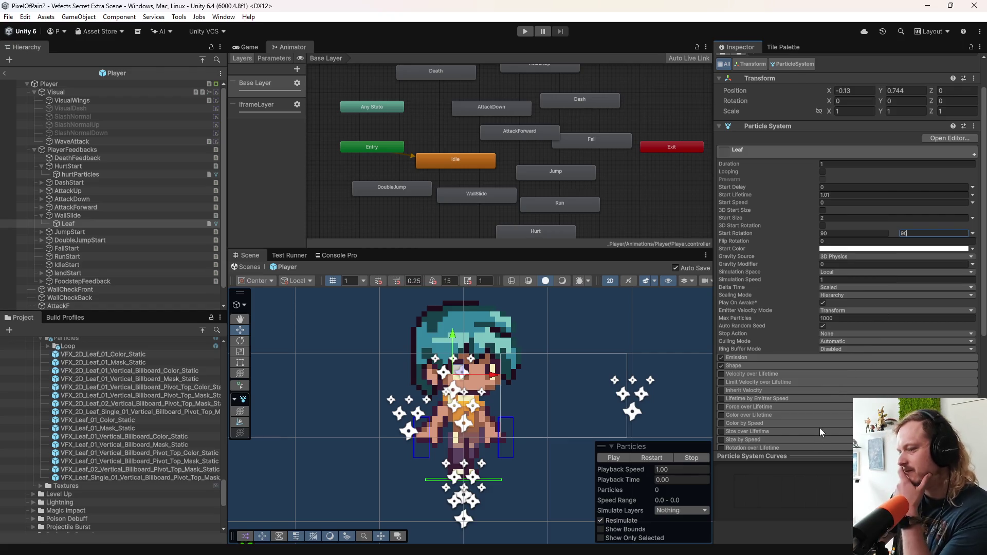
{"action": "left_click", "coordinate": [665, 456]}
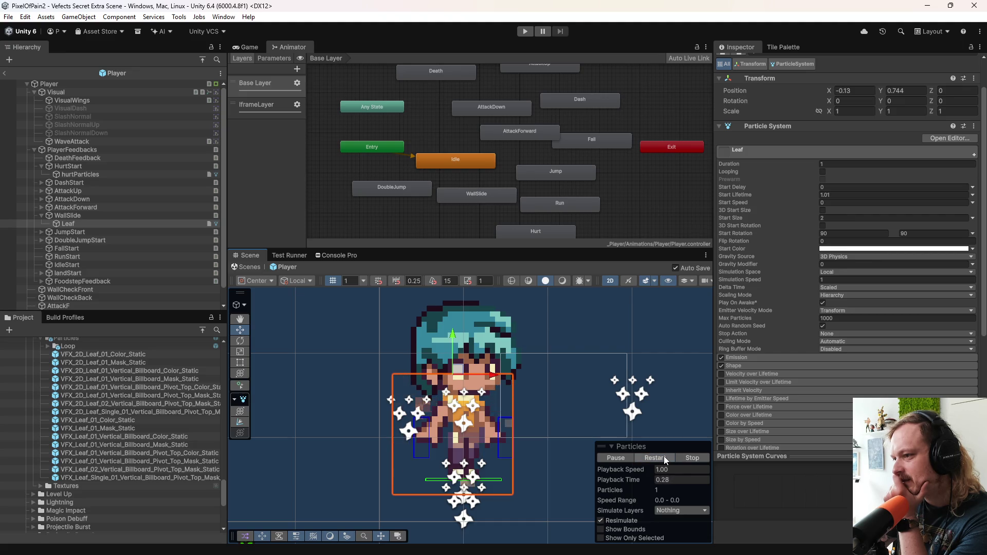
Step: Restart the leaf preview repeatedly to review the fixed rotation, then pause it
{"action": "left_click", "coordinate": [664, 456]}
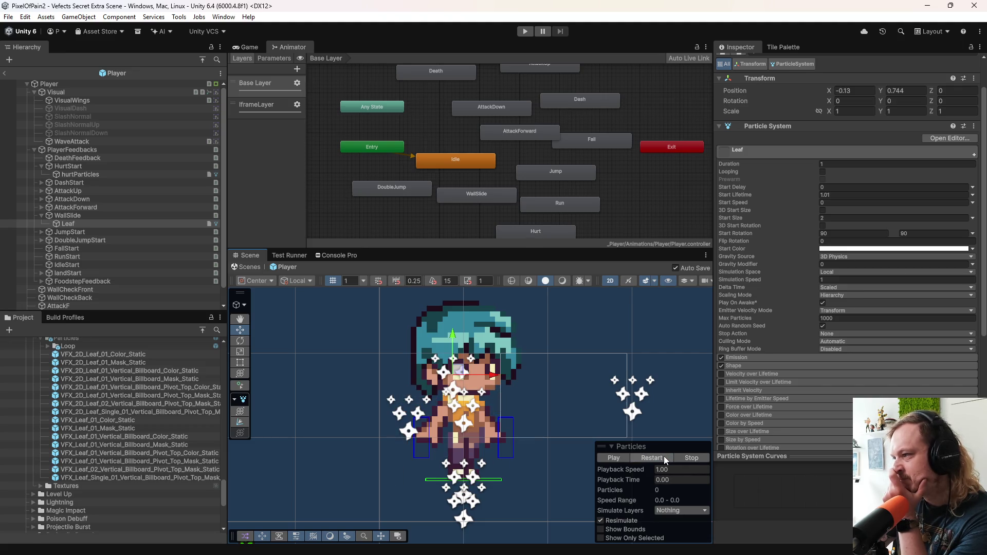
{"action": "left_click", "coordinate": [661, 458]}
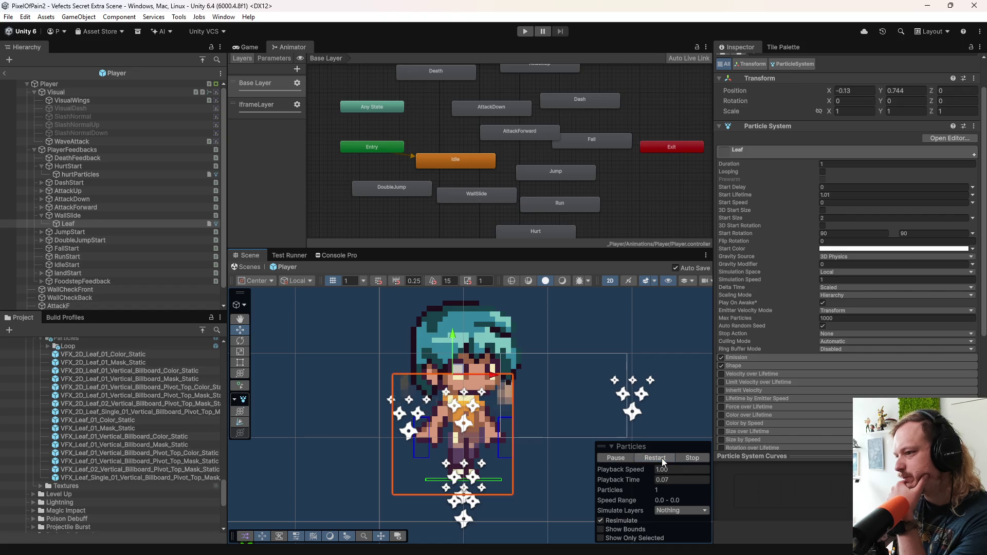
{"action": "left_click", "coordinate": [661, 459]}
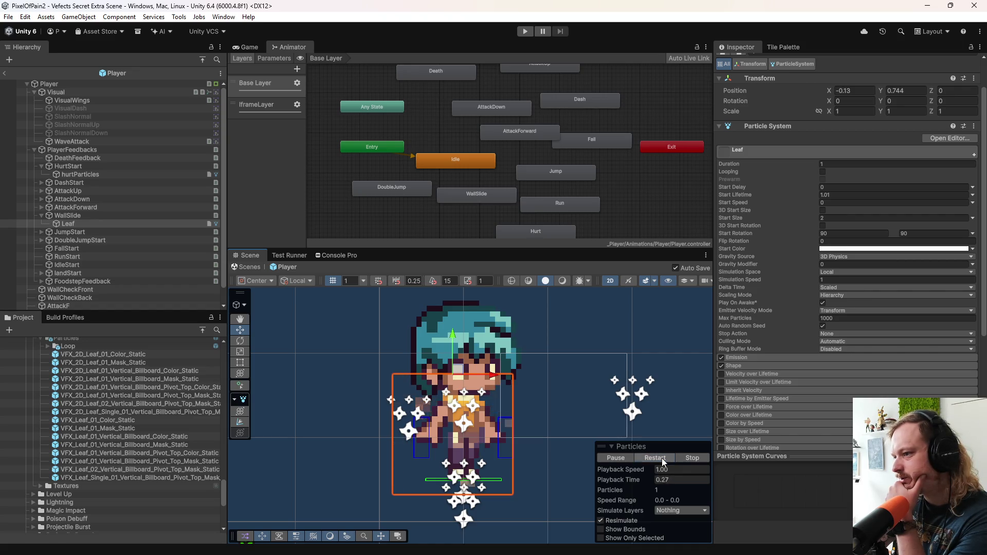
{"action": "left_click", "coordinate": [661, 458]}
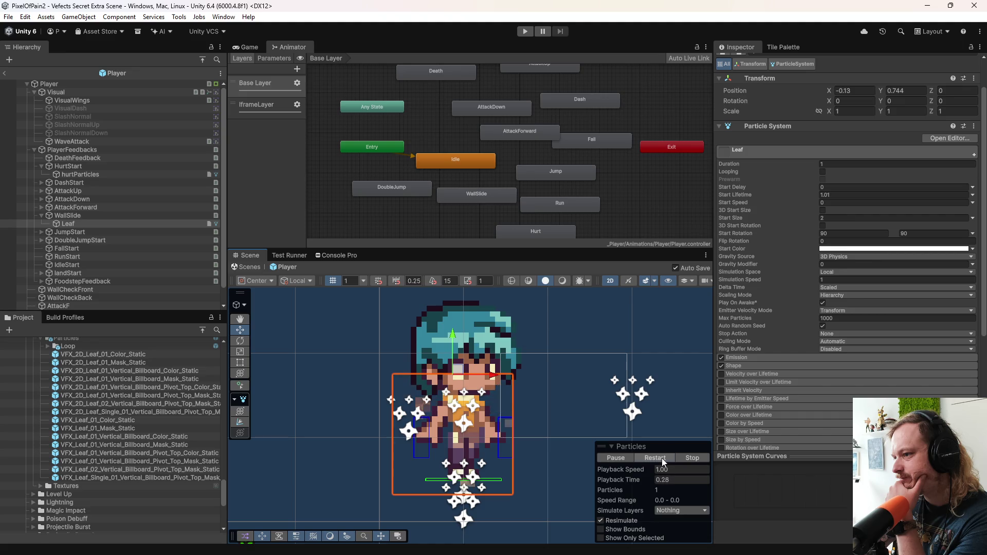
{"action": "left_click", "coordinate": [661, 458]}
{"action": "left_click", "coordinate": [663, 457]}
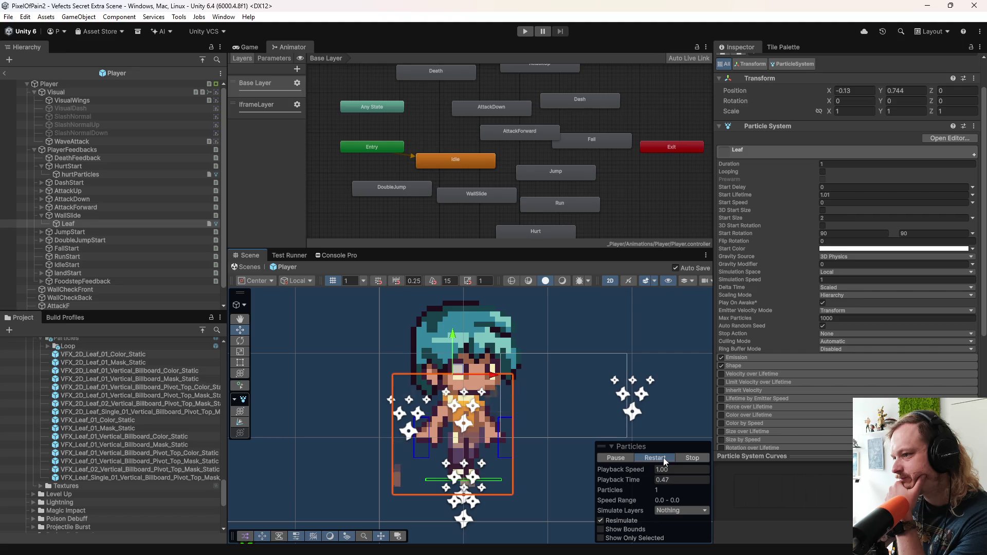
{"action": "left_click", "coordinate": [634, 456]}
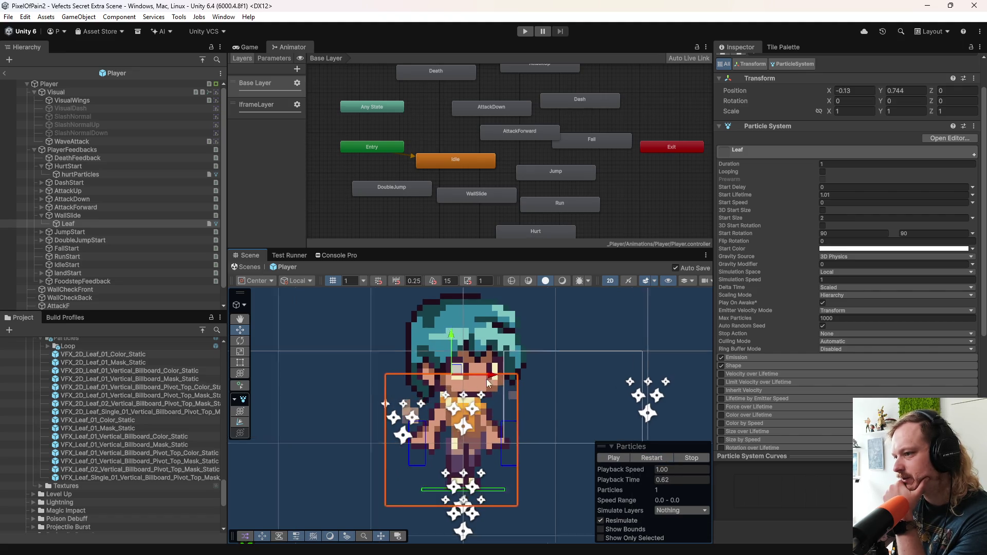
{"action": "scroll", "coordinate": [520, 401], "scroll_direction": "up", "scroll_amount": 10}
{"action": "scroll", "coordinate": [517, 391], "scroll_direction": "up", "scroll_amount": 1}
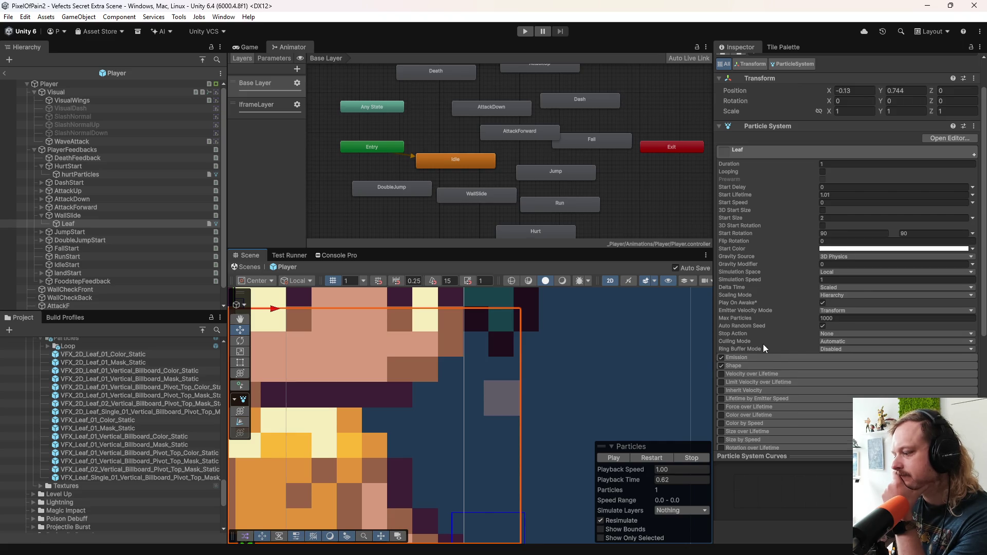
{"action": "scroll", "coordinate": [763, 344], "scroll_direction": "down", "scroll_amount": 5}
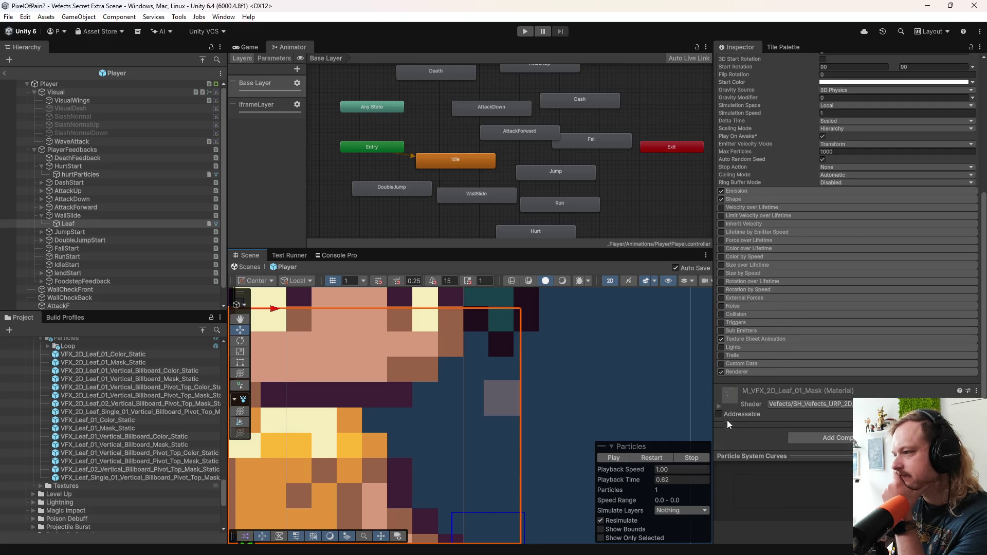
{"action": "left_click", "coordinate": [718, 406]}
{"action": "scroll", "coordinate": [746, 401], "scroll_direction": "down", "scroll_amount": 7}
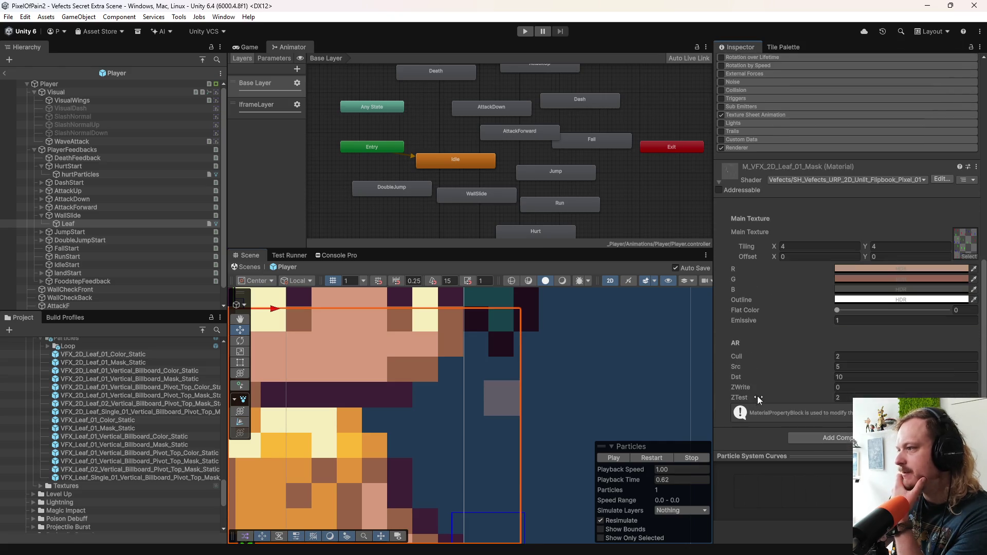
{"action": "left_click", "coordinate": [965, 242]}
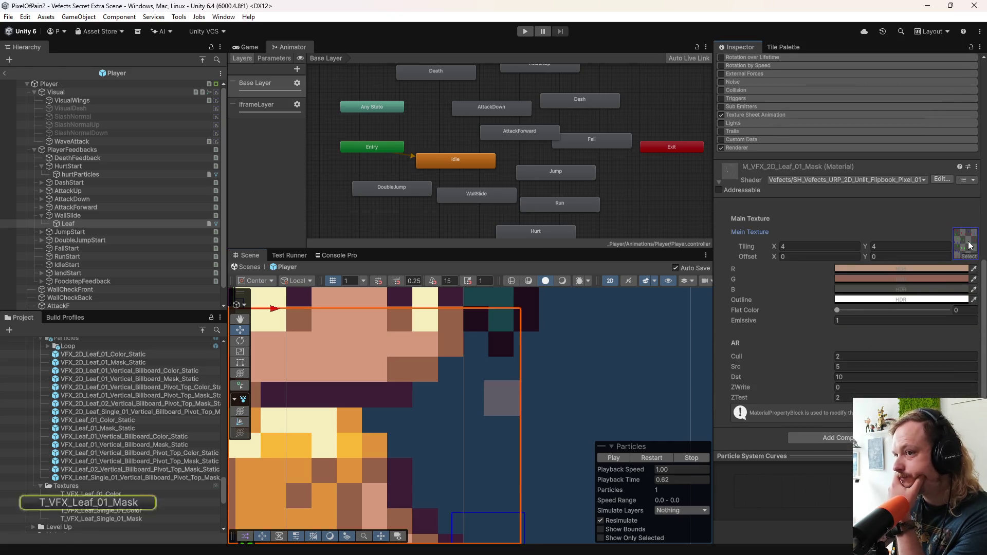
{"action": "left_click", "coordinate": [95, 502]}
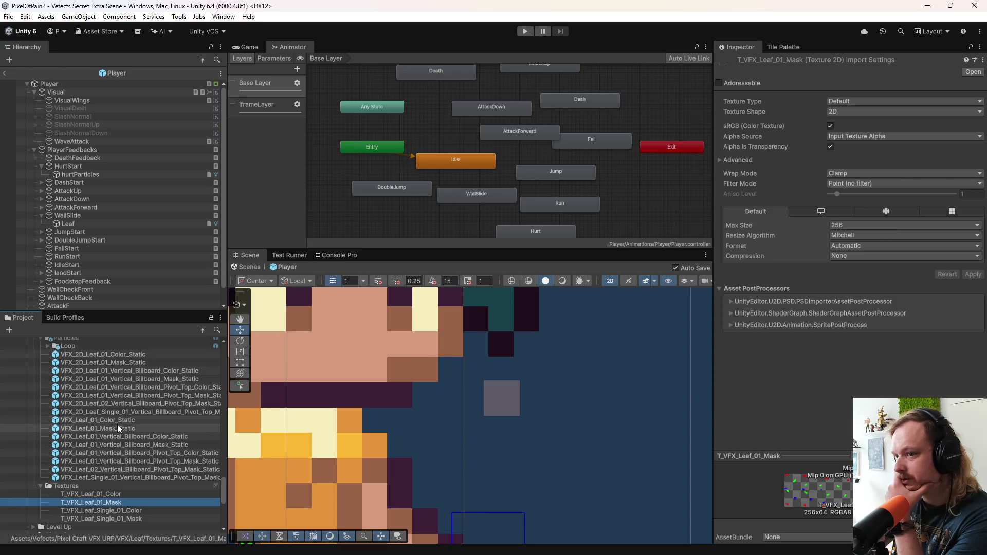
{"action": "left_click", "coordinate": [97, 224]}
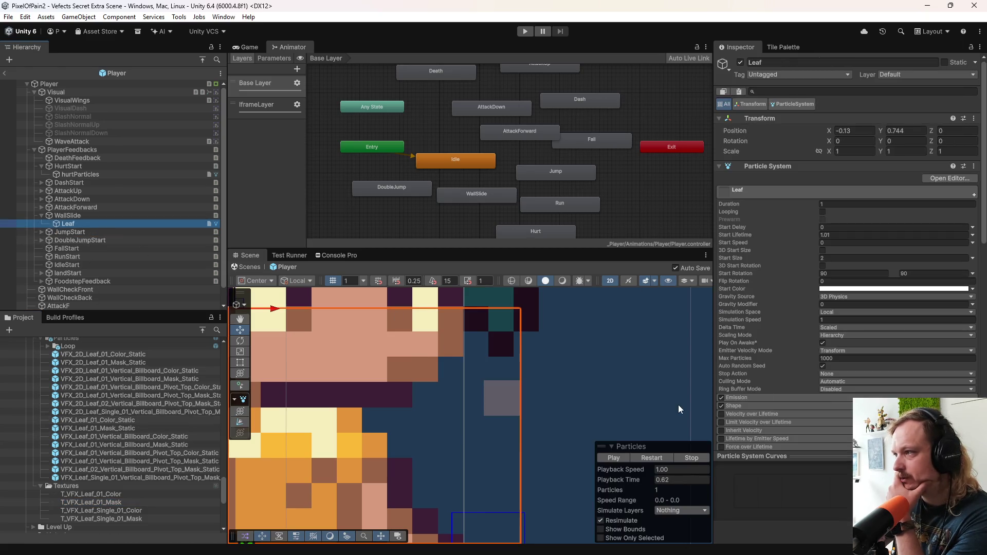
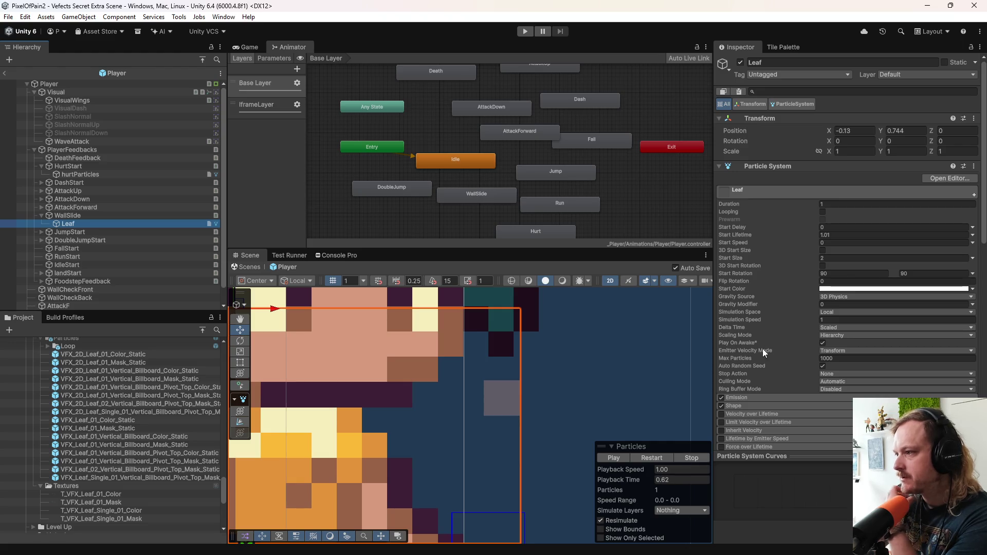
Step: Expand the Leaf particle's Shape module and scroll down to its material's main texture
{"action": "scroll", "coordinate": [771, 360], "scroll_direction": "down", "scroll_amount": 5}
{"action": "left_click", "coordinate": [745, 267]}
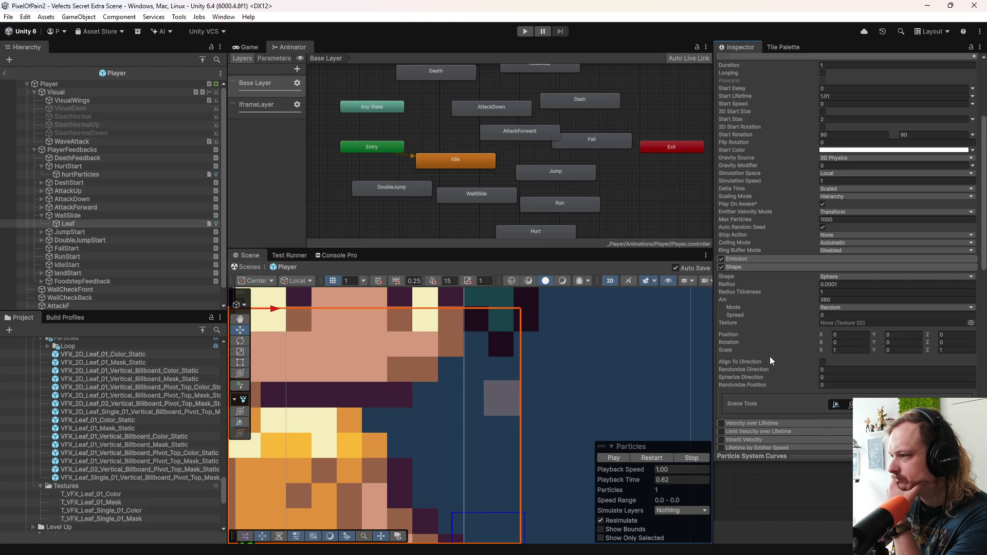
{"action": "scroll", "coordinate": [766, 370], "scroll_direction": "down", "scroll_amount": 15}
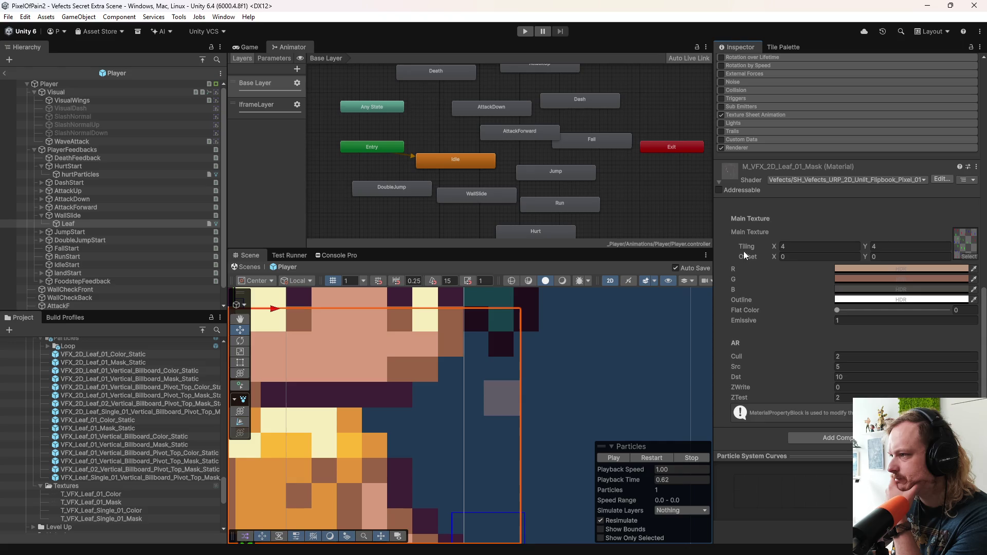
{"action": "left_click", "coordinate": [958, 248]}
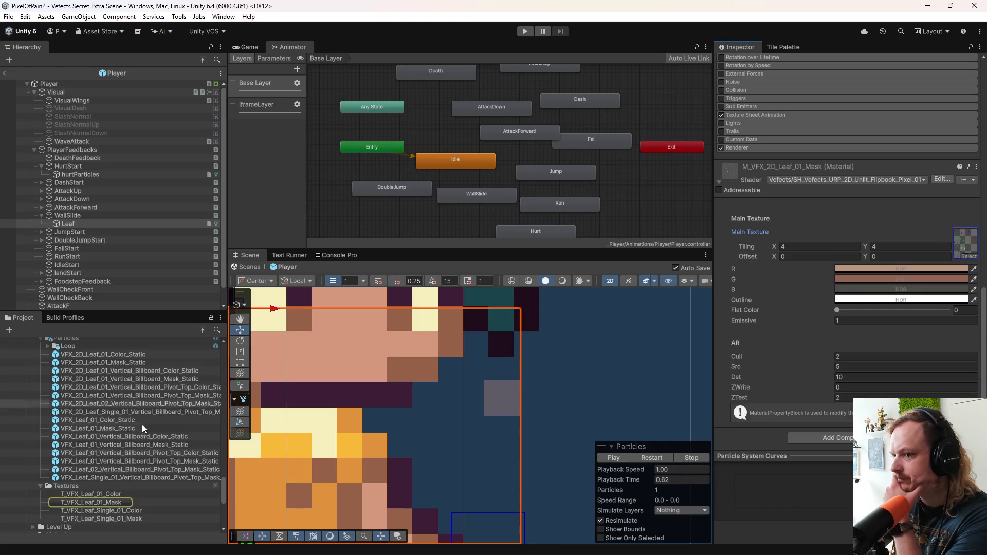
{"action": "double_click", "coordinate": [93, 503]}
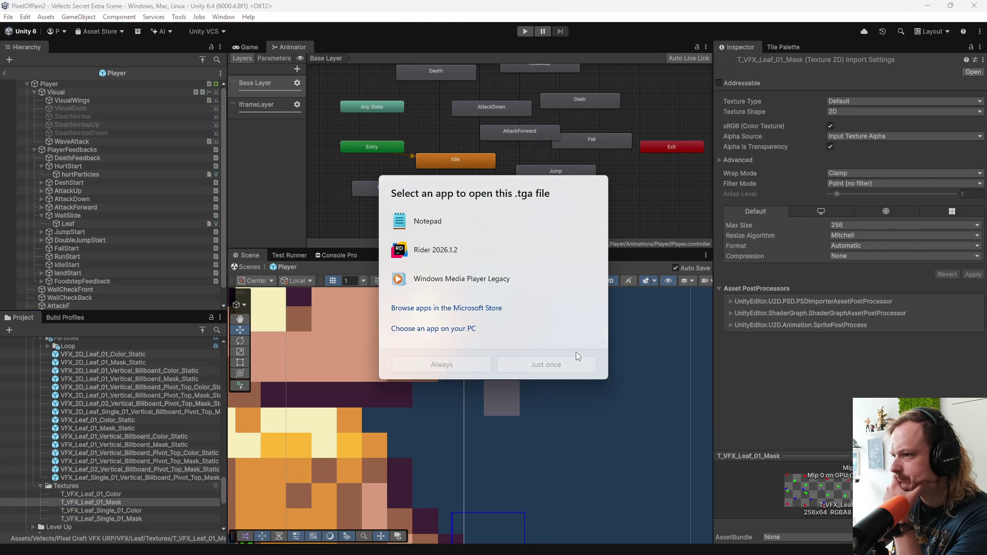
{"action": "left_click", "coordinate": [731, 395]}
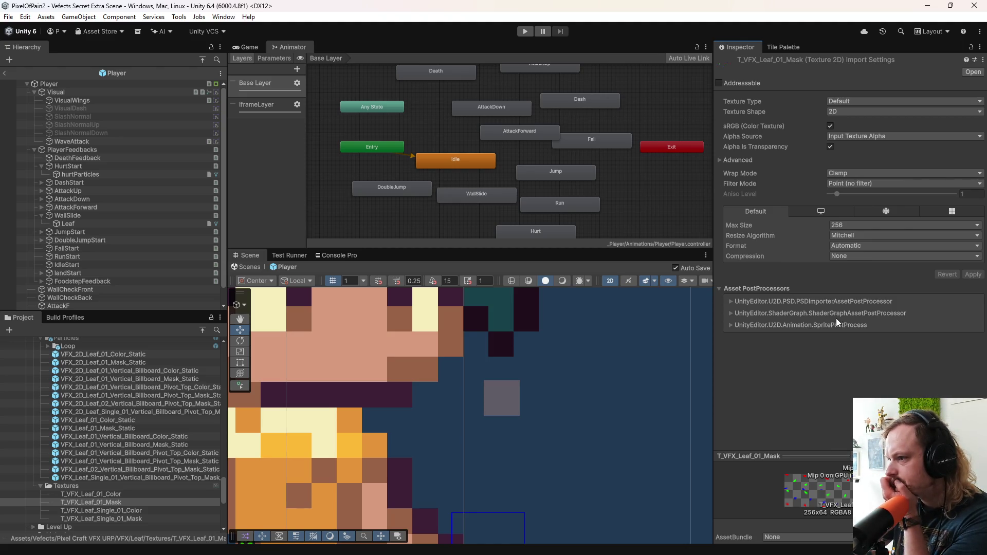
{"action": "left_click", "coordinate": [135, 502]}
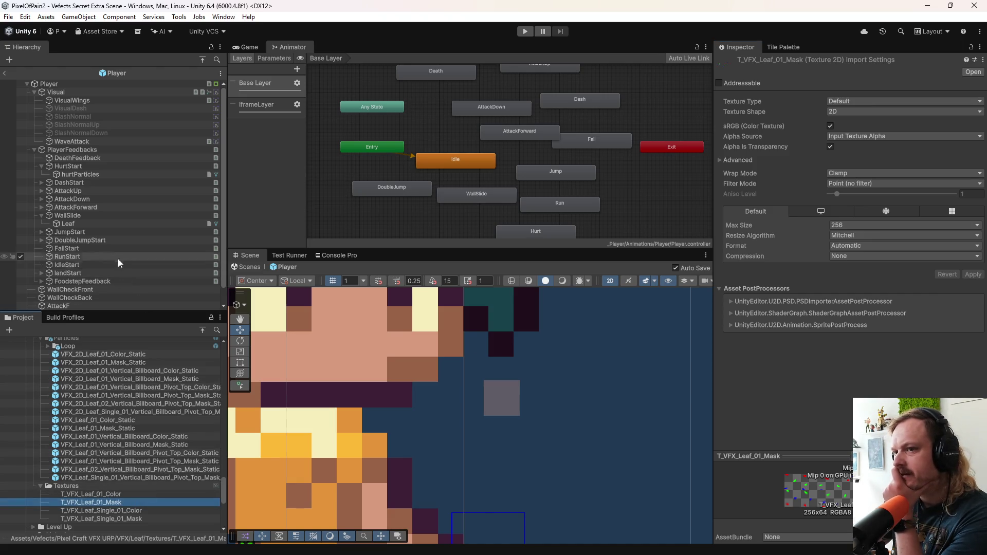
{"action": "left_click", "coordinate": [125, 223]}
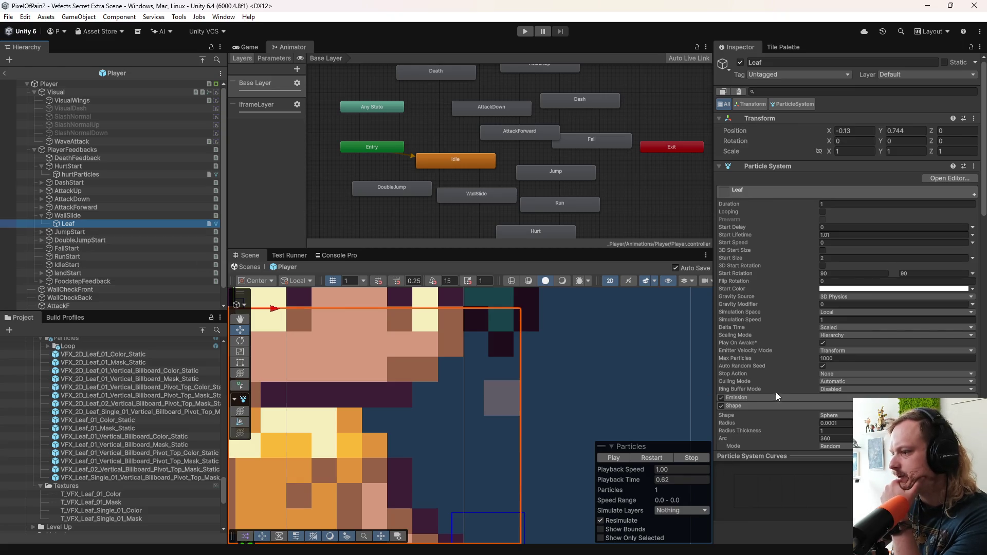
Step: Play the Leaf particle preview and pause it with a leaf showing beside the character
{"action": "scroll", "coordinate": [784, 361], "scroll_direction": "down", "scroll_amount": 3}
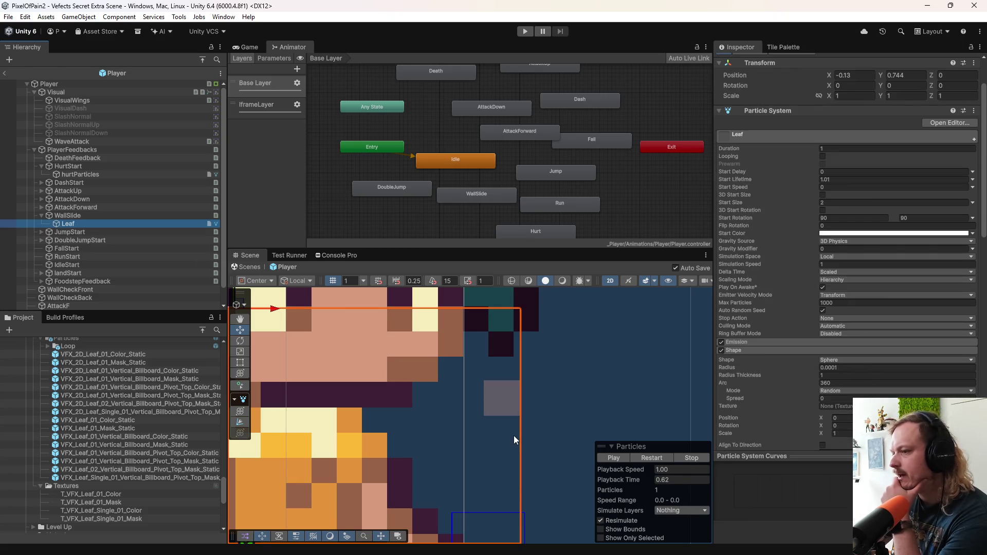
{"action": "left_click", "coordinate": [661, 459]}
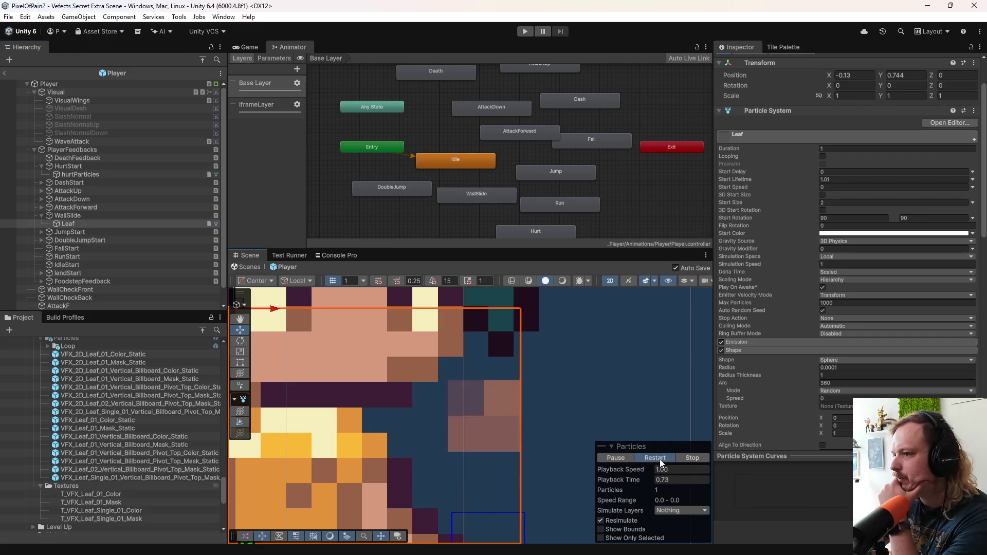
{"action": "left_click", "coordinate": [633, 458]}
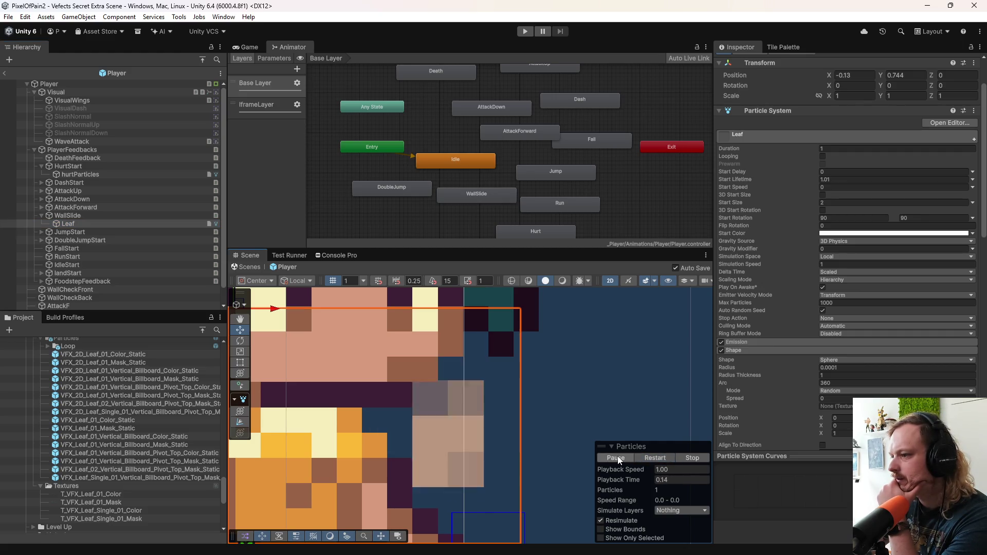
{"action": "double_click", "coordinate": [629, 457]}
{"action": "left_click", "coordinate": [628, 456]}
Step: Zoom the Scene view in and out over the frozen leaf, then reselect the Leaf object
{"action": "scroll", "coordinate": [477, 445], "scroll_direction": "down", "scroll_amount": 3}
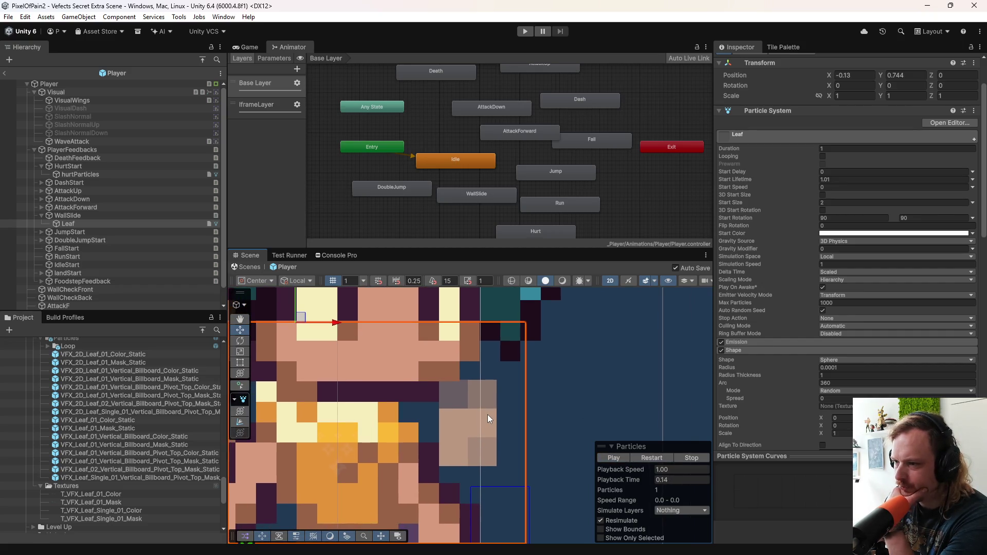
{"action": "scroll", "coordinate": [473, 422], "scroll_direction": "up", "scroll_amount": 2}
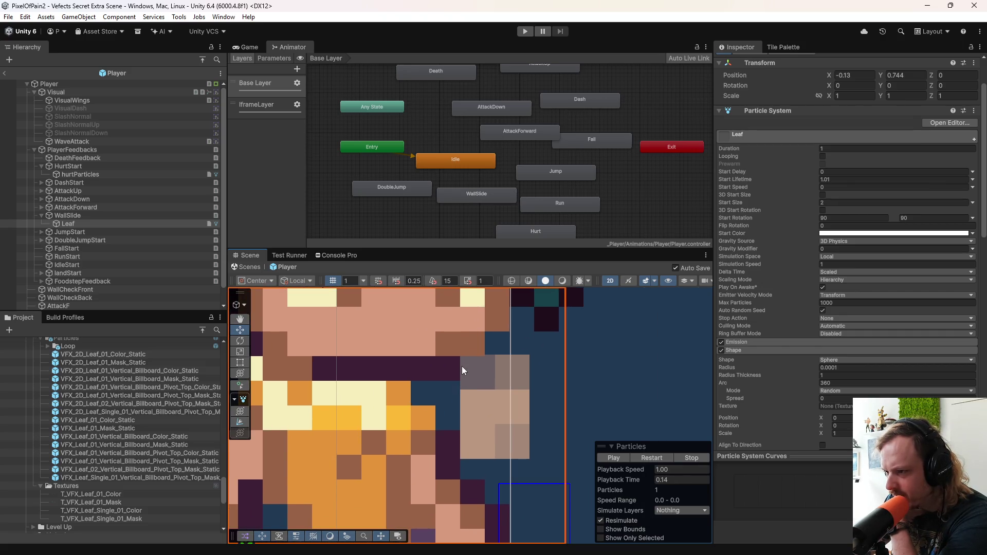
{"action": "scroll", "coordinate": [457, 391], "scroll_direction": "up", "scroll_amount": 5}
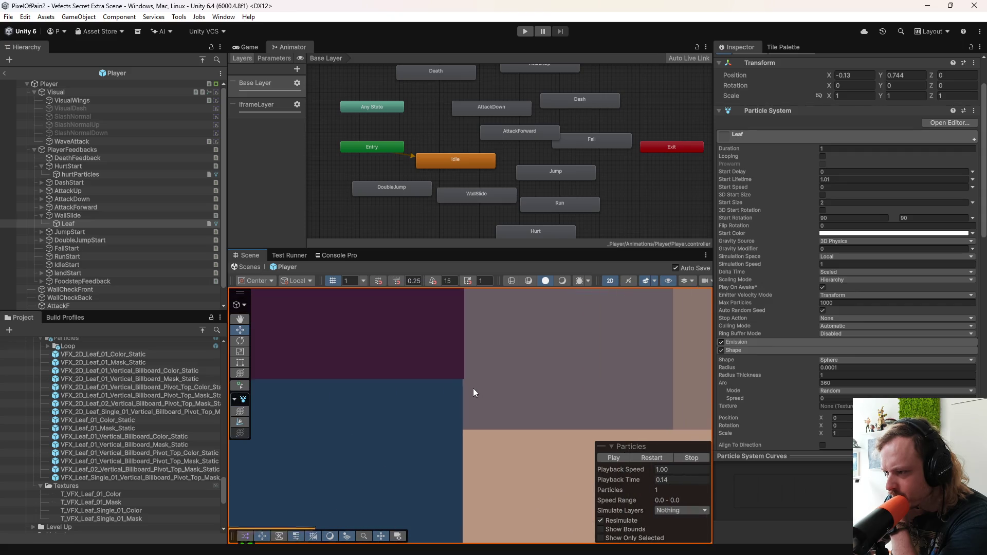
{"action": "scroll", "coordinate": [455, 373], "scroll_direction": "up", "scroll_amount": 1}
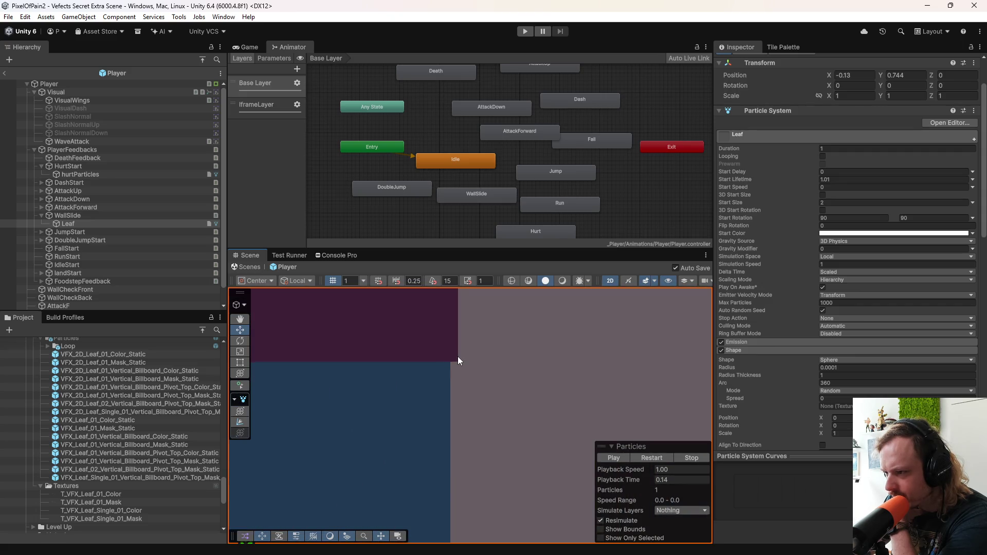
{"action": "scroll", "coordinate": [455, 378], "scroll_direction": "down", "scroll_amount": 1}
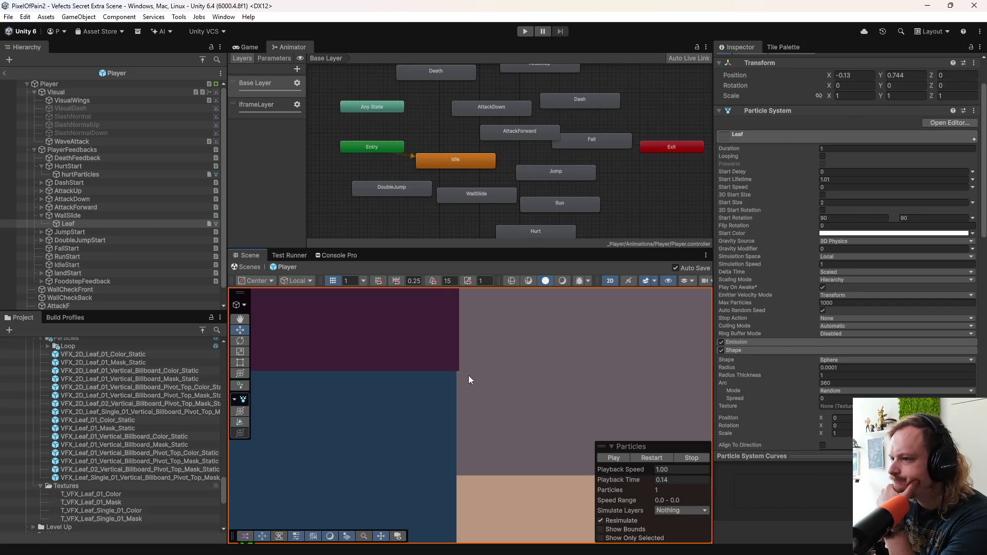
{"action": "scroll", "coordinate": [471, 385], "scroll_direction": "down", "scroll_amount": 7}
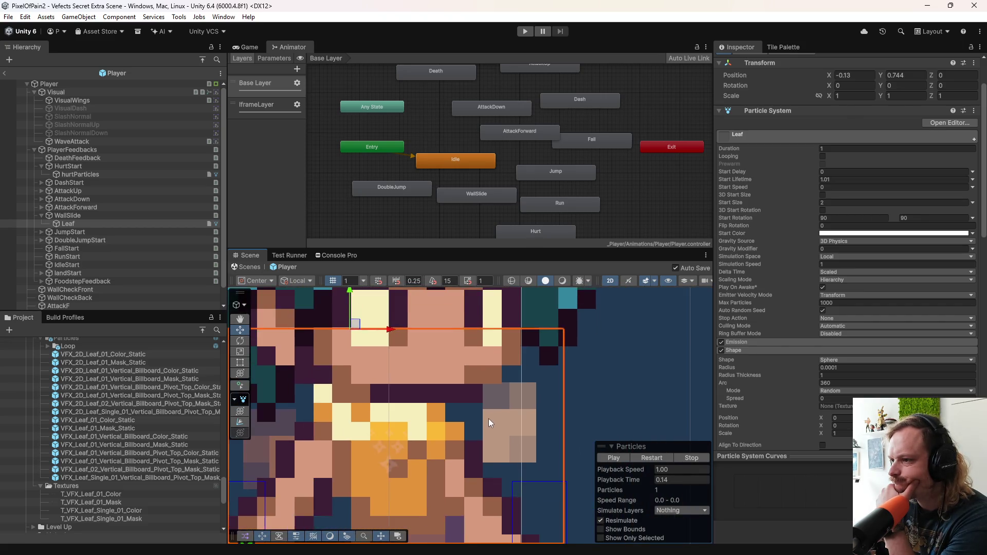
{"action": "left_click", "coordinate": [78, 225]}
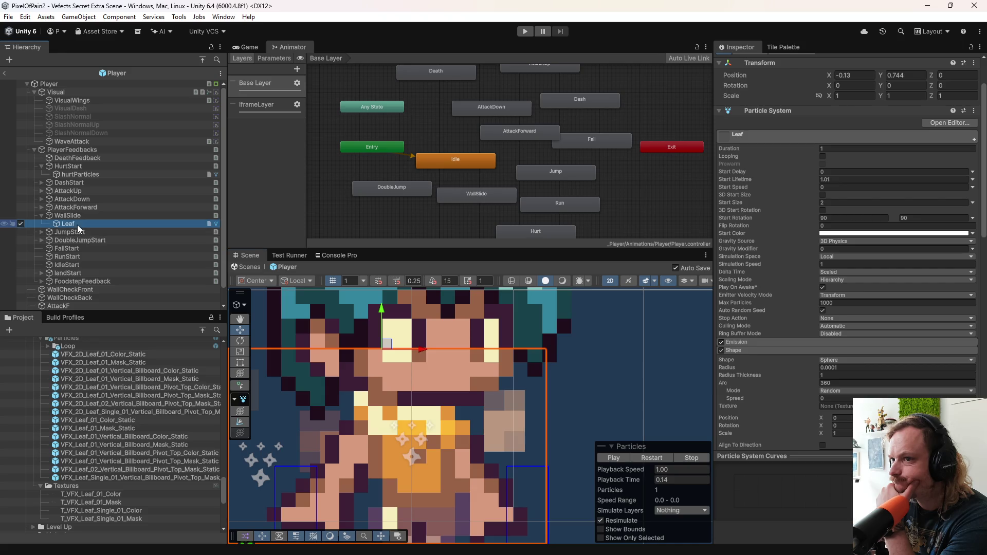
Step: Set the Leaf's Transform Position X to 0 and check the leaf pixels in the Scene
{"action": "left_click", "coordinate": [856, 75]}
{"action": "type", "text": "0"}
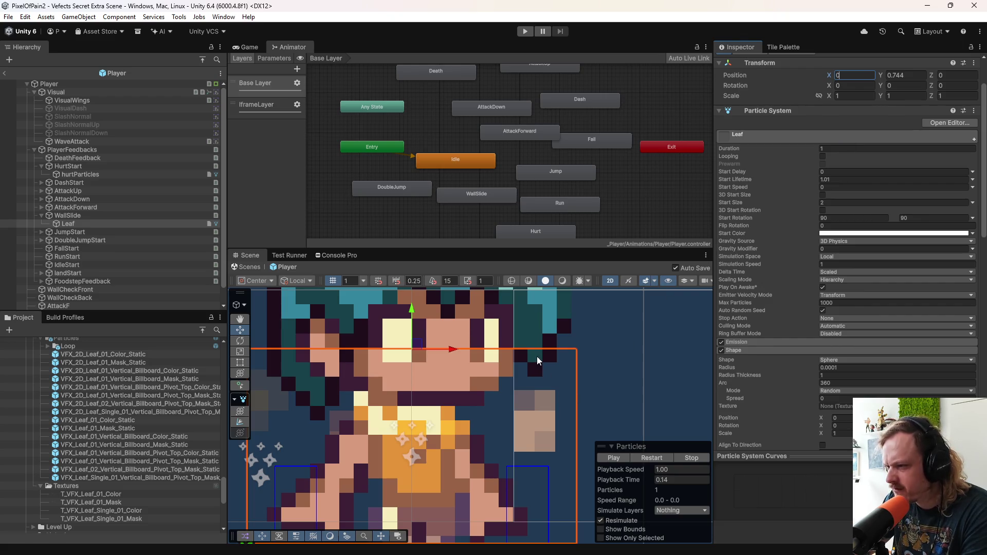
{"action": "scroll", "coordinate": [537, 357], "scroll_direction": "up", "scroll_amount": 8}
{"action": "scroll", "coordinate": [511, 427], "scroll_direction": "down", "scroll_amount": 4}
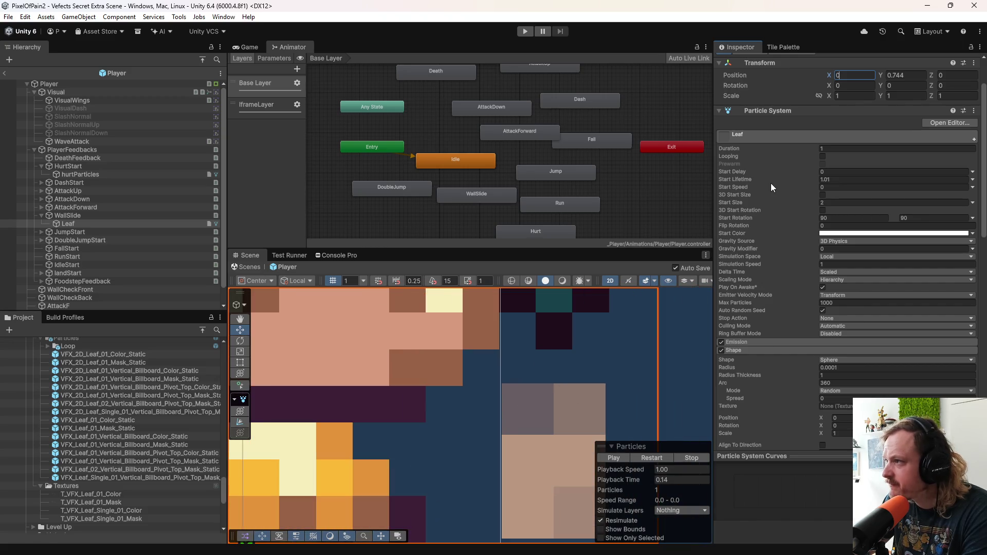
{"action": "scroll", "coordinate": [513, 365], "scroll_direction": "down", "scroll_amount": 5}
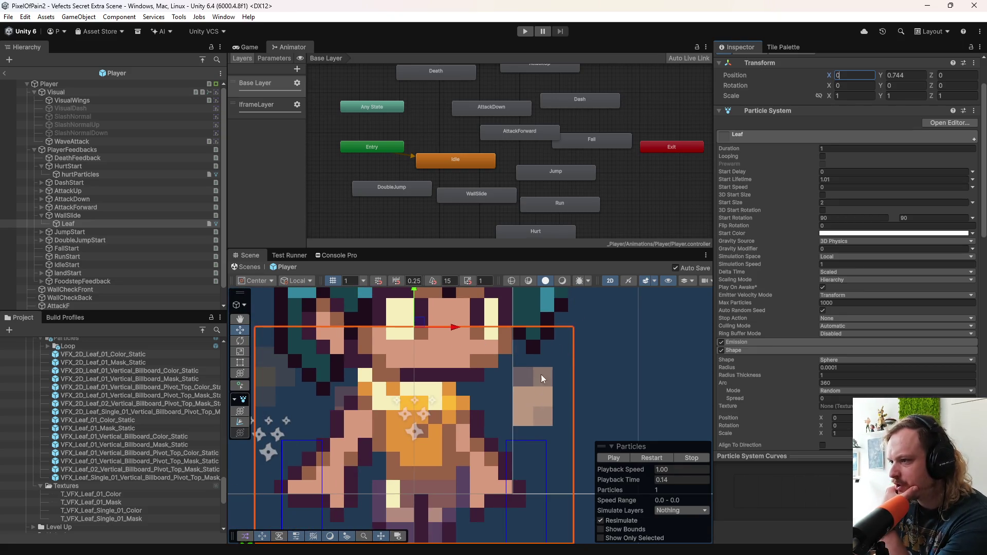
{"action": "scroll", "coordinate": [540, 375], "scroll_direction": "up", "scroll_amount": 8}
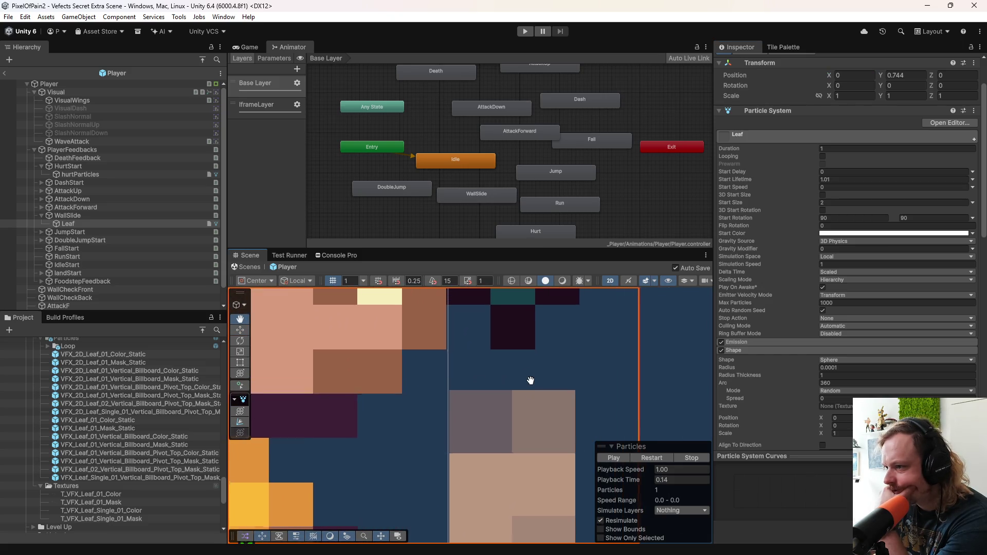
{"action": "left_click_drag", "start_coordinate": [530, 380], "coordinate": [527, 397]}
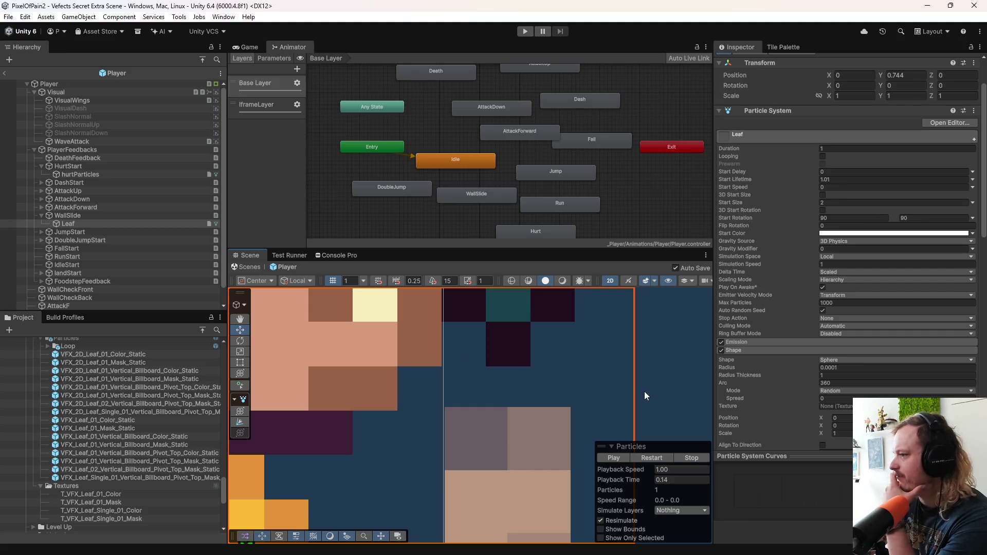
Step: Lock the Leaf's scale axes, try a smaller uniform scale, then set Scale back to 1
{"action": "left_click", "coordinate": [818, 96]}
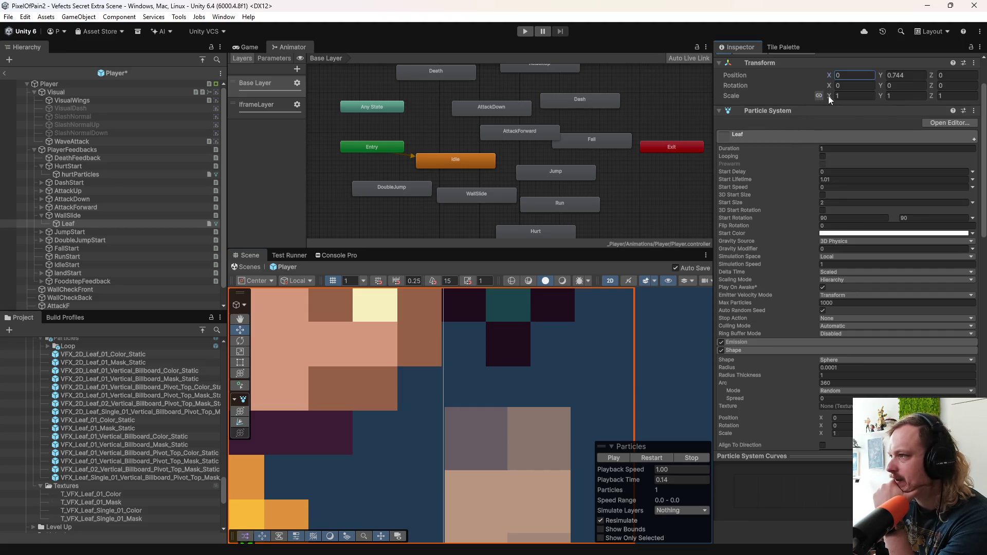
{"action": "left_click_drag", "start_coordinate": [828, 96], "coordinate": [821, 96]}
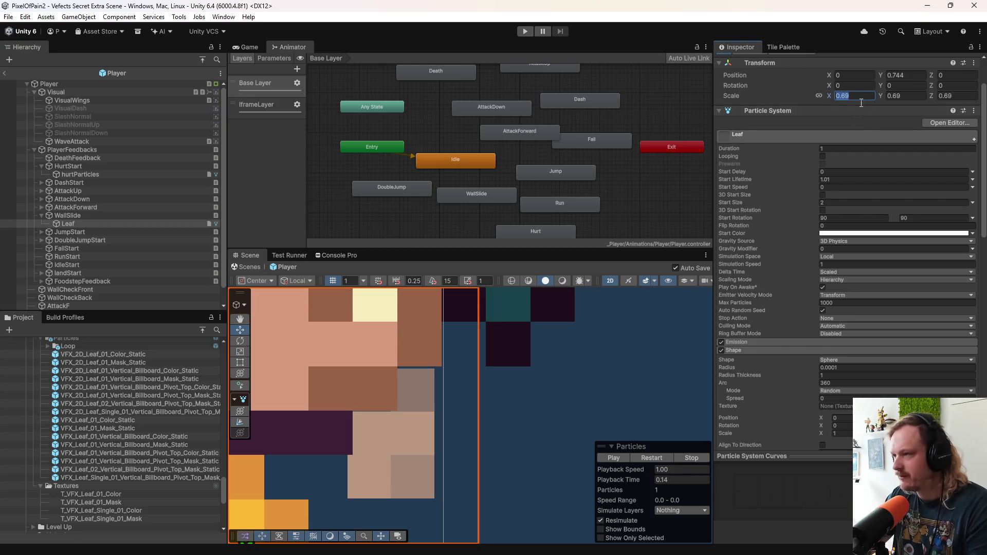
{"action": "type", "text": "1"}
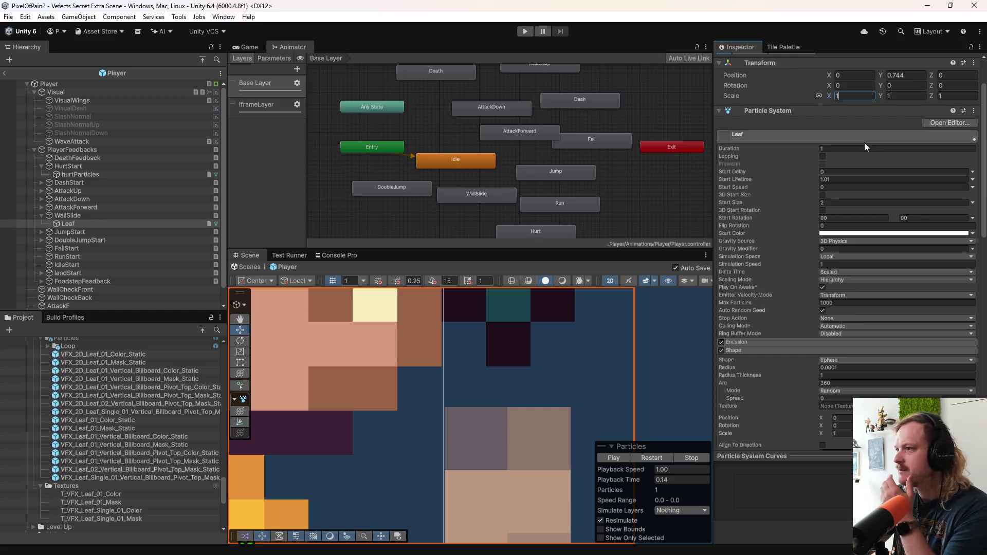
{"action": "scroll", "coordinate": [759, 263], "scroll_direction": "down", "scroll_amount": 5}
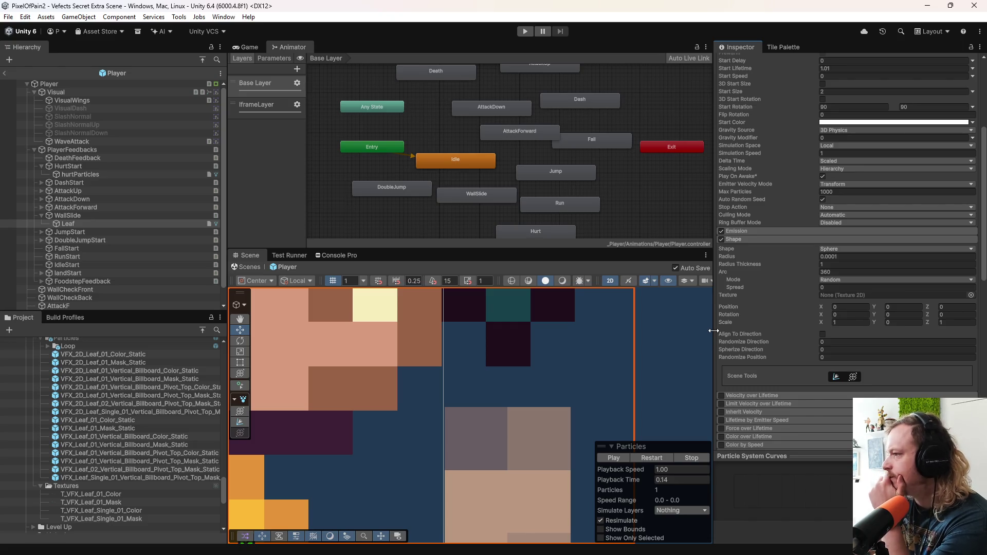
Step: Select the T_VFX_Leaf_01_Mask texture and expand its Advanced import settings, leaving Alpha Source unchanged
{"action": "scroll", "coordinate": [760, 331], "scroll_direction": "down", "scroll_amount": 15}
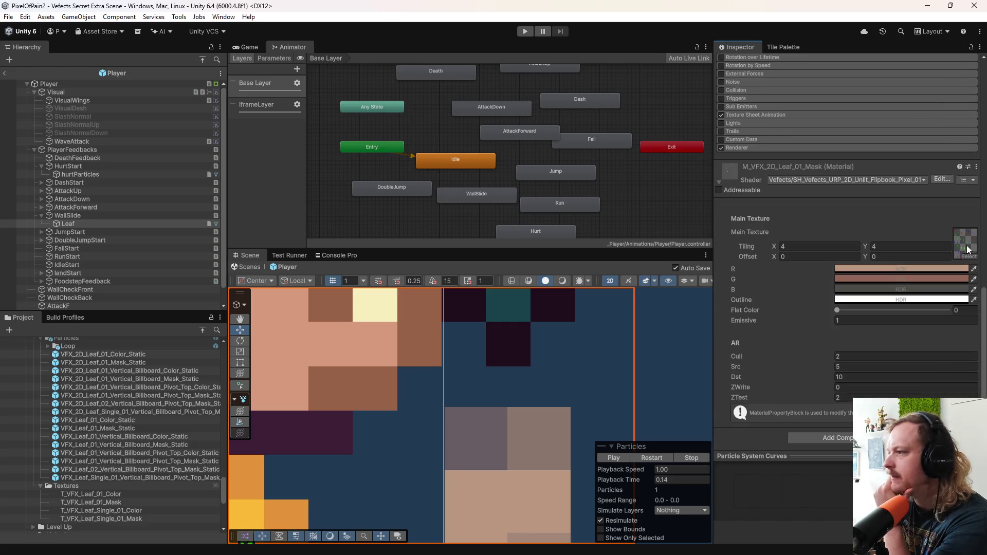
{"action": "left_click", "coordinate": [968, 250]}
{"action": "left_click", "coordinate": [99, 502]}
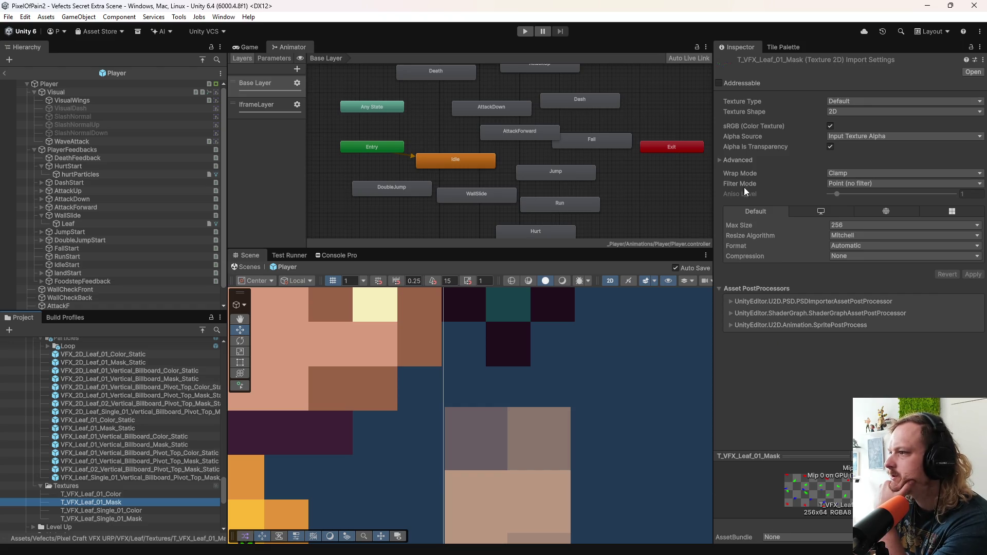
{"action": "left_click", "coordinate": [740, 160]}
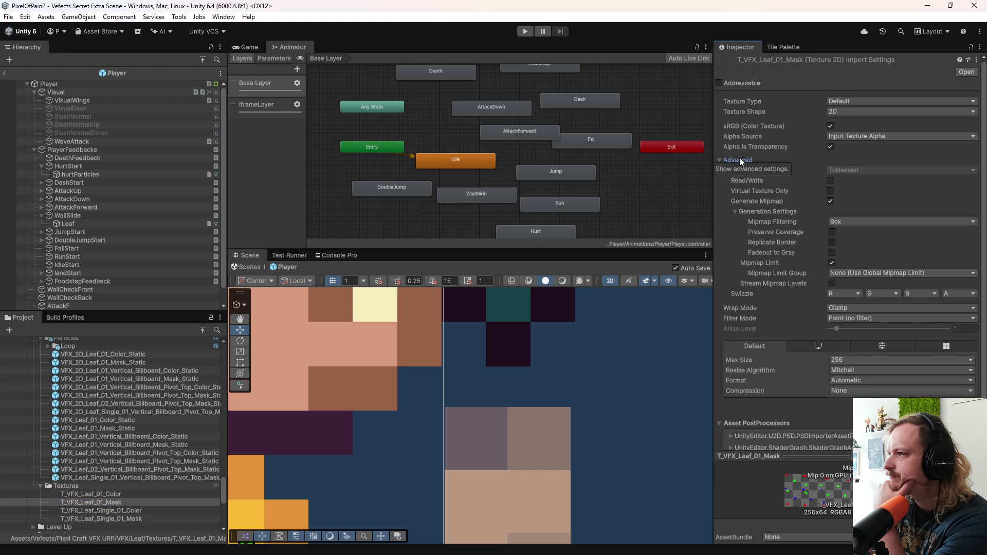
{"action": "left_click", "coordinate": [857, 137]}
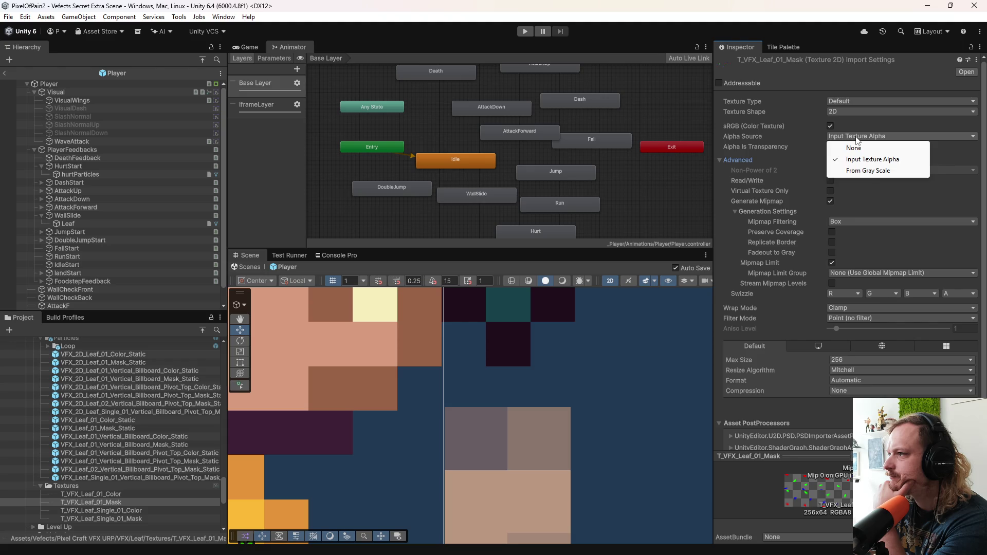
{"action": "left_click", "coordinate": [812, 142]}
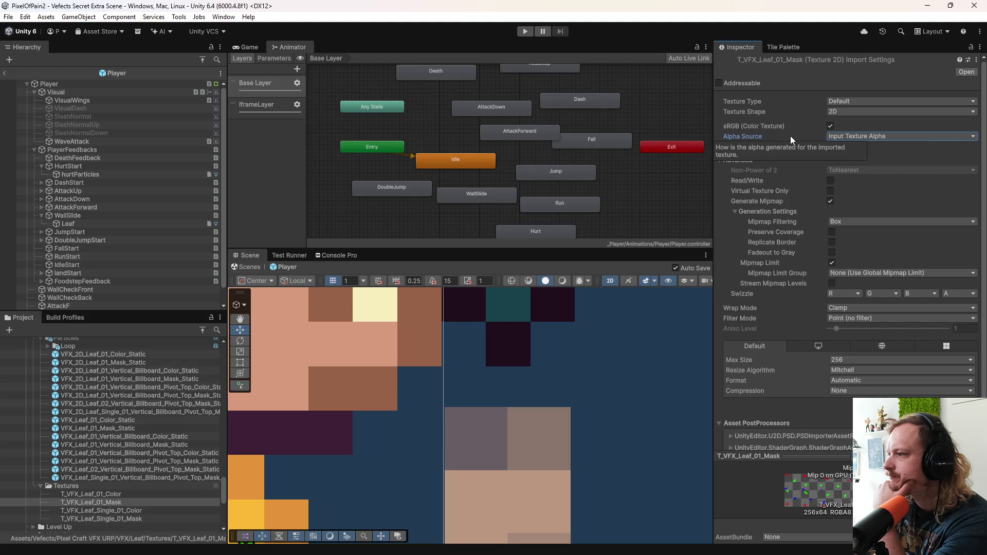
{"action": "right_click", "coordinate": [117, 503]}
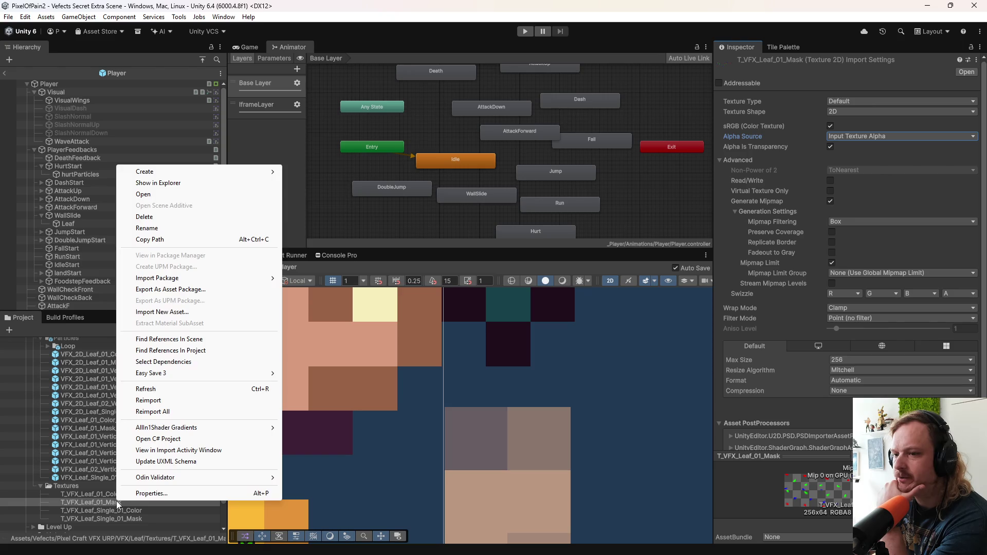
{"action": "left_click", "coordinate": [160, 183]}
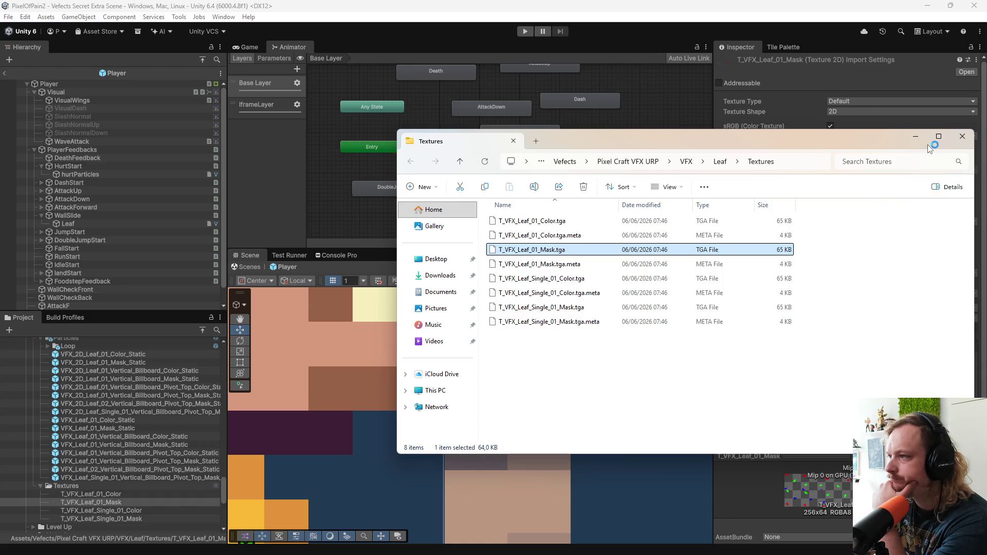
{"action": "left_click", "coordinate": [962, 136]}
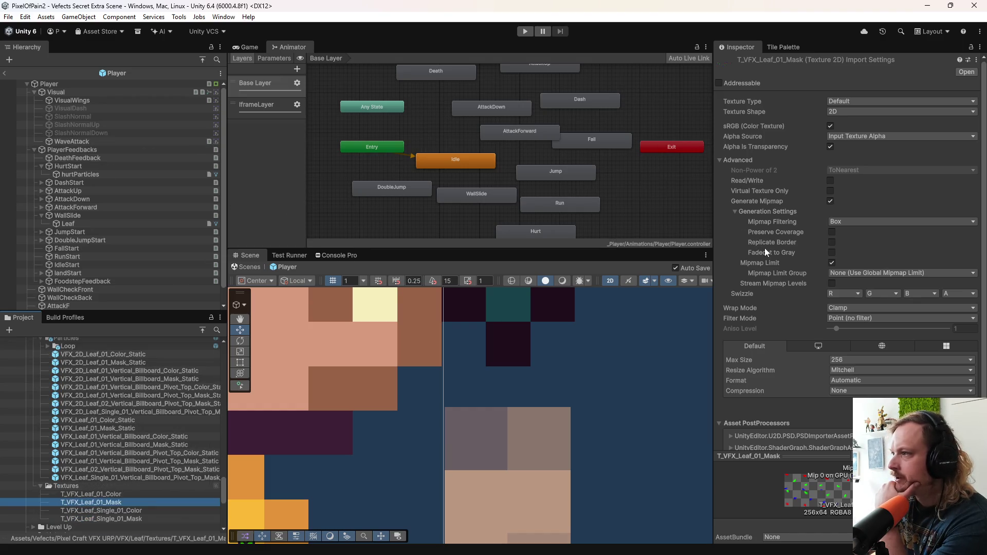
Step: Select Leaf, expand its Emission module, click the Shape Radius field and scroll to the mask material
{"action": "left_click", "coordinate": [83, 226]}
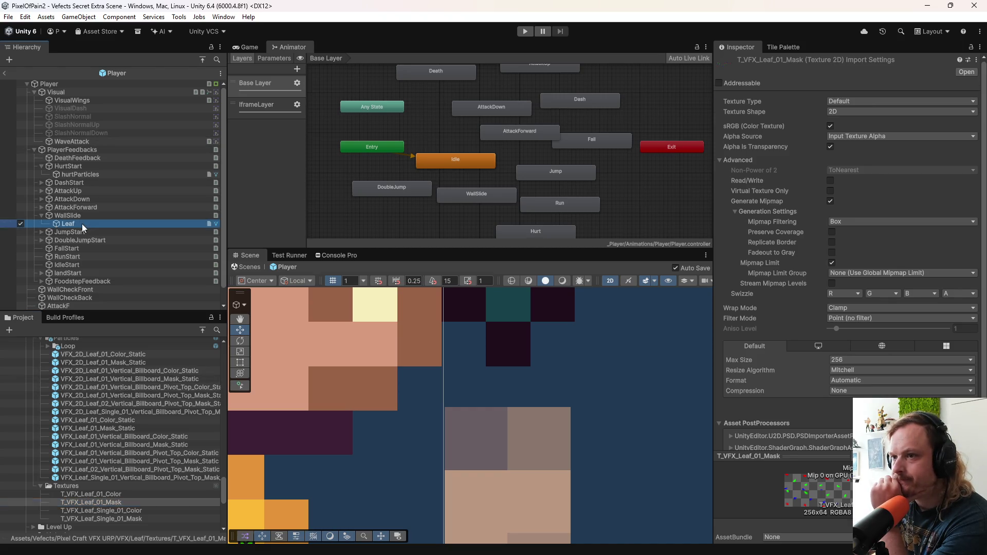
{"action": "scroll", "coordinate": [787, 375], "scroll_direction": "down", "scroll_amount": 8}
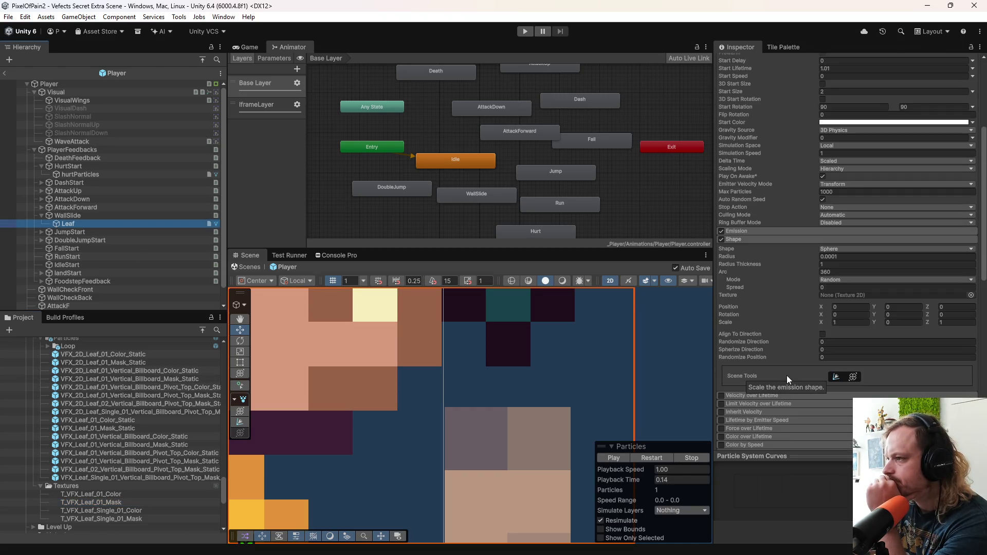
{"action": "left_click", "coordinate": [748, 232]}
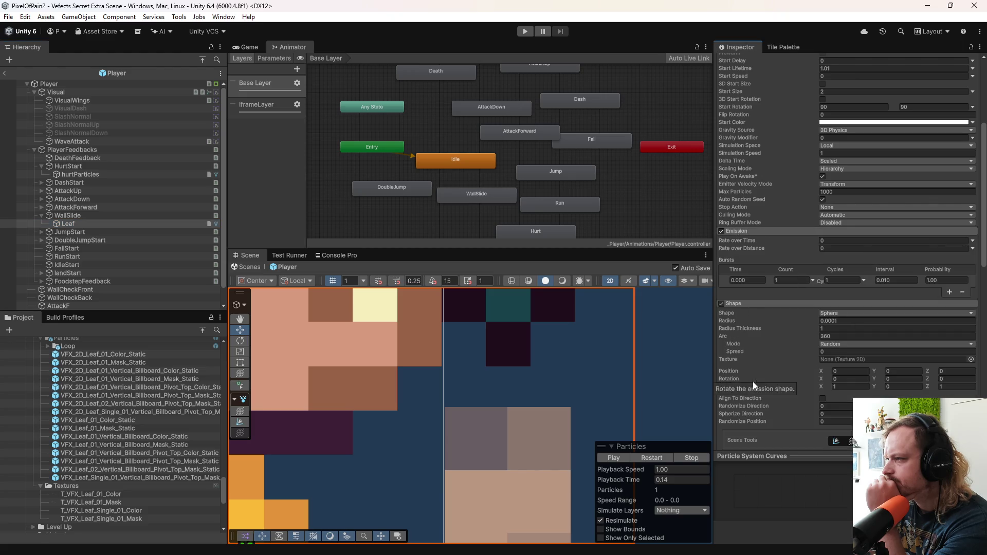
{"action": "left_click", "coordinate": [821, 321]}
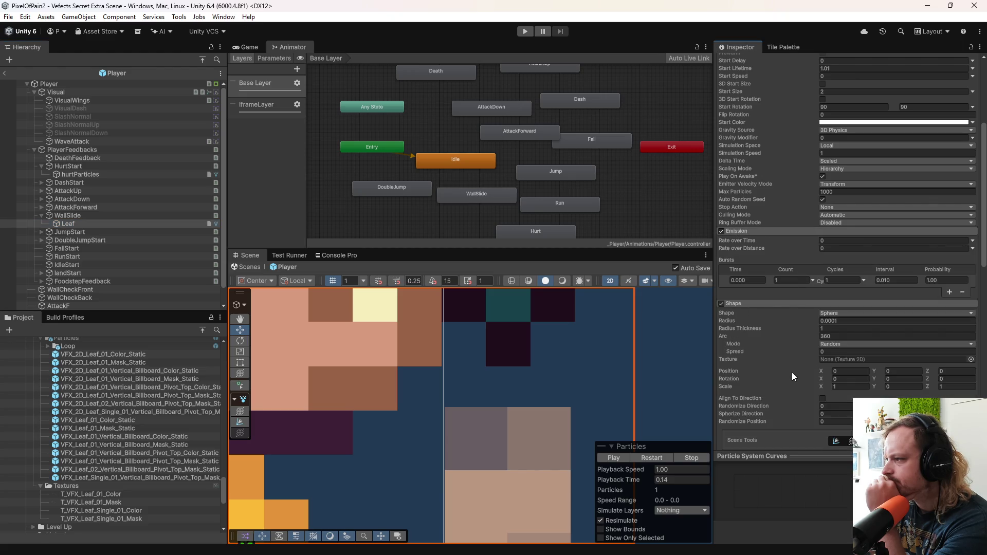
{"action": "scroll", "coordinate": [792, 375], "scroll_direction": "down", "scroll_amount": 1}
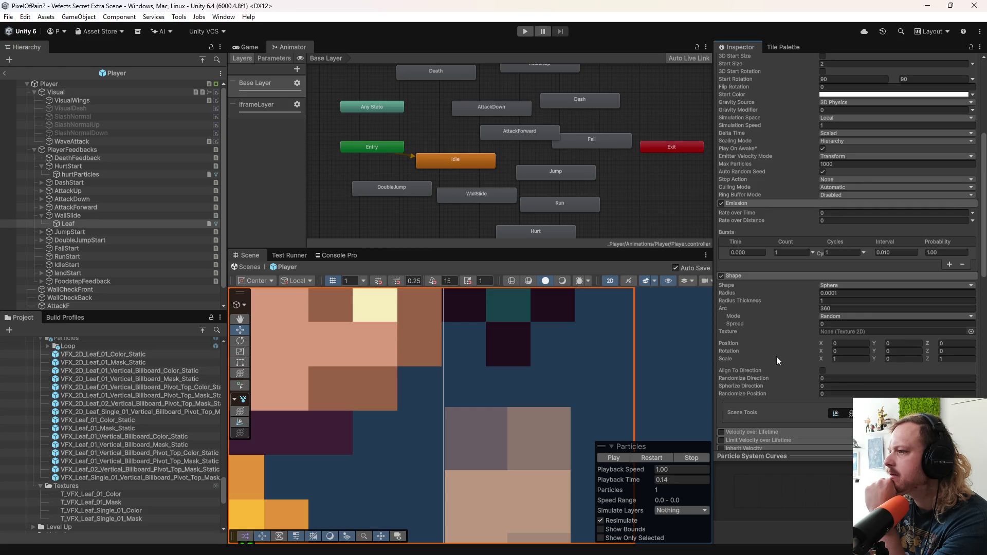
{"action": "scroll", "coordinate": [776, 358], "scroll_direction": "down", "scroll_amount": 9}
{"action": "scroll", "coordinate": [777, 369], "scroll_direction": "down", "scroll_amount": 7}
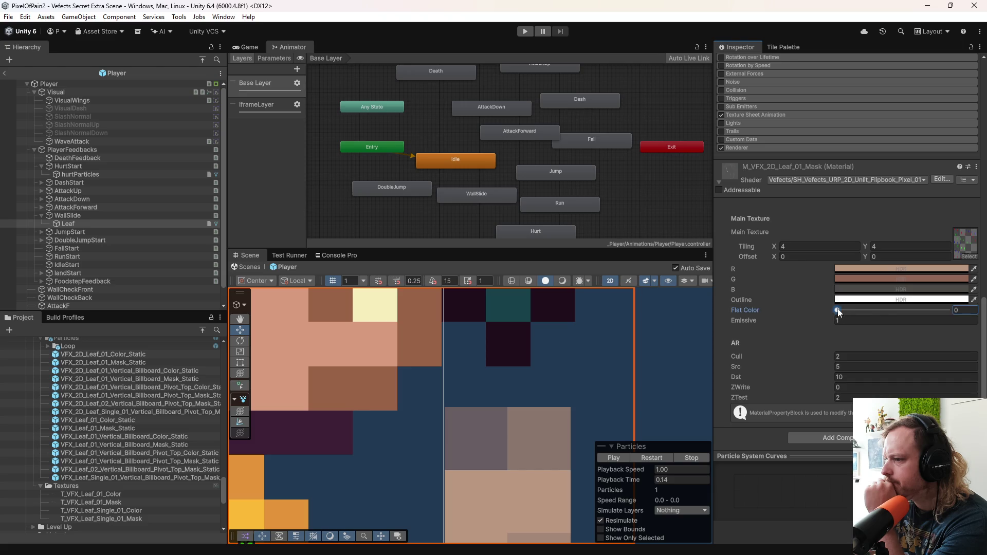
{"action": "mouse_move", "coordinate": [838, 313]}
{"action": "left_mouse_down"}
{"action": "mouse_move", "coordinate": [949, 311]}
{"action": "mouse_move", "coordinate": [807, 314]}
{"action": "left_mouse_up"}
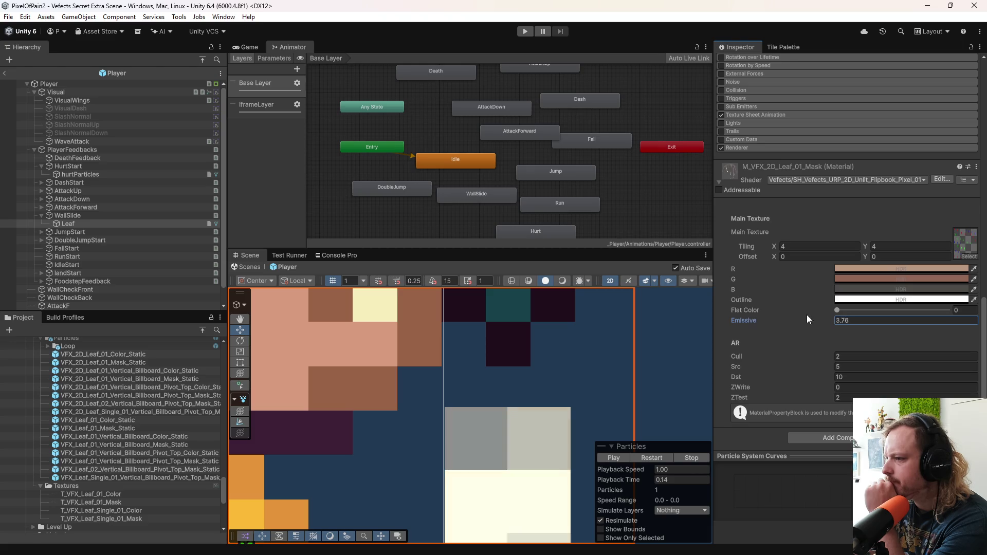
{"action": "mouse_move", "coordinate": [890, 310]}
{"action": "left_mouse_down"}
{"action": "mouse_move", "coordinate": [733, 314]}
{"action": "mouse_move", "coordinate": [745, 314]}
{"action": "left_mouse_up"}
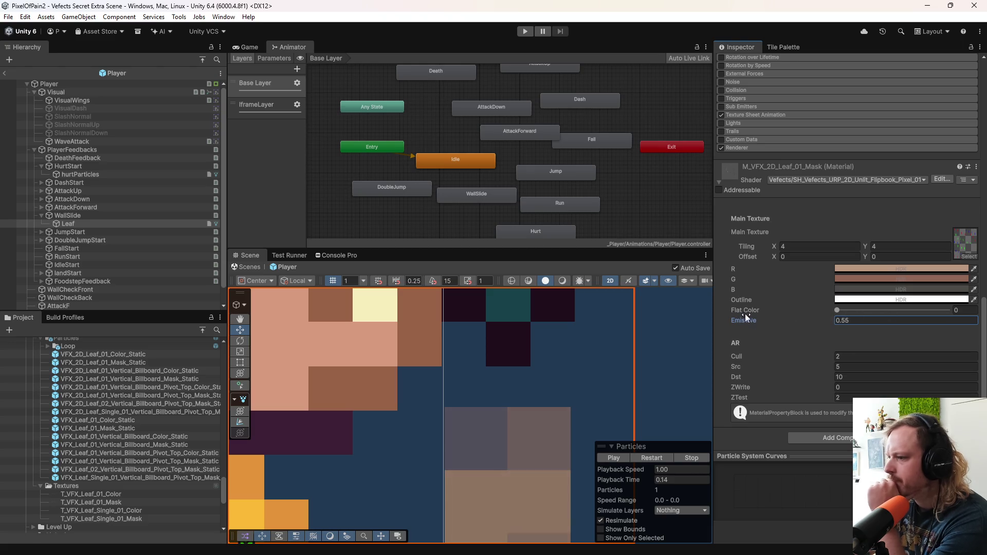
{"action": "type", "text": "1"}
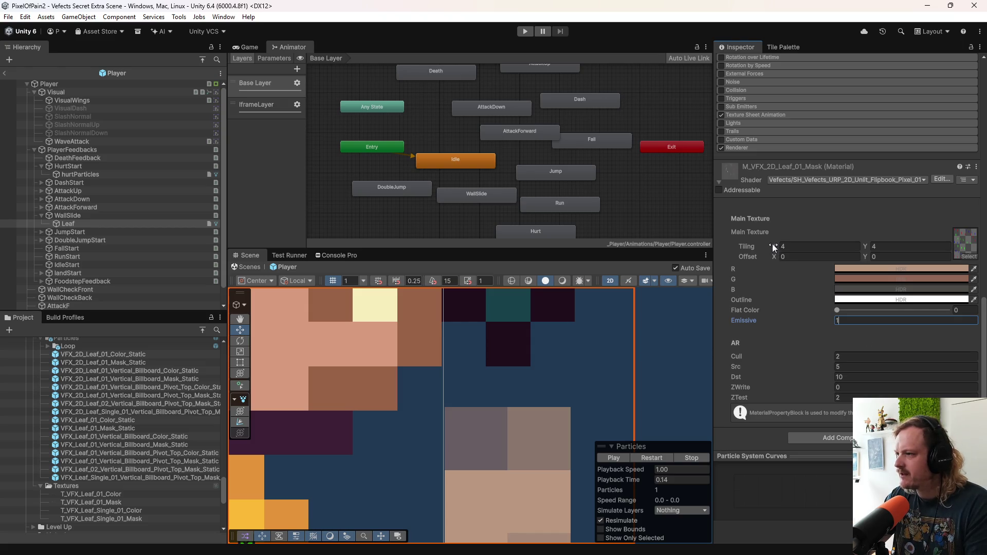
{"action": "left_click_drag", "start_coordinate": [774, 247], "coordinate": [784, 246]}
{"action": "left_click_drag", "start_coordinate": [865, 248], "coordinate": [919, 253]}
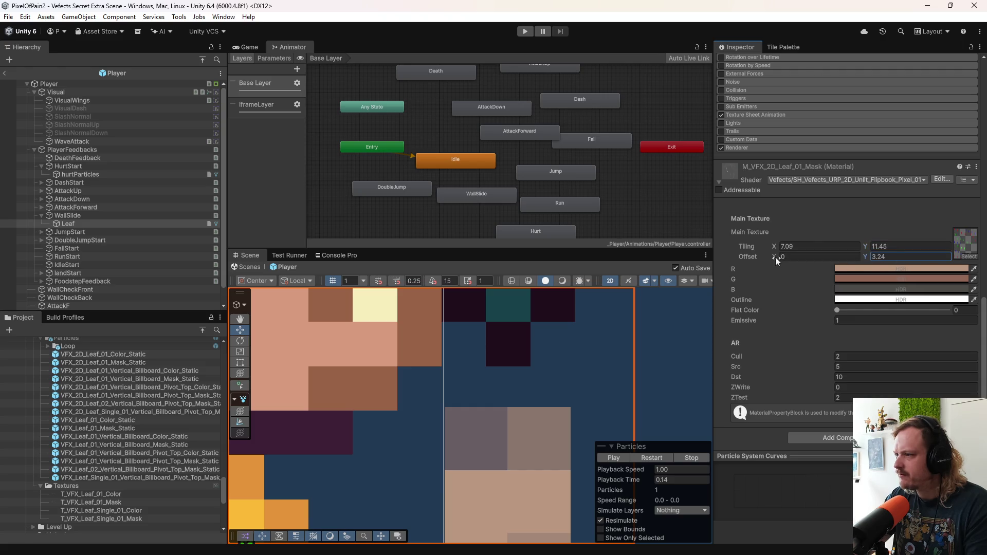
{"action": "scroll", "coordinate": [579, 402], "scroll_direction": "down", "scroll_amount": 10}
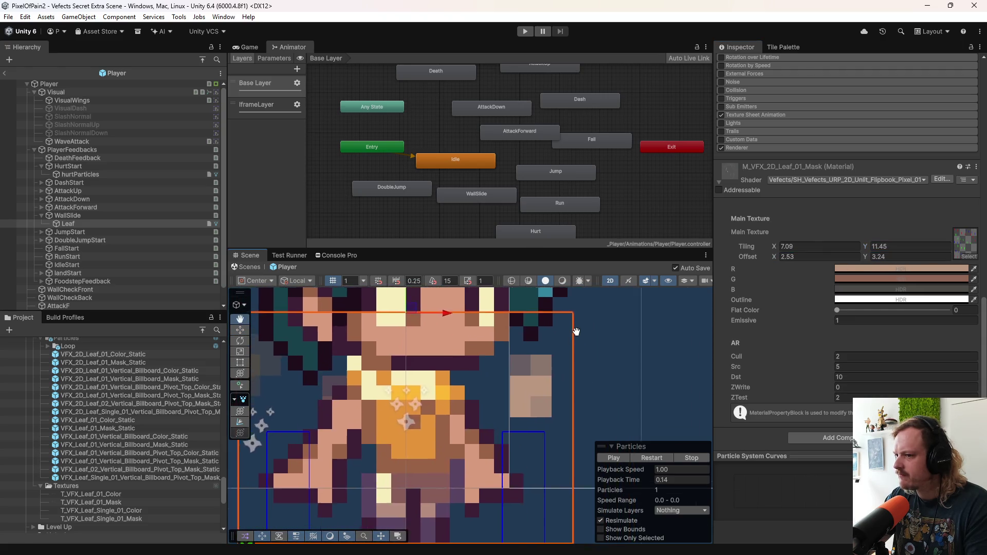
{"action": "scroll", "coordinate": [580, 341], "scroll_direction": "up", "scroll_amount": 5}
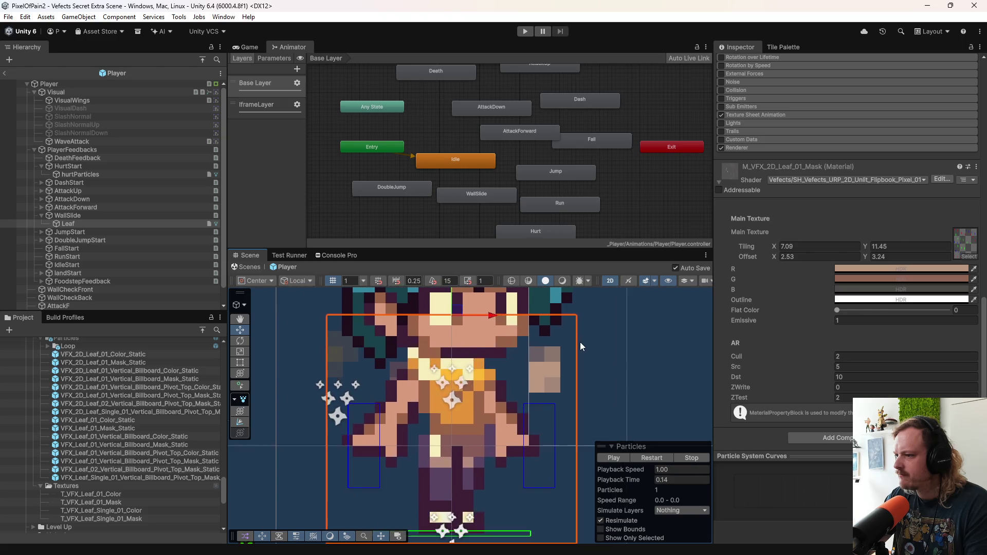
{"action": "left_click", "coordinate": [620, 481]}
{"action": "mouse_move", "coordinate": [618, 480]}
{"action": "left_mouse_down"}
{"action": "mouse_move", "coordinate": [603, 482]}
{"action": "mouse_move", "coordinate": [681, 483]}
{"action": "left_mouse_up"}
{"action": "left_click", "coordinate": [658, 457]}
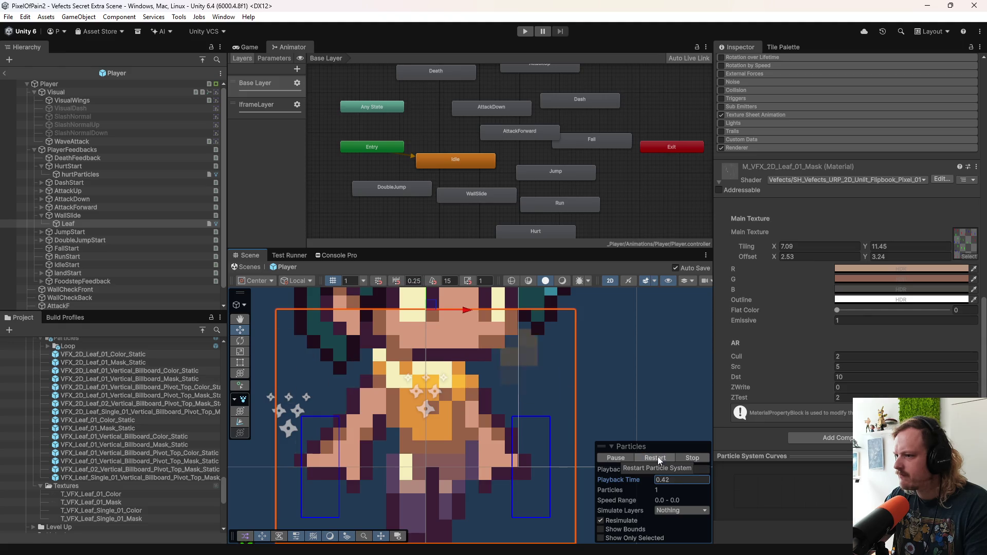
{"action": "left_click", "coordinate": [659, 456]}
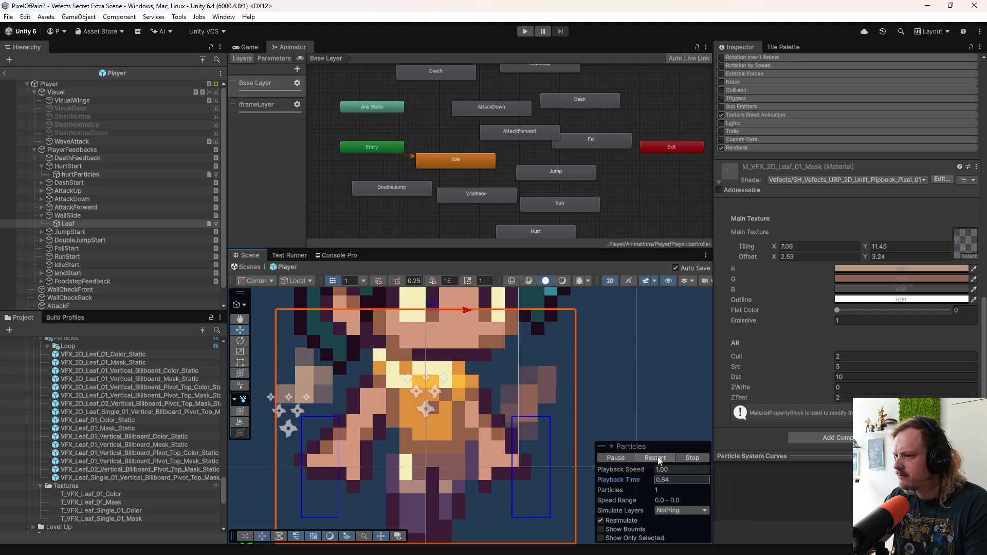
{"action": "left_click", "coordinate": [817, 257]}
{"action": "type", "text": "00"}
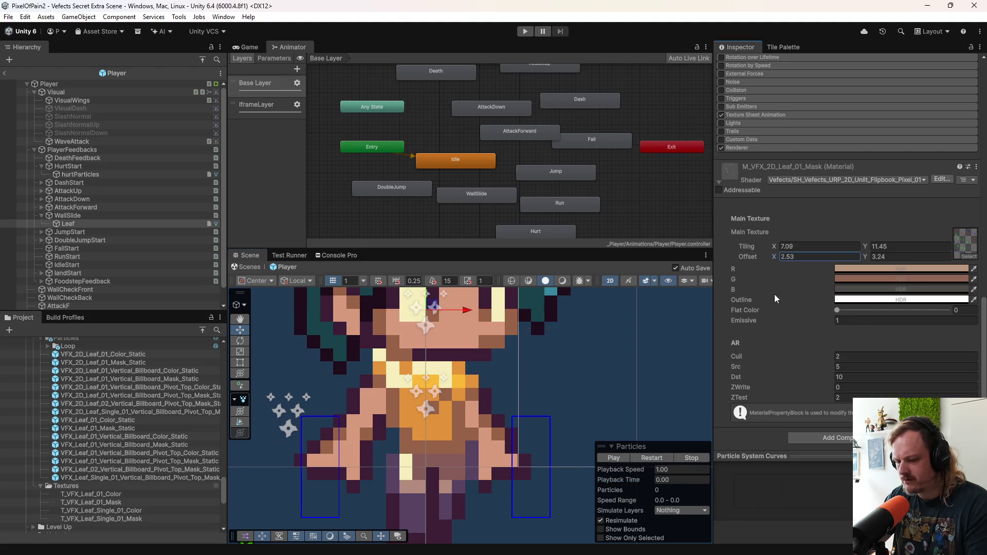
{"action": "key", "text": "ctrl+z"}
{"action": "key", "text": "ctrl+z"}
{"action": "key", "text": "ctrl+z"}
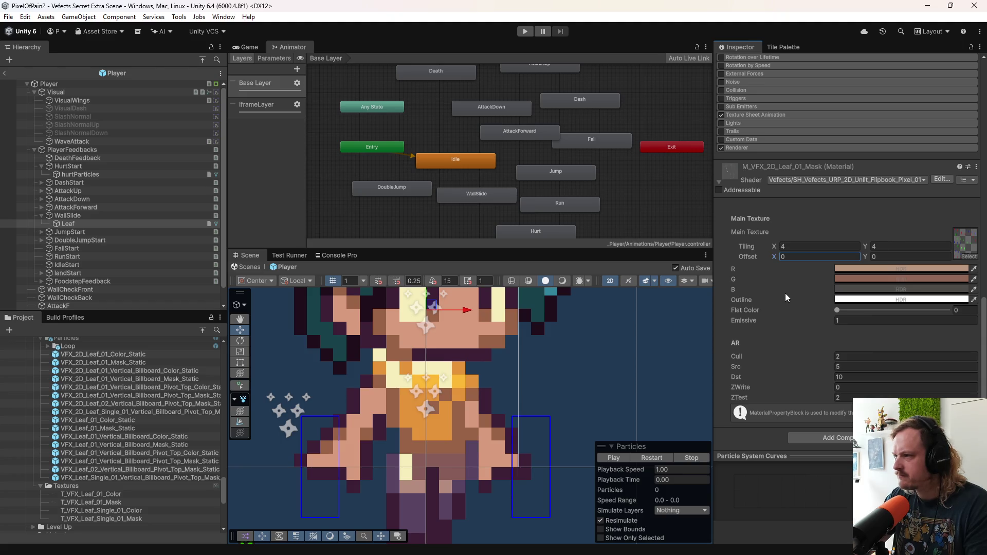
{"action": "left_click", "coordinate": [665, 456]}
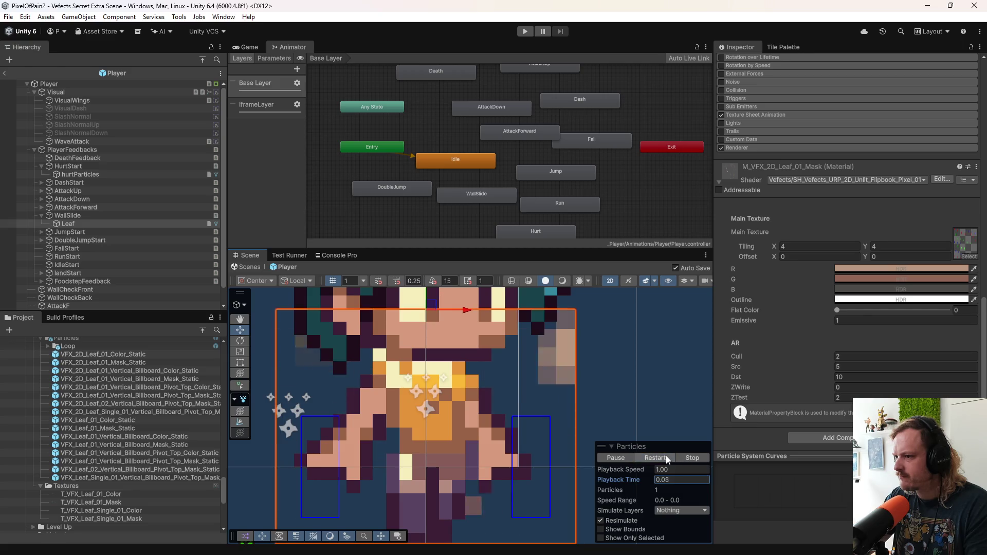
{"action": "left_click", "coordinate": [623, 455]}
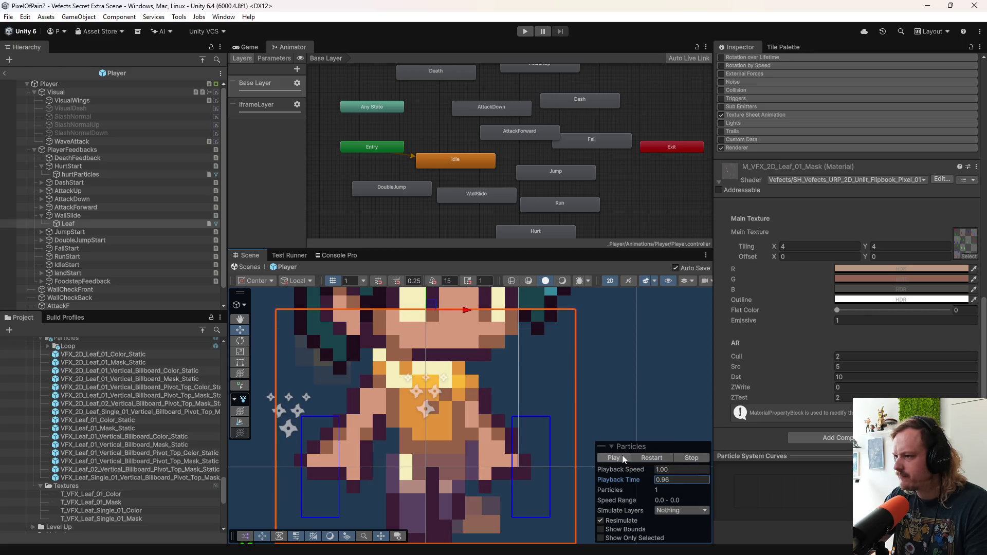
{"action": "mouse_move", "coordinate": [641, 480]}
{"action": "left_mouse_down"}
{"action": "mouse_move", "coordinate": [533, 464]}
{"action": "mouse_move", "coordinate": [579, 463]}
{"action": "left_mouse_up"}
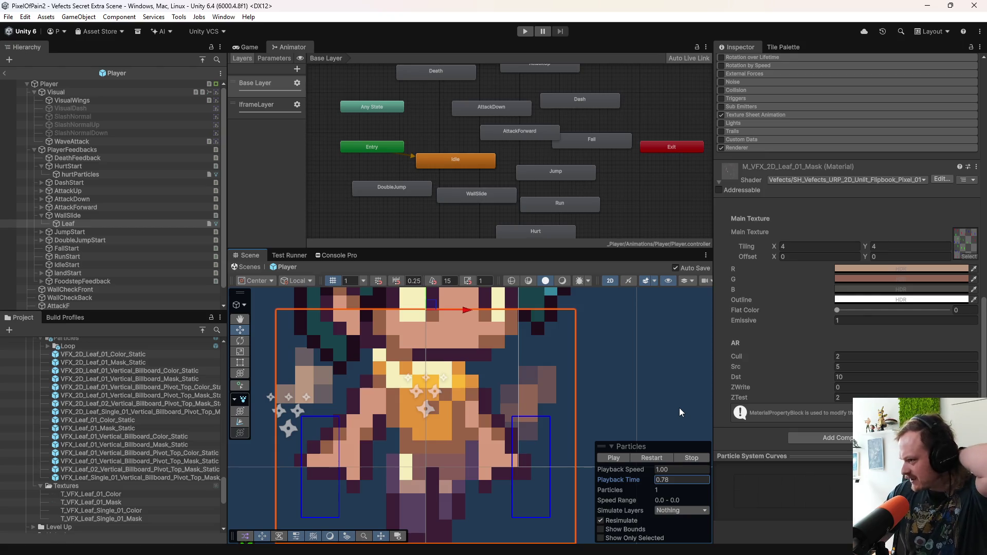
{"action": "left_click_drag", "start_coordinate": [740, 356], "coordinate": [775, 362]}
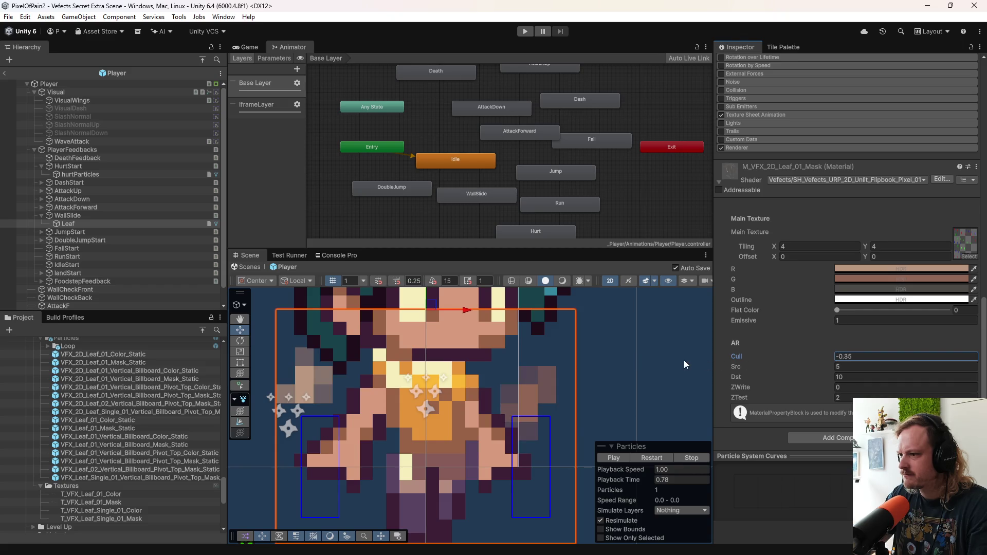
{"action": "key", "text": "ctrl+z"}
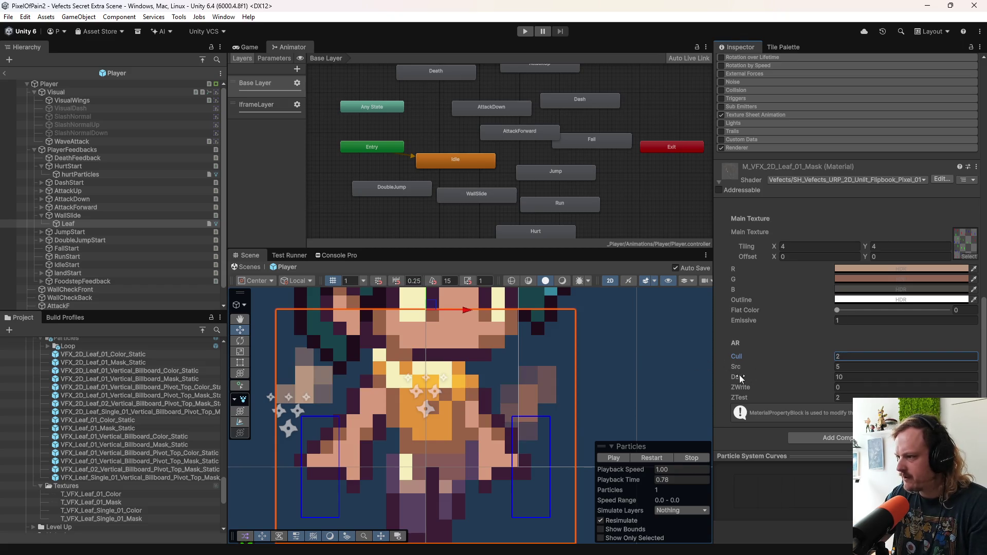
{"action": "mouse_move", "coordinate": [738, 367]}
{"action": "left_mouse_down"}
{"action": "mouse_move", "coordinate": [794, 367]}
{"action": "mouse_move", "coordinate": [722, 371]}
{"action": "mouse_move", "coordinate": [790, 392]}
{"action": "left_mouse_up"}
{"action": "key", "text": "ctrl+z"}
{"action": "key", "text": "ctrl+z"}
{"action": "key", "text": "ctrl+z"}
{"action": "left_click", "coordinate": [759, 397]}
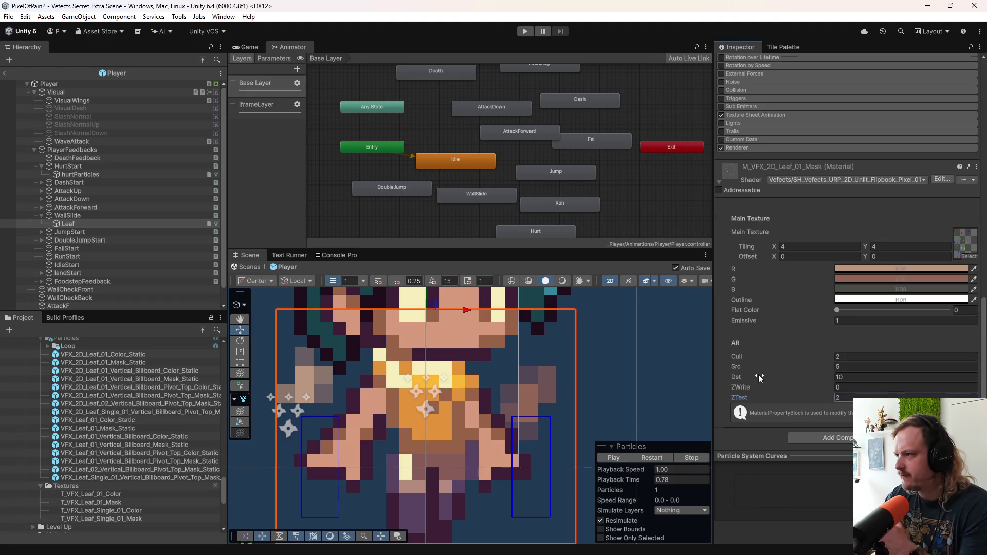
Step: Enable Looping on the Leaf particle system and play the leaf particles
{"action": "scroll", "coordinate": [758, 374], "scroll_direction": "up", "scroll_amount": 10}
{"action": "scroll", "coordinate": [792, 320], "scroll_direction": "up", "scroll_amount": 4}
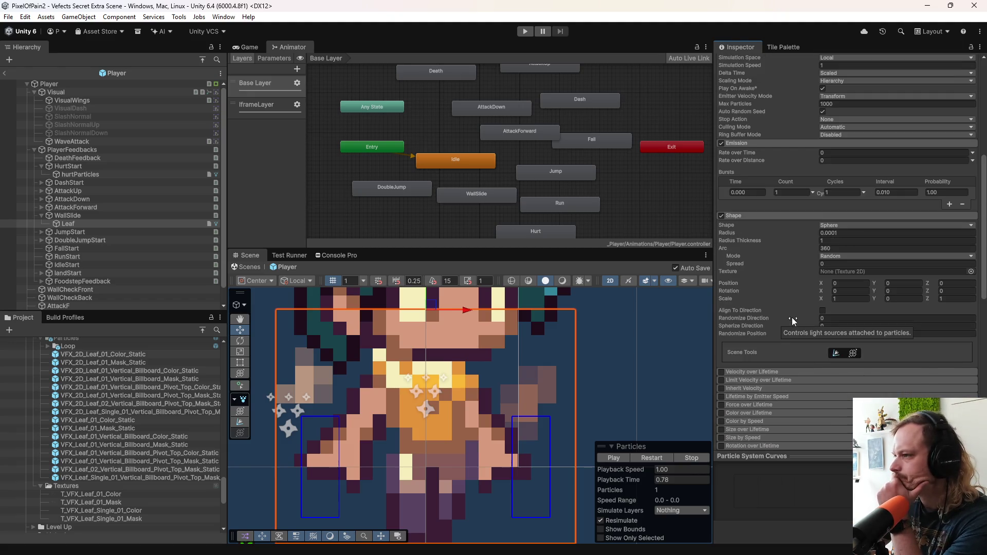
{"action": "scroll", "coordinate": [792, 319], "scroll_direction": "up", "scroll_amount": 8}
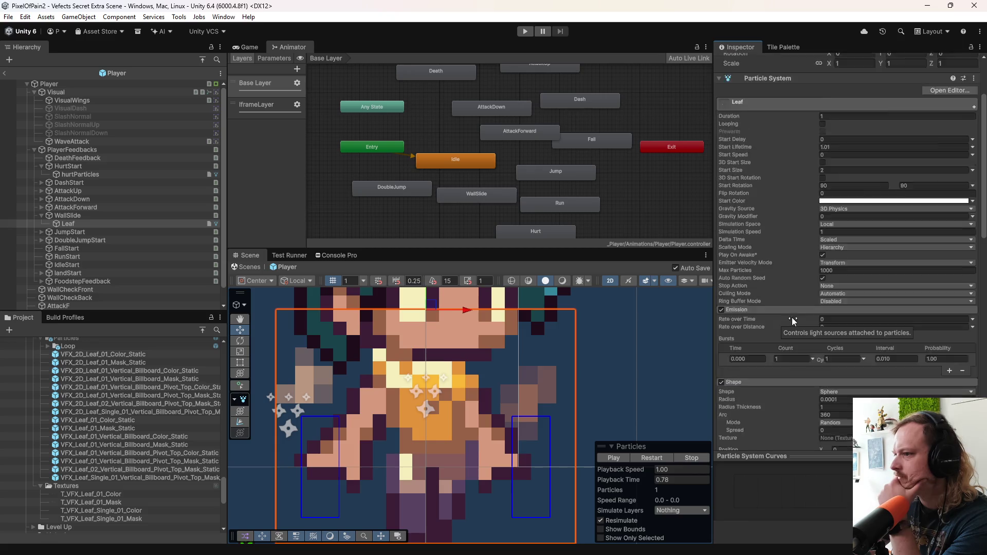
{"action": "scroll", "coordinate": [791, 319], "scroll_direction": "up", "scroll_amount": 2}
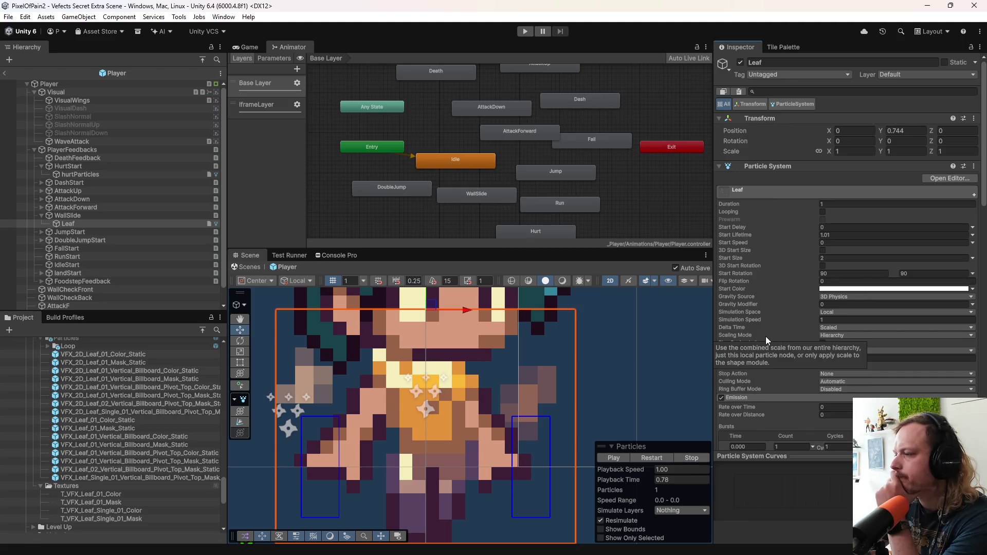
{"action": "left_click", "coordinate": [823, 212]}
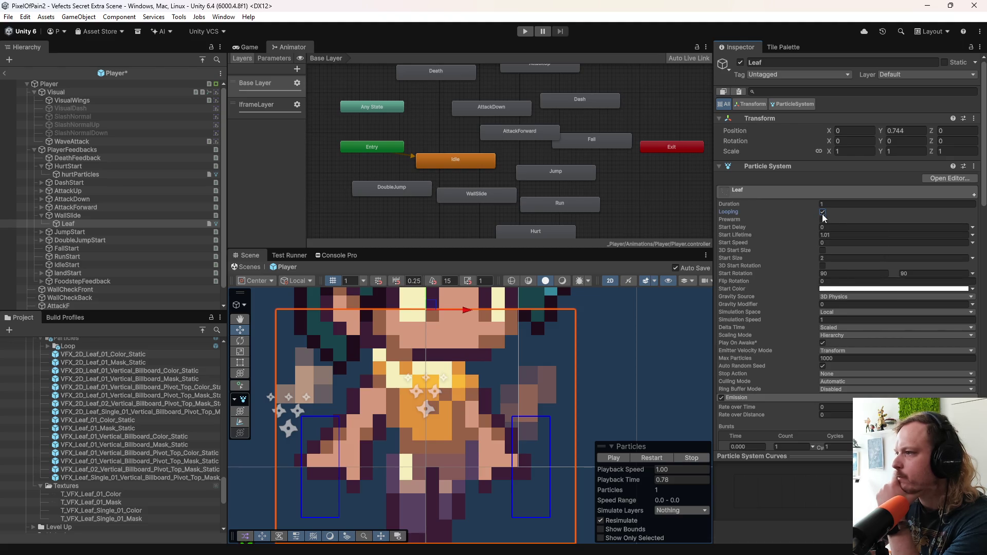
{"action": "left_click", "coordinate": [631, 458]}
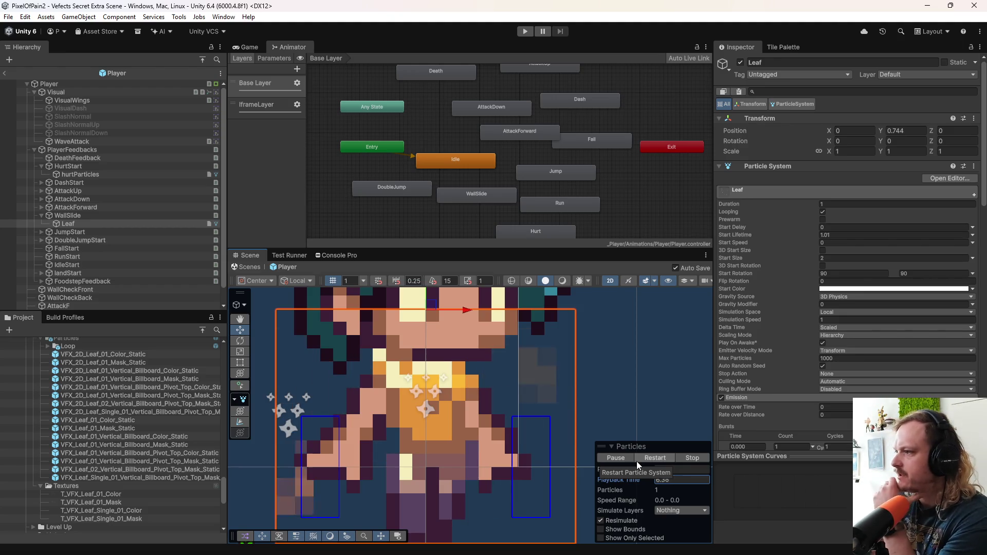
Step: Change the Leaf particles' Start Size to 2 after trying a smaller value
{"action": "mouse_move", "coordinate": [822, 261]}
{"action": "left_mouse_down"}
{"action": "mouse_move", "coordinate": [748, 264]}
{"action": "mouse_move", "coordinate": [820, 261]}
{"action": "mouse_move", "coordinate": [833, 278]}
{"action": "left_mouse_up"}
{"action": "type", "text": "0.32"}
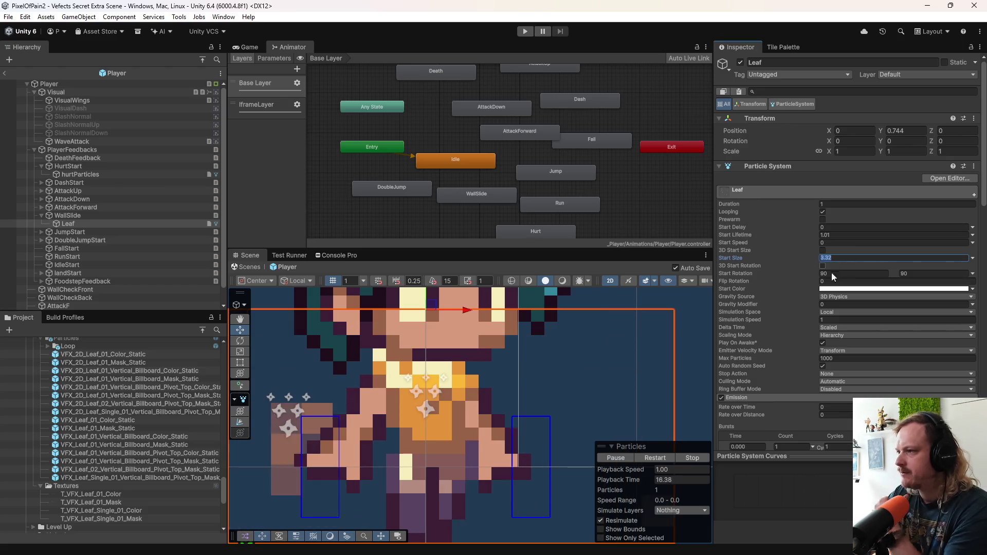
{"action": "type", "text": "1"}
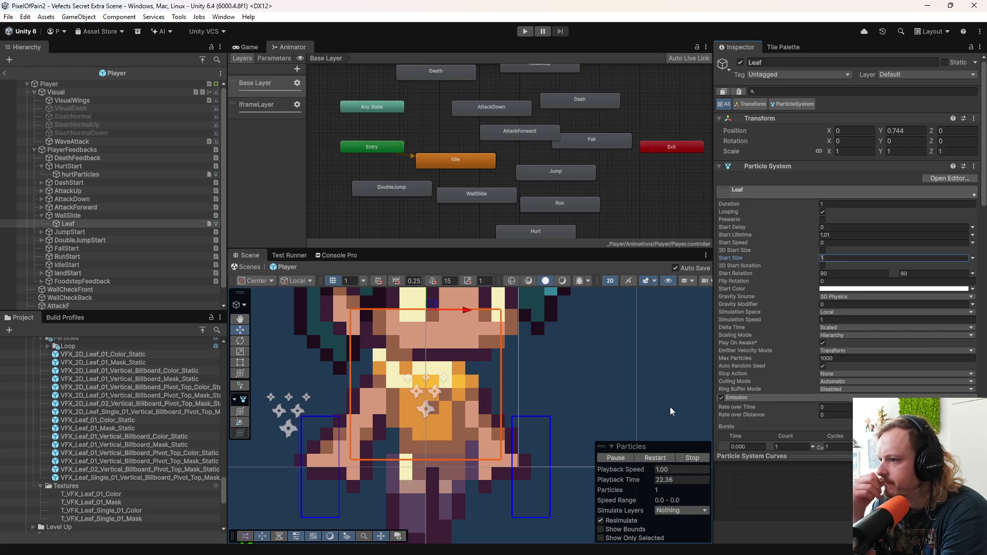
{"action": "key", "text": "BackSpace"}
{"action": "type", "text": "2"}
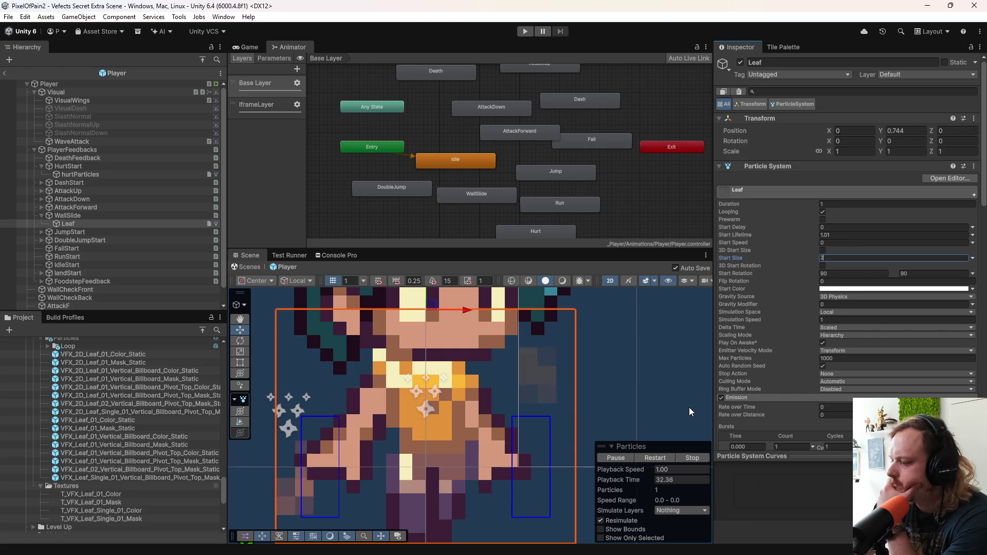
Step: Expand the Leaf particle system's Texture Sheet Animation module
{"action": "scroll", "coordinate": [752, 343], "scroll_direction": "down", "scroll_amount": 4}
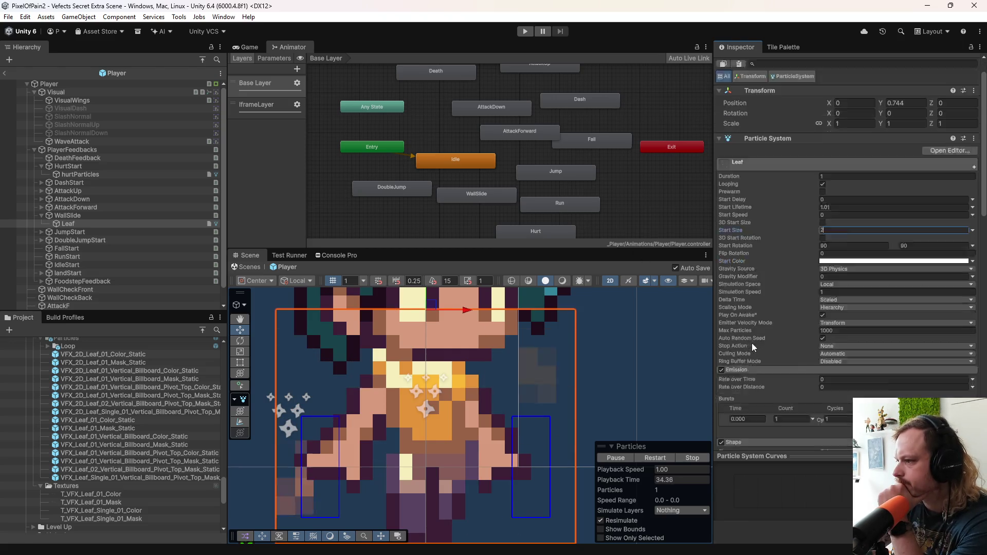
{"action": "scroll", "coordinate": [770, 390], "scroll_direction": "down", "scroll_amount": 6}
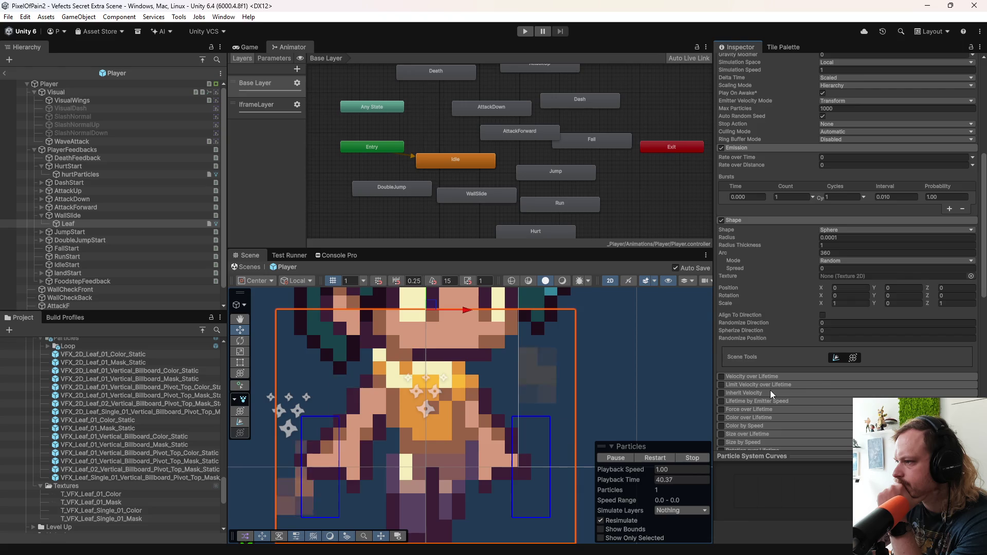
{"action": "scroll", "coordinate": [770, 390], "scroll_direction": "down", "scroll_amount": 5}
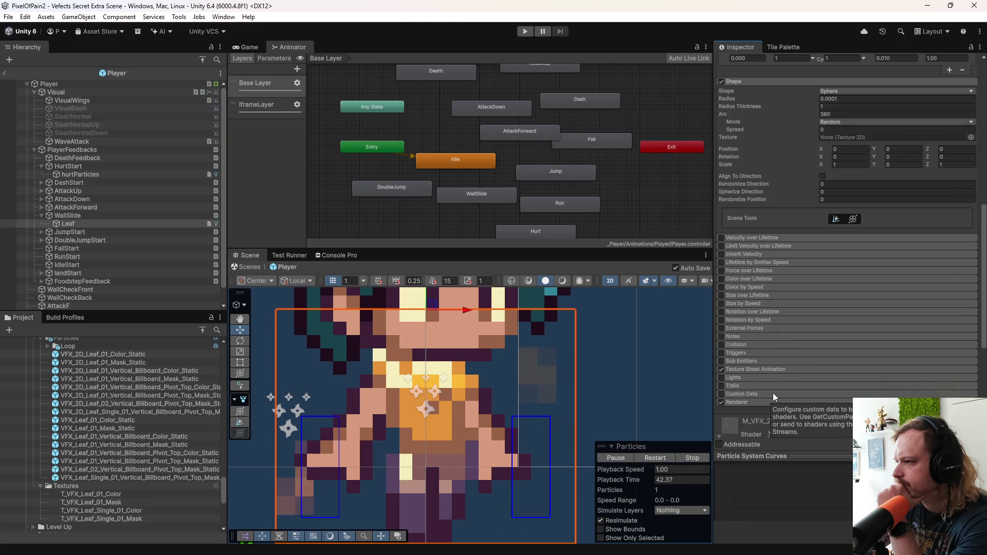
{"action": "left_click", "coordinate": [790, 369]}
{"action": "scroll", "coordinate": [782, 381], "scroll_direction": "down", "scroll_amount": 4}
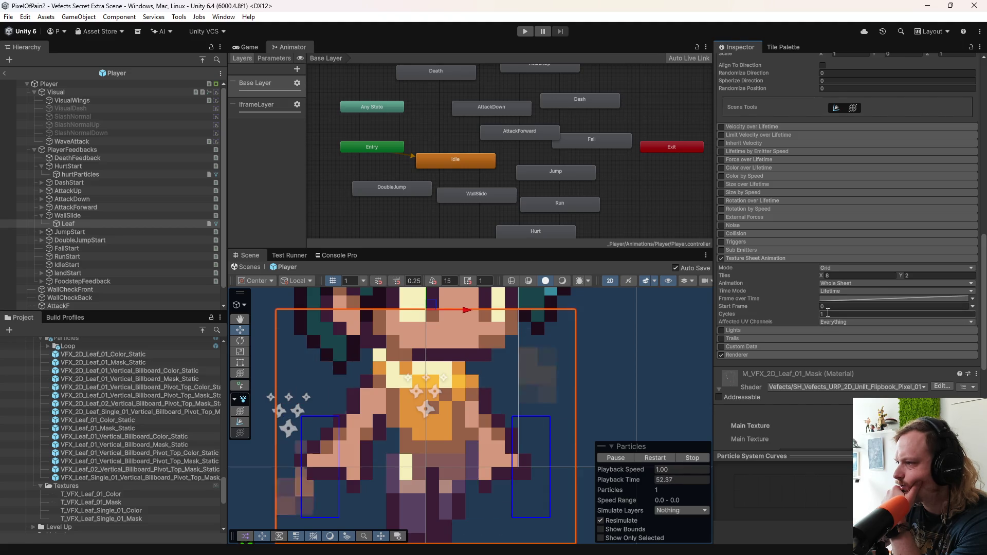
Step: Switch the Texture Sheet mode to Sprites, restart the effect, then return to Grid
{"action": "left_click", "coordinate": [835, 268]}
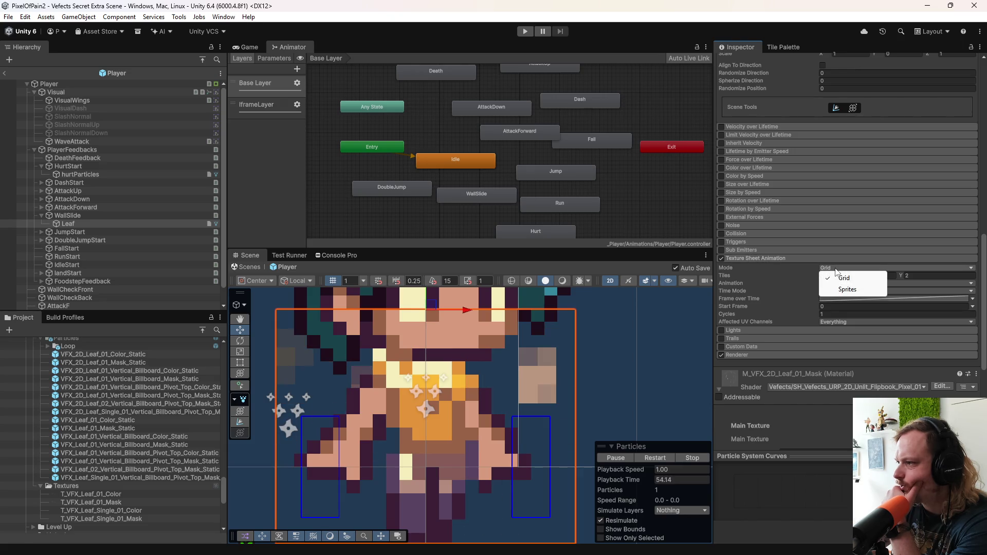
{"action": "left_click", "coordinate": [849, 290]}
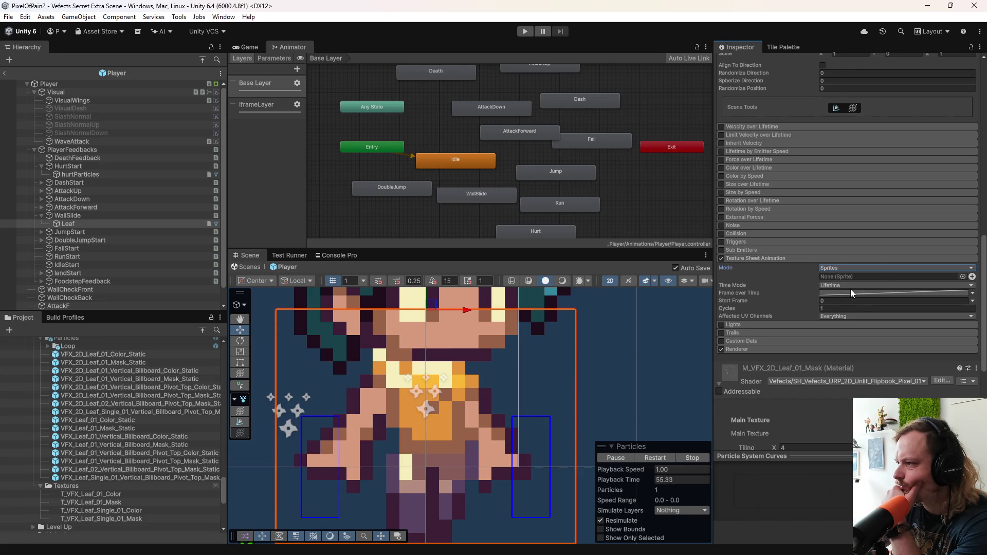
{"action": "left_click", "coordinate": [657, 458]}
{"action": "left_click", "coordinate": [857, 267]}
{"action": "left_click", "coordinate": [843, 282]}
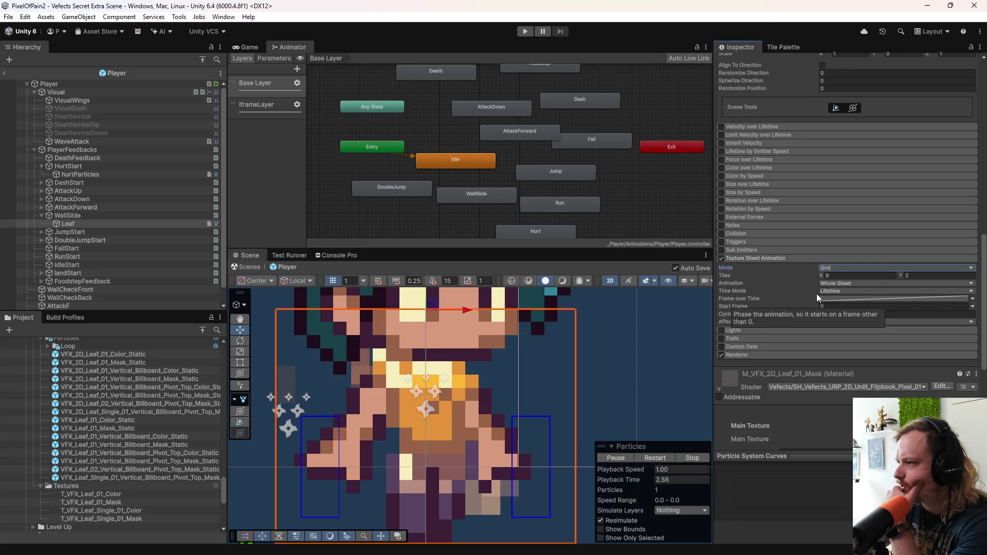
Step: Set the grid's Tiles X to 8, panning the Scene so the character sits higher
{"action": "mouse_move", "coordinate": [821, 276]}
{"action": "left_mouse_down"}
{"action": "mouse_move", "coordinate": [845, 279]}
{"action": "mouse_move", "coordinate": [822, 279]}
{"action": "left_mouse_up"}
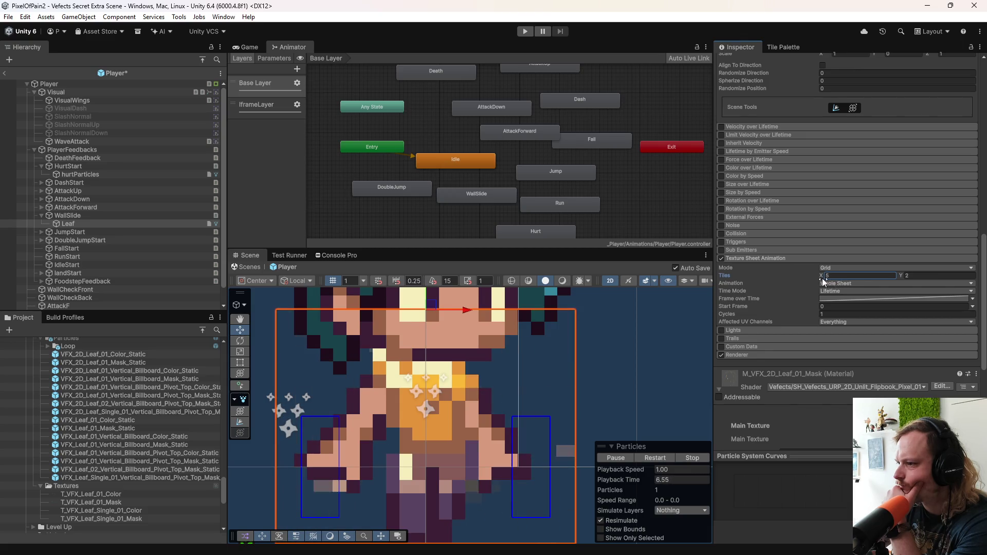
{"action": "scroll", "coordinate": [534, 425], "scroll_direction": "down", "scroll_amount": 1}
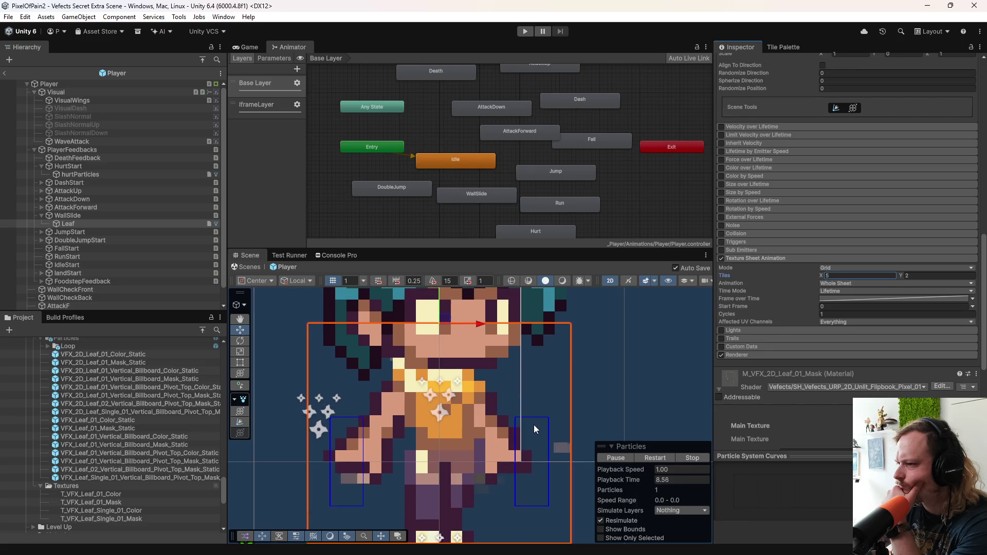
{"action": "left_click_drag", "start_coordinate": [542, 366], "coordinate": [541, 333]}
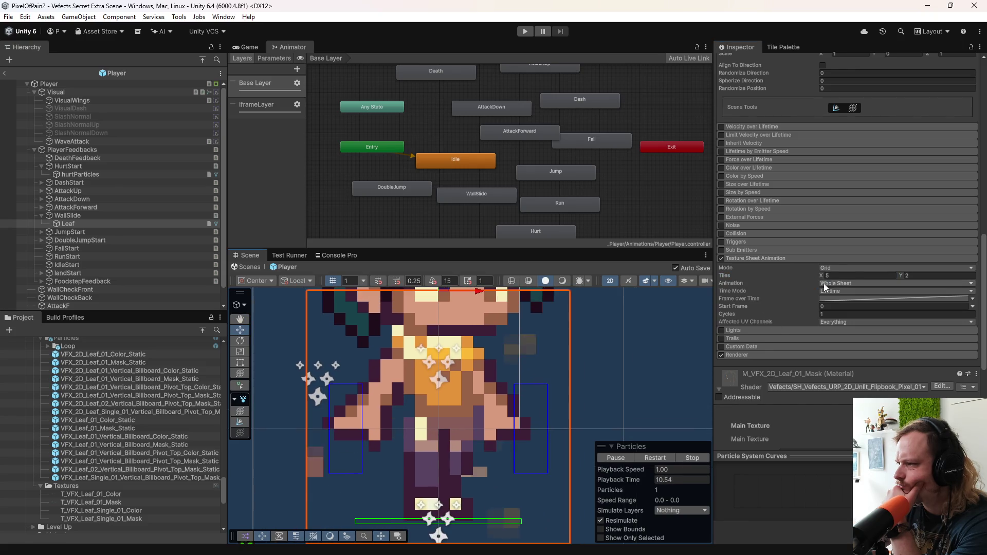
{"action": "left_click", "coordinate": [850, 275]}
{"action": "type", "text": "8"}
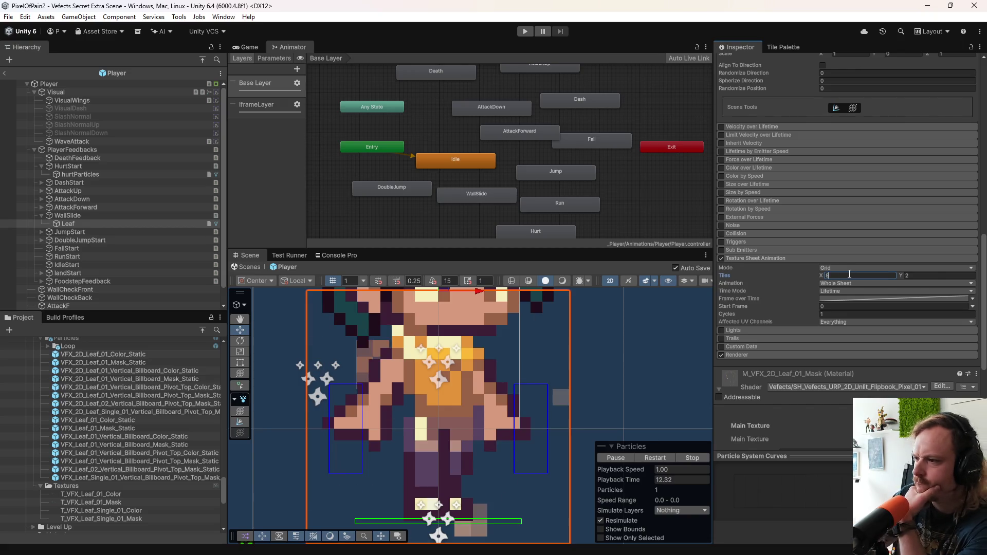
{"action": "left_click", "coordinate": [852, 284]}
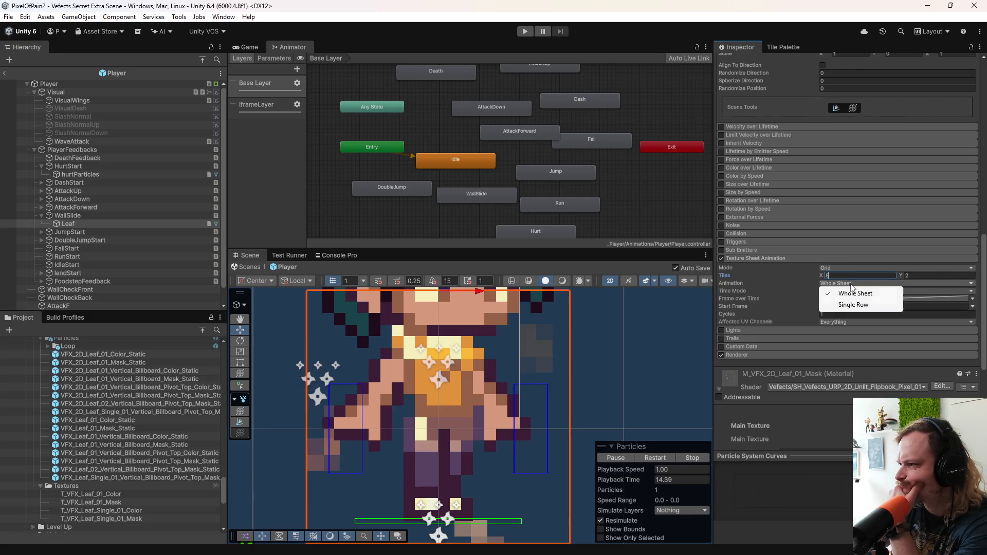
Step: Set the Texture Sheet grid to 8 by 2 tiles, keeping Whole Sheet animation
{"action": "left_click", "coordinate": [776, 287]}
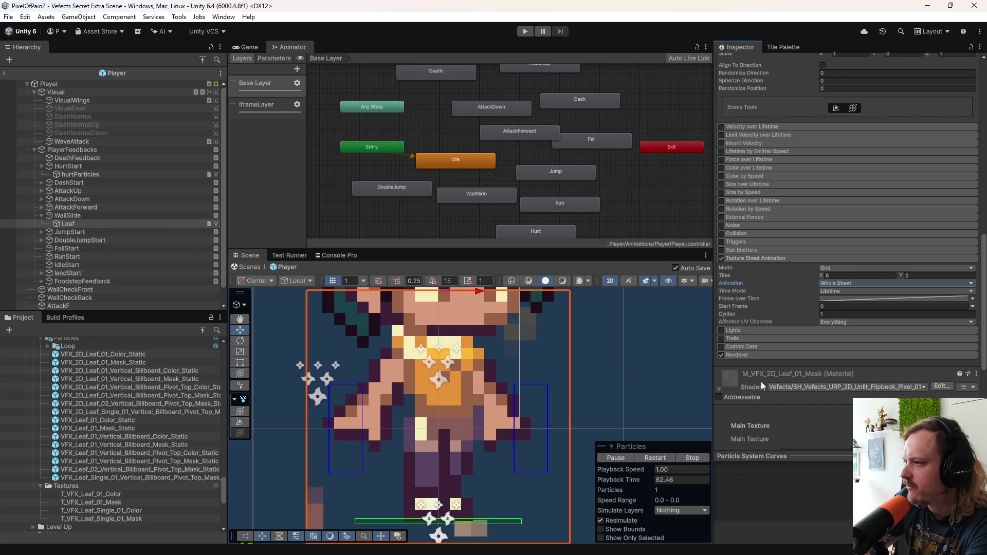
{"action": "left_click", "coordinate": [840, 275]}
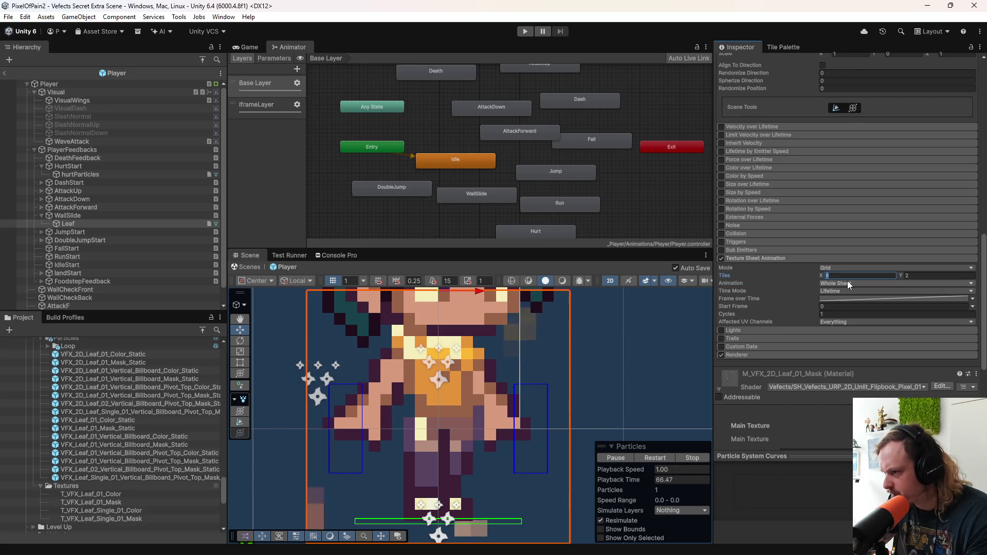
{"action": "type", "text": "4"}
{"action": "left_click", "coordinate": [907, 276]}
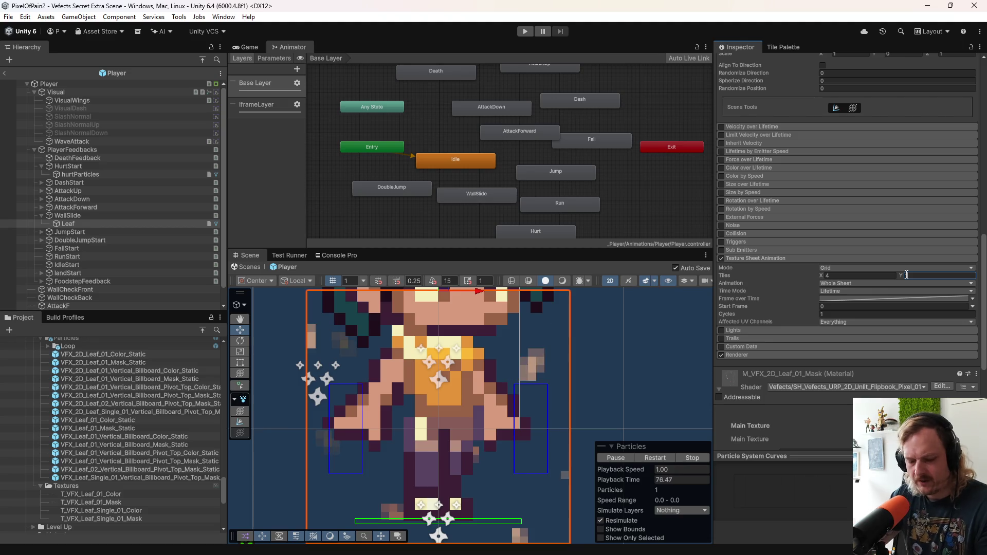
{"action": "type", "text": "8"}
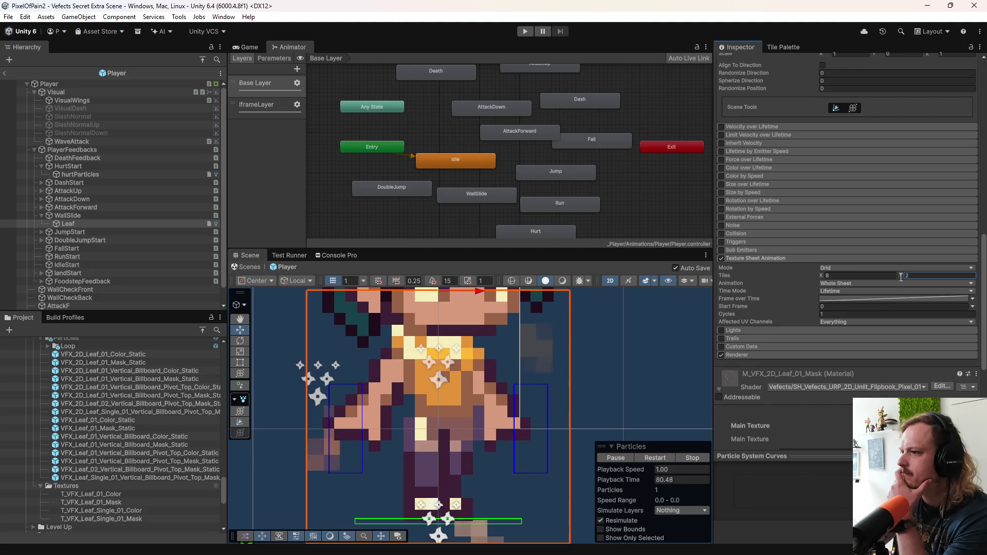
{"action": "type", "text": "2"}
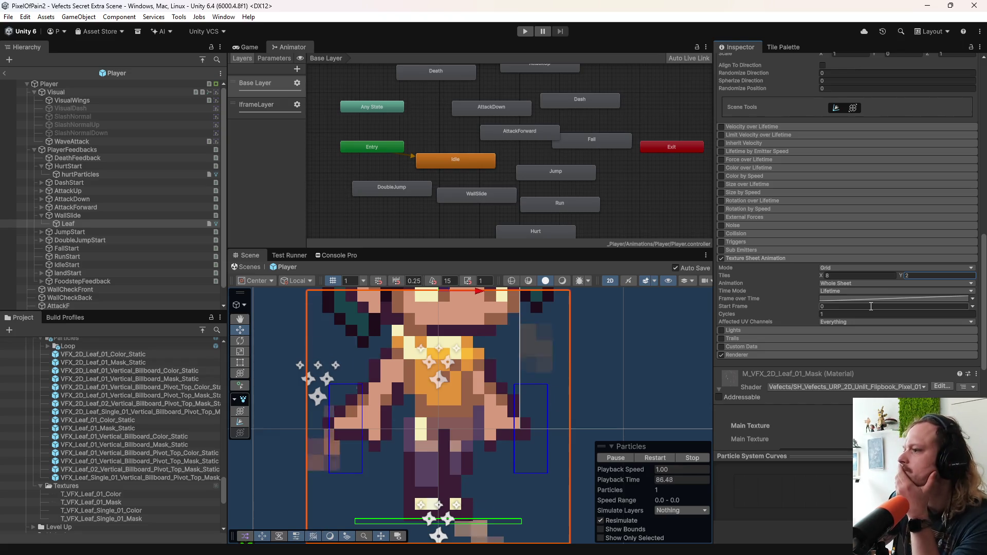
Step: Try Single Row animation, return to Whole Sheet, and show the Frame over Time curve
{"action": "left_click", "coordinate": [846, 284]}
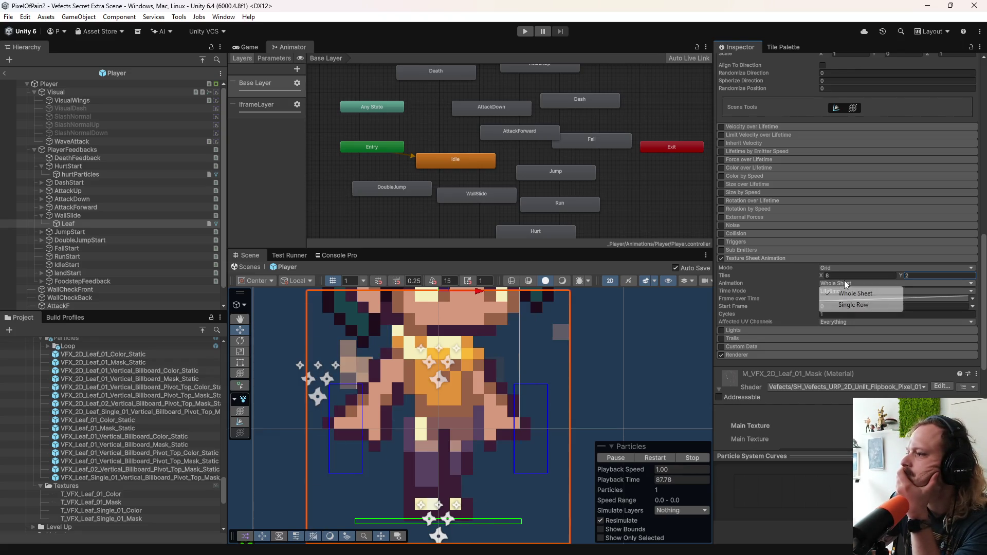
{"action": "left_click", "coordinate": [849, 307]}
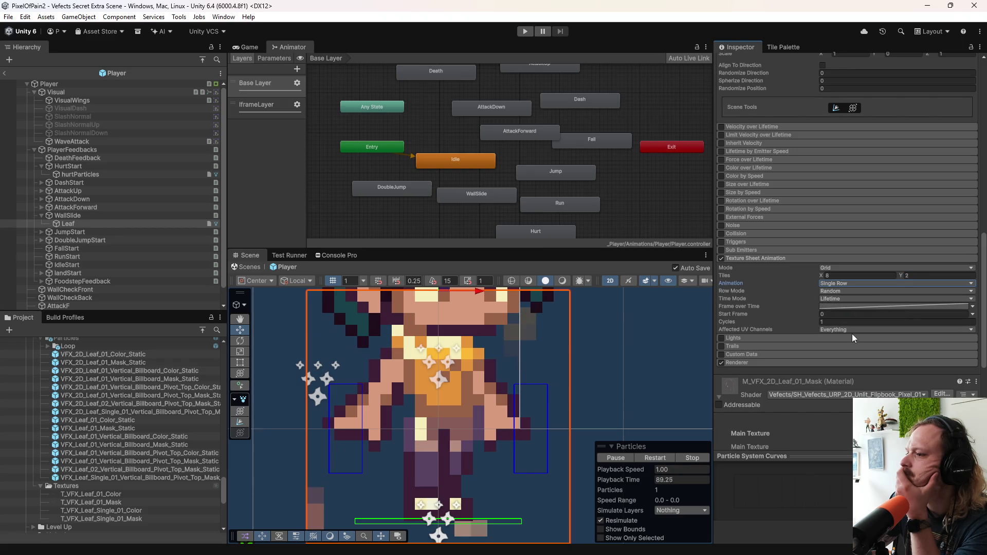
{"action": "left_click", "coordinate": [844, 284]}
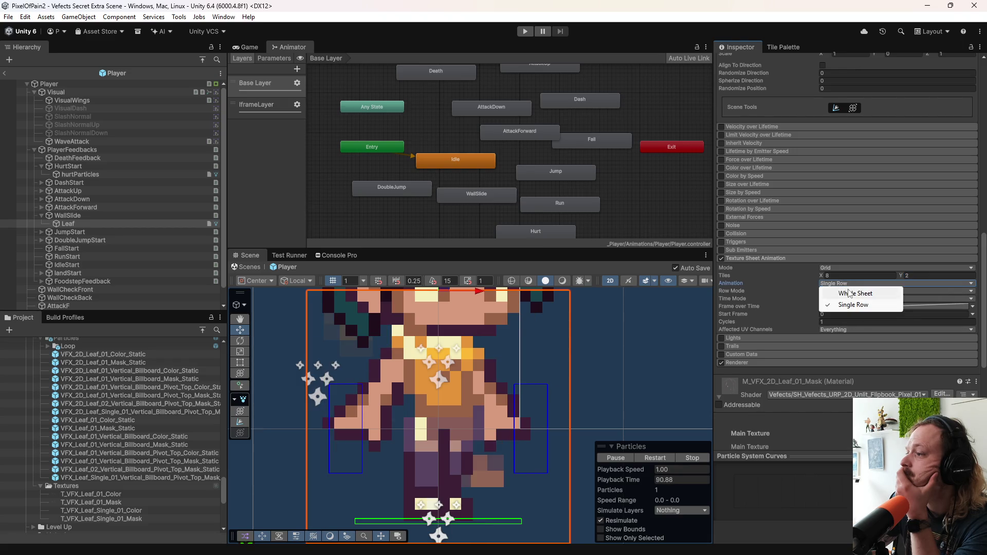
{"action": "left_click", "coordinate": [849, 294]}
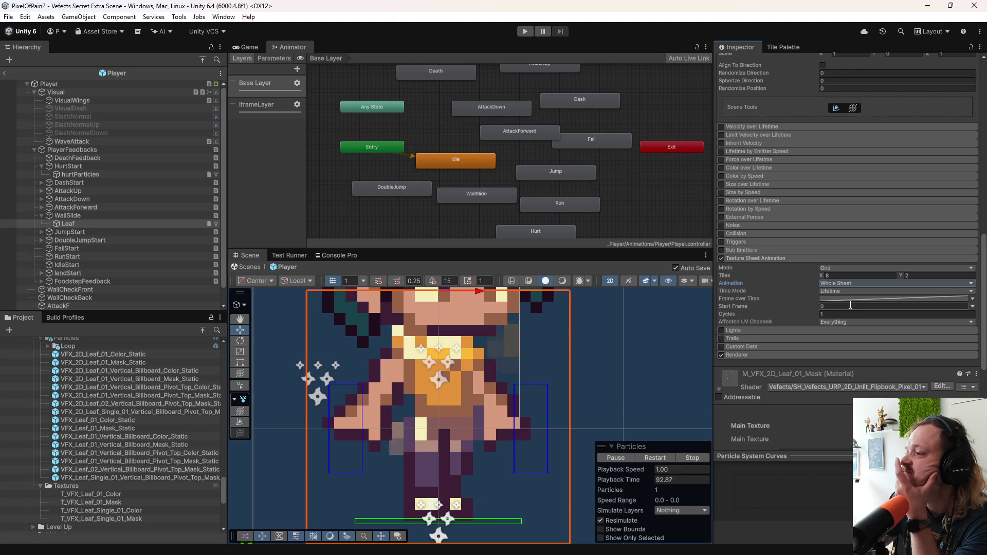
{"action": "left_click", "coordinate": [861, 298]}
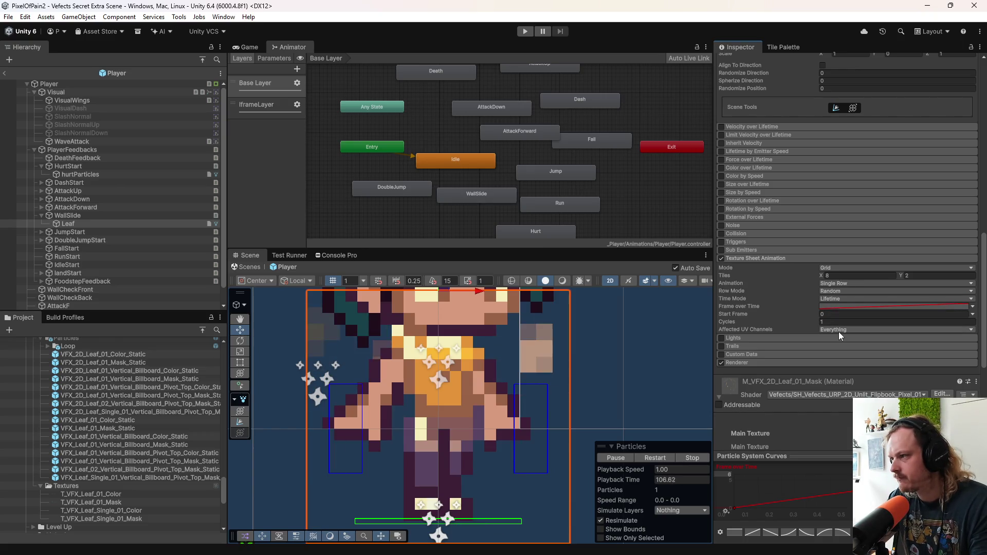
{"action": "type", "text": "5"}
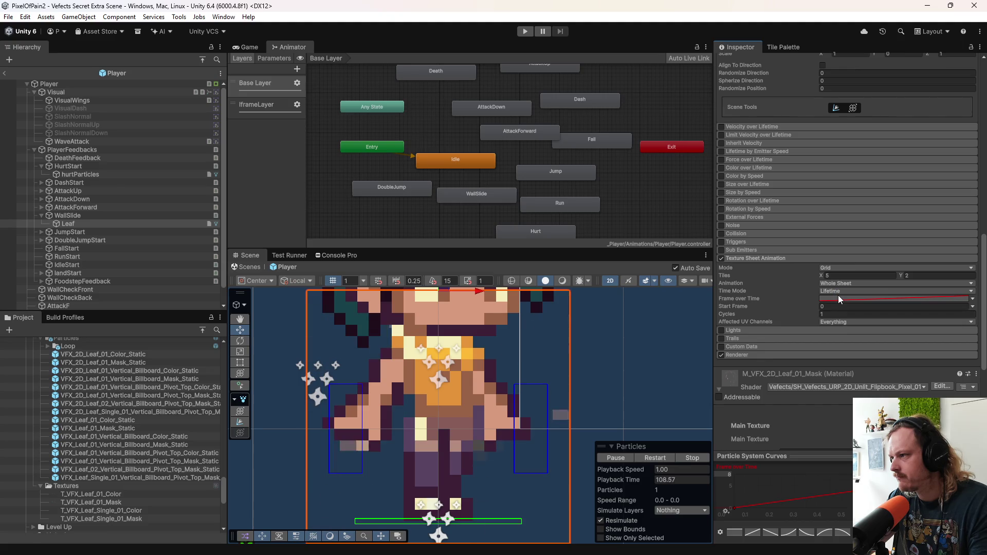
{"action": "left_click", "coordinate": [841, 275]}
{"action": "type", "text": "8"}
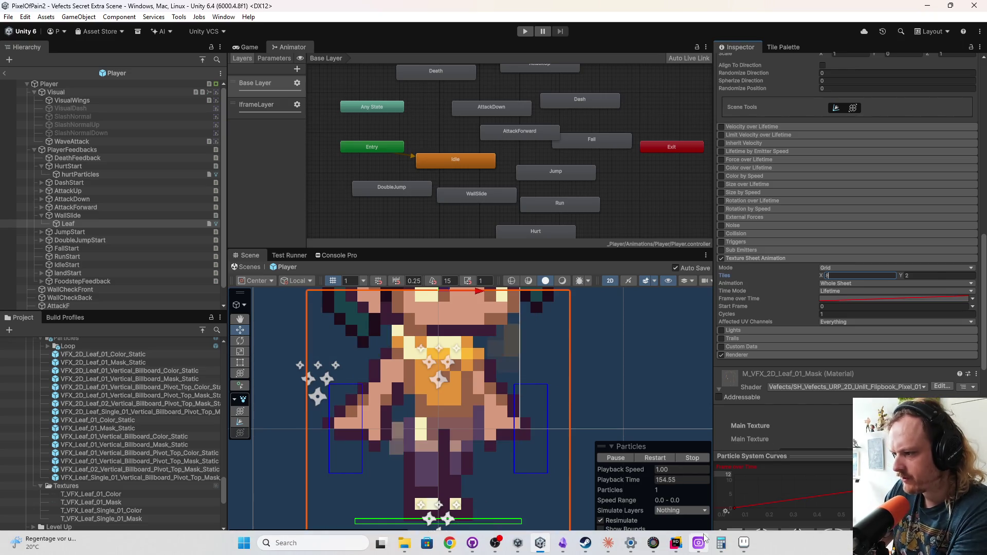
Step: Find the Vefects folder in the Project window and put its name into edit mode
{"action": "mouse_move", "coordinate": [698, 542]}
{"action": "mouse_move", "coordinate": [688, 517]}
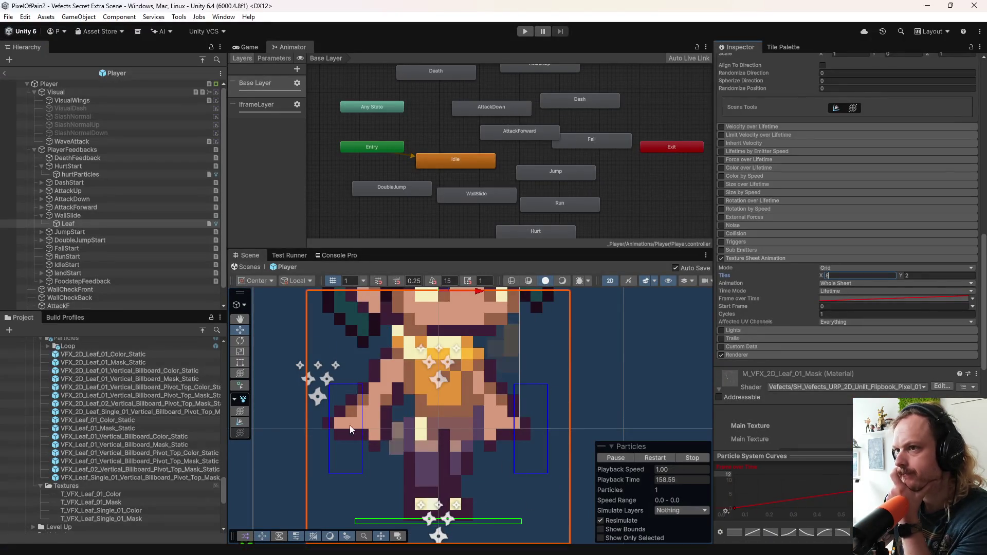
{"action": "scroll", "coordinate": [162, 445], "scroll_direction": "down", "scroll_amount": 5}
{"action": "scroll", "coordinate": [157, 455], "scroll_direction": "down", "scroll_amount": 1}
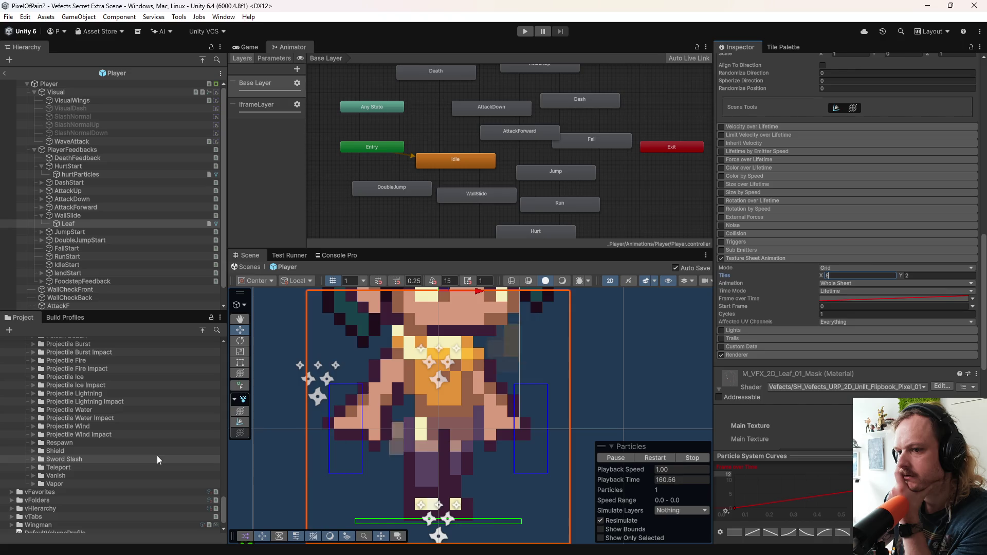
{"action": "scroll", "coordinate": [160, 447], "scroll_direction": "down", "scroll_amount": 1}
{"action": "scroll", "coordinate": [162, 460], "scroll_direction": "up", "scroll_amount": 15}
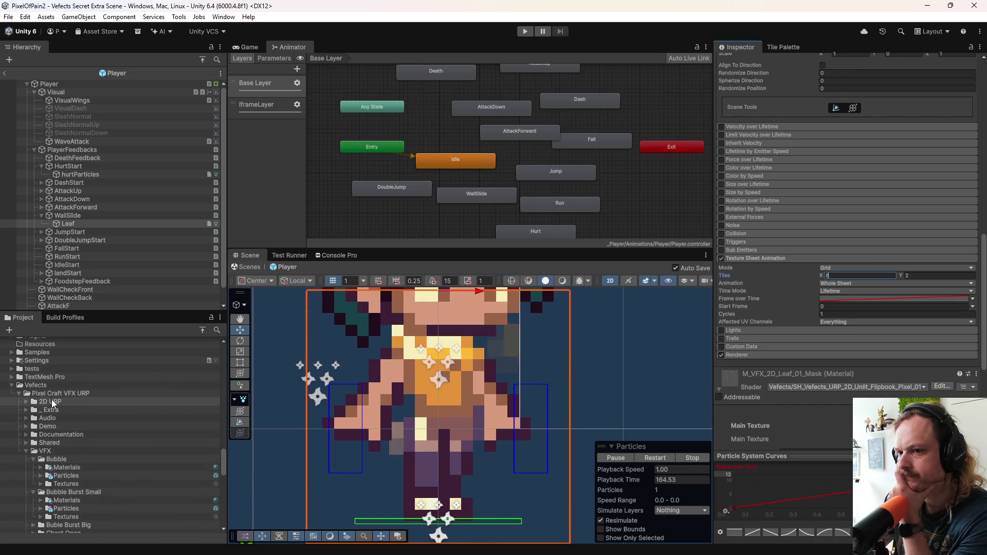
{"action": "left_click", "coordinate": [44, 385]}
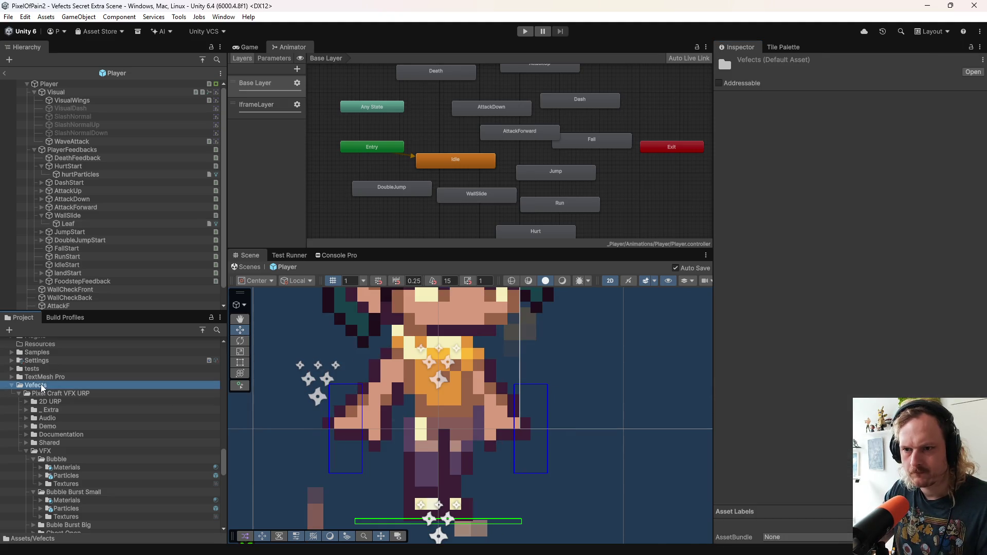
{"action": "left_click", "coordinate": [42, 386]}
Step: Bring the Claude app to the front and open its navigation menu
{"action": "mouse_move", "coordinate": [510, 543]}
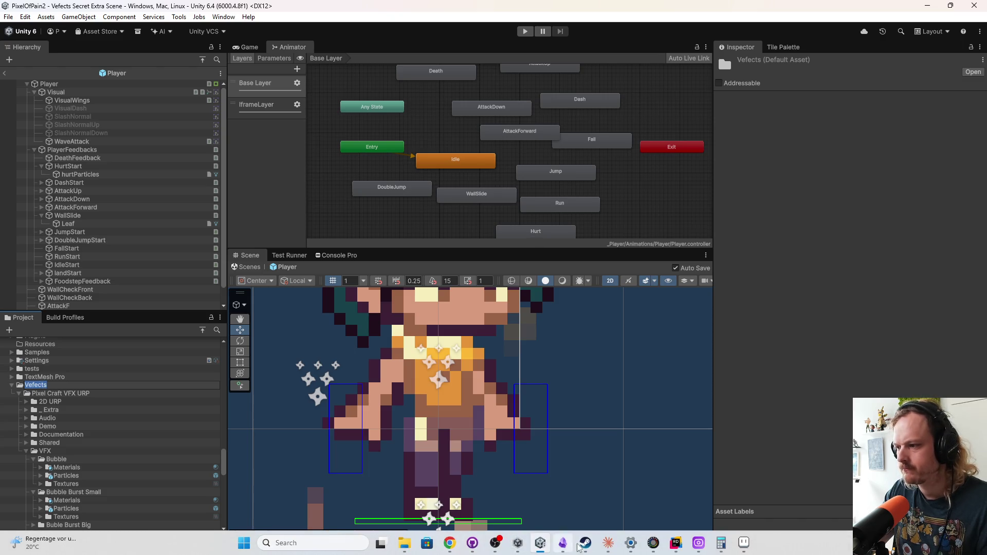
{"action": "left_click", "coordinate": [609, 543]}
{"action": "left_click", "coordinate": [374, 104]}
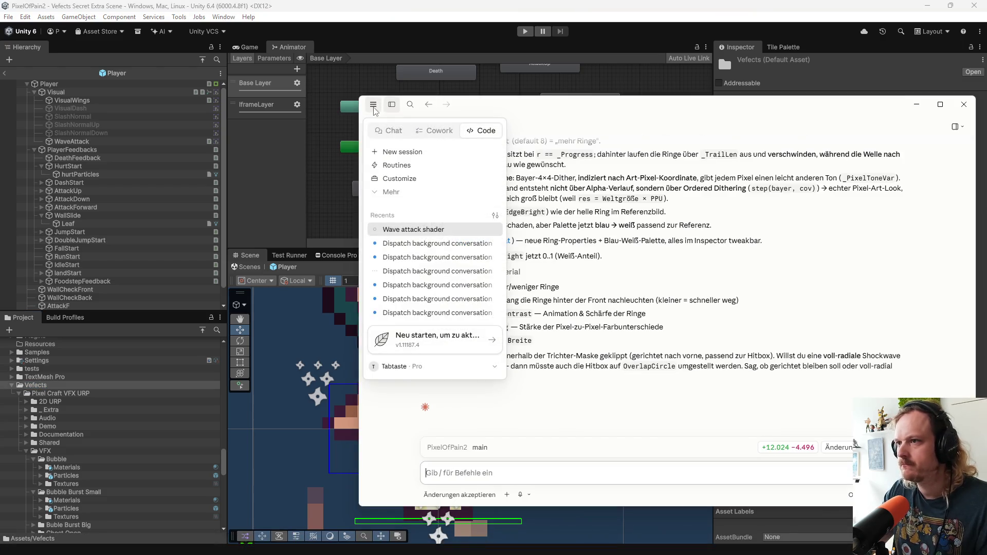
Step: Start a new Claude chat typing 'Vefects', then copy the Pixel Craft VFX URP folder name
{"action": "left_click", "coordinate": [390, 132]}
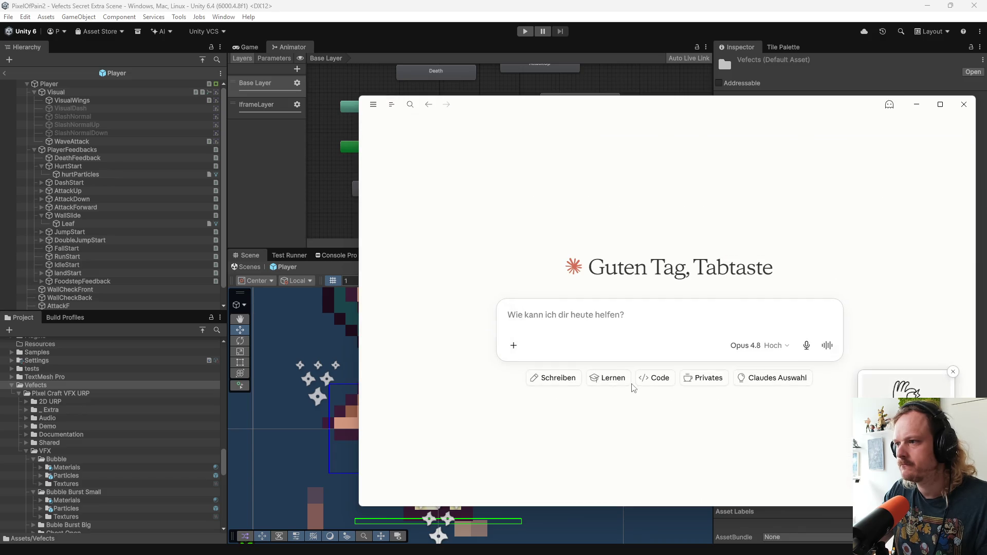
{"action": "type", "text": "Vefects"}
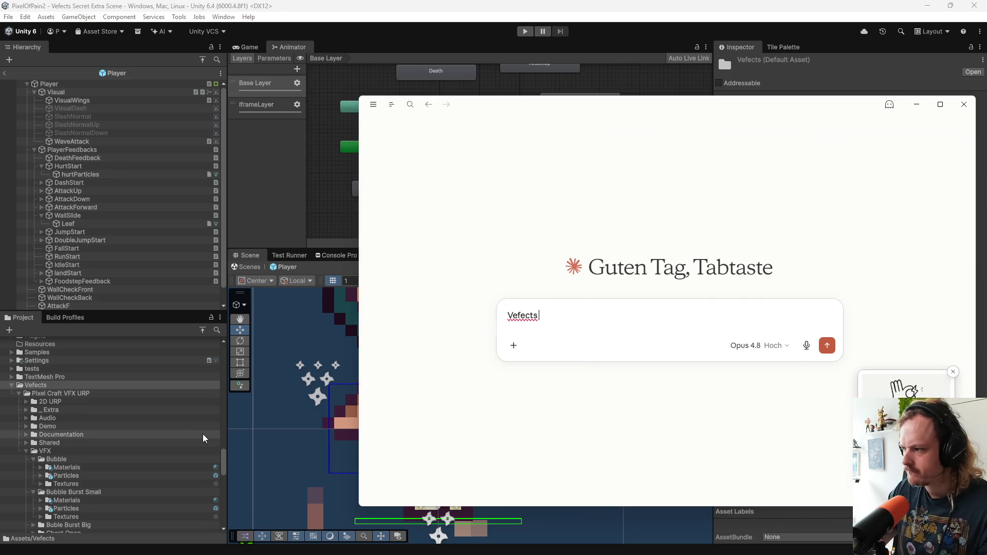
{"action": "left_click", "coordinate": [67, 394]}
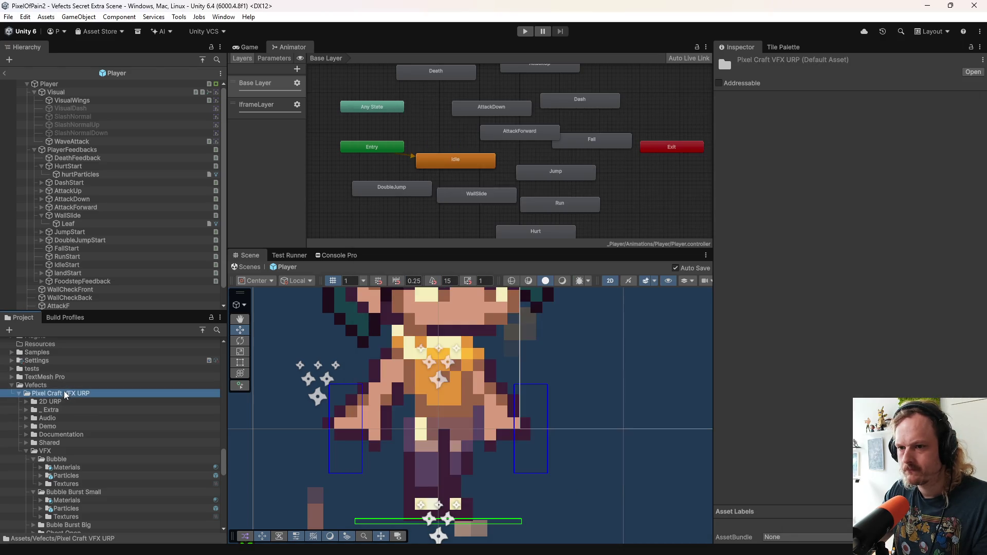
{"action": "left_click", "coordinate": [67, 393]}
Step: Ask Claude how to render Vefects Pixel Craft VFX URP pixel-perfect, then return to Unity
{"action": "mouse_move", "coordinate": [578, 551]}
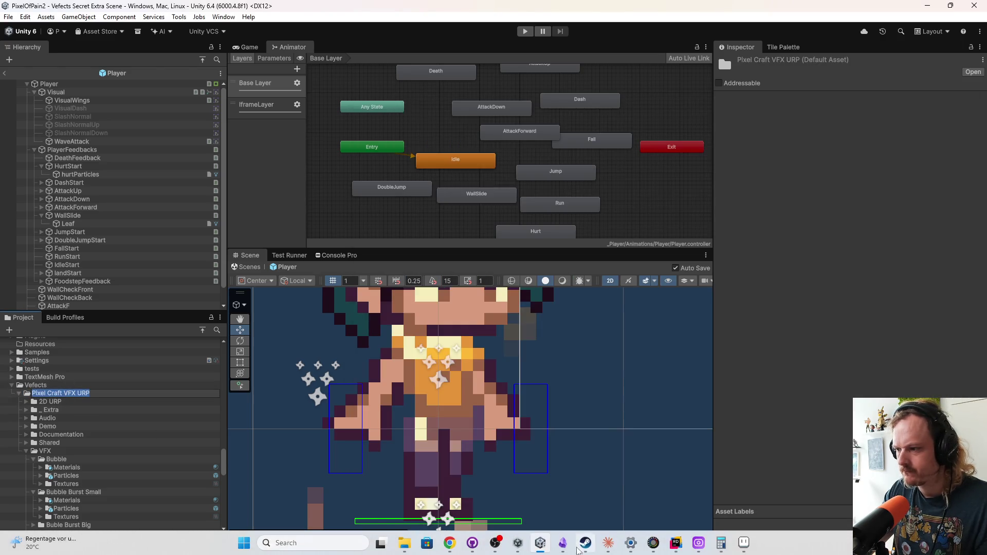
{"action": "mouse_move", "coordinate": [608, 546]}
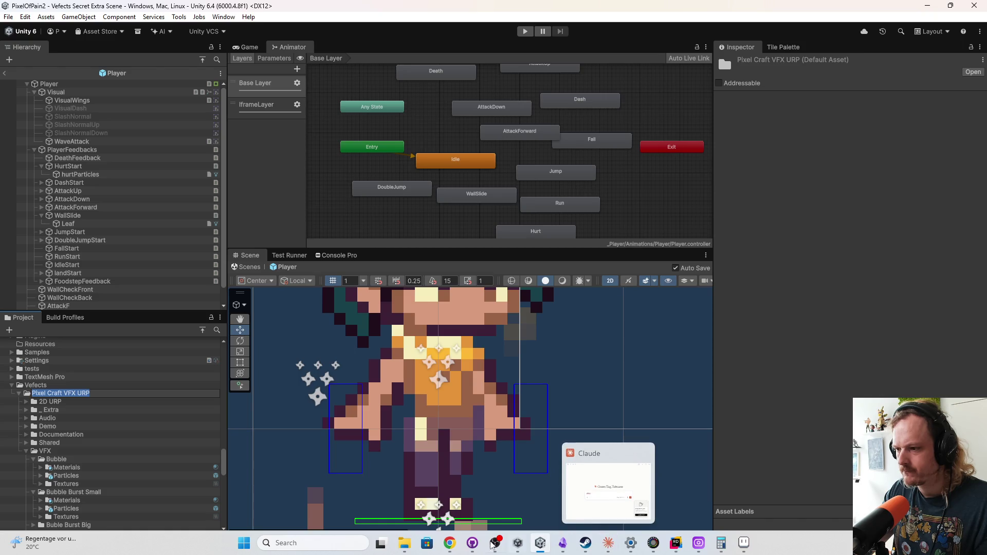
{"action": "left_click", "coordinate": [612, 549]}
{"action": "type", "text": "Vefects Pixel Craft VFX URP in 2d pixelgenauen"}
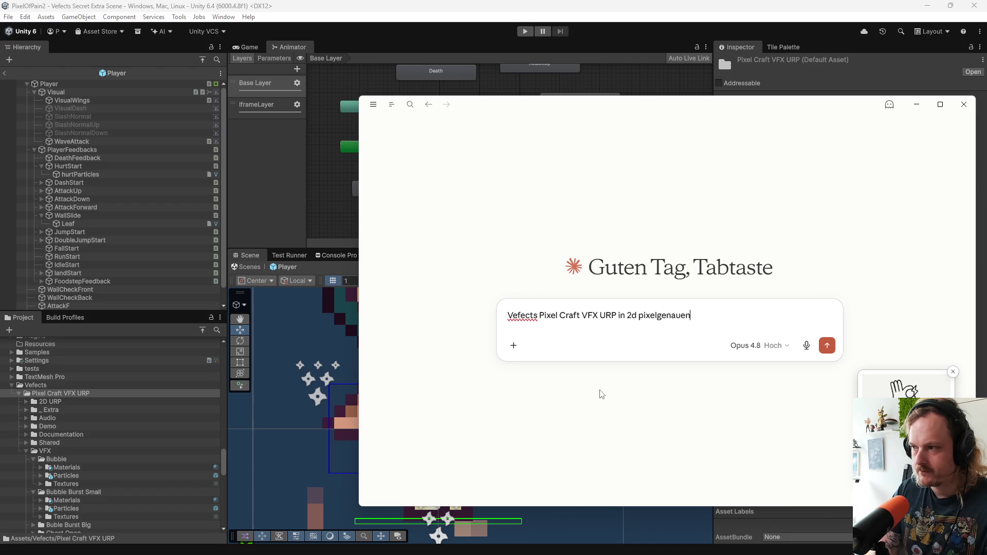
{"action": "key", "text": "BackSpace"}
{"action": "type", "text": "s rendern der objecte"}
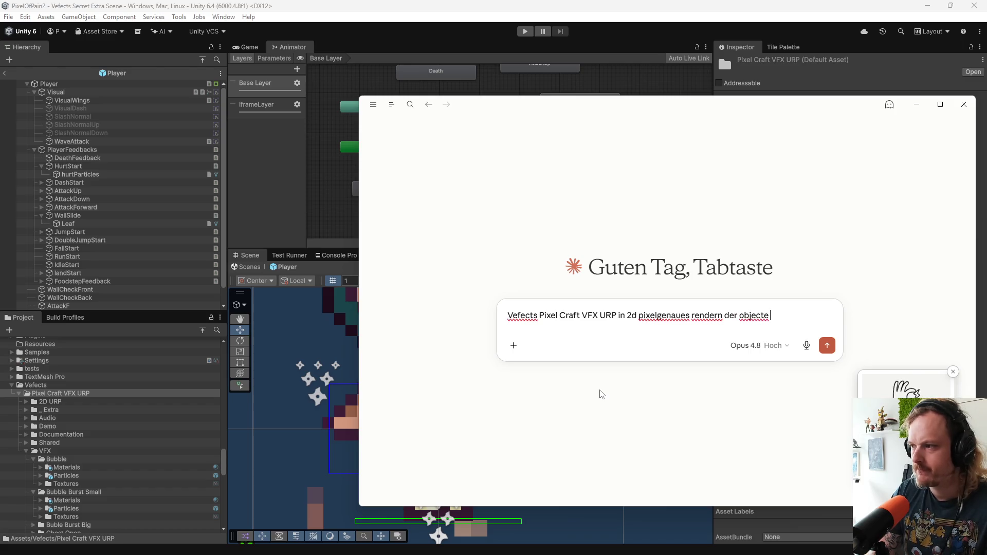
{"action": "key", "text": "Return"}
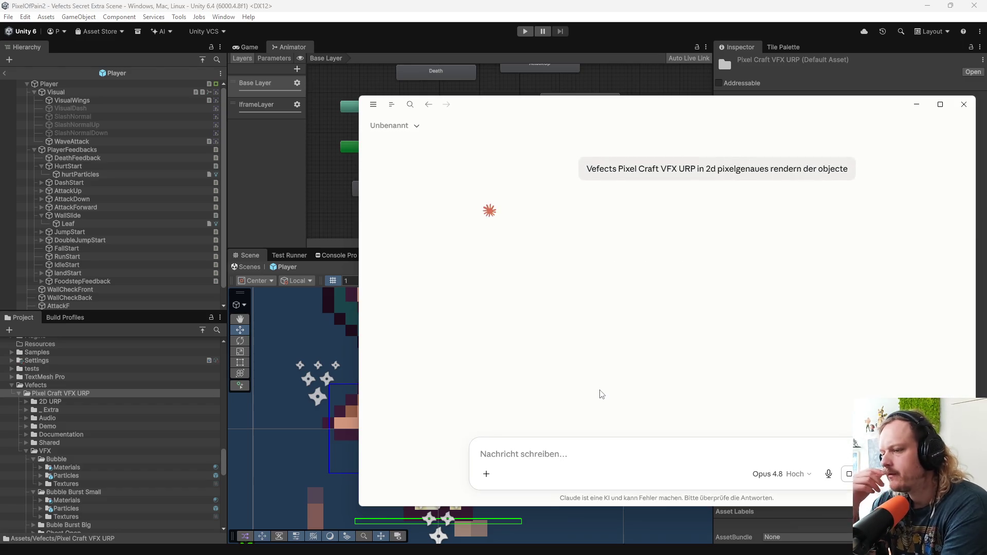
{"action": "key", "text": "alt+Tab"}
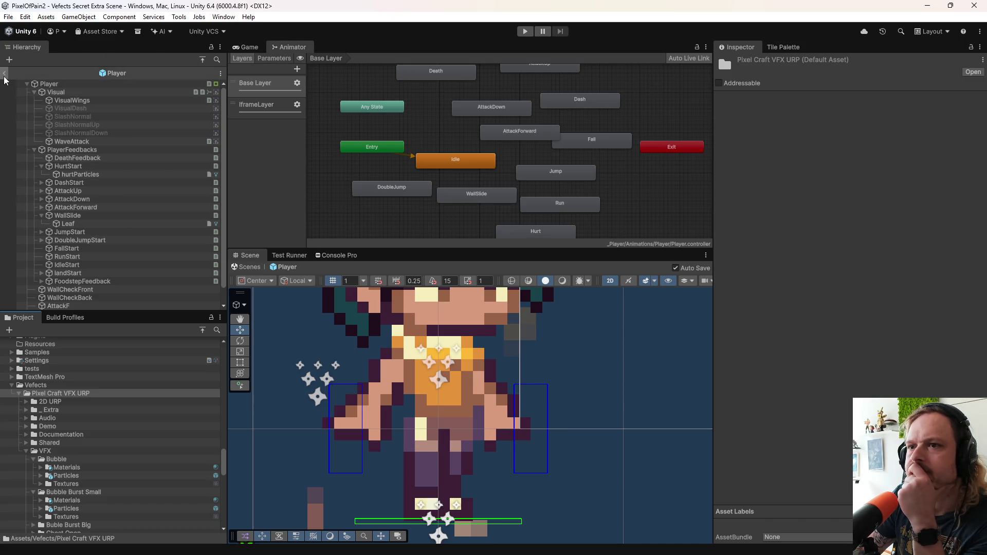
Step: Turn off Play On Awake and Looping on the Leaf particle system
{"action": "left_click", "coordinate": [115, 222]}
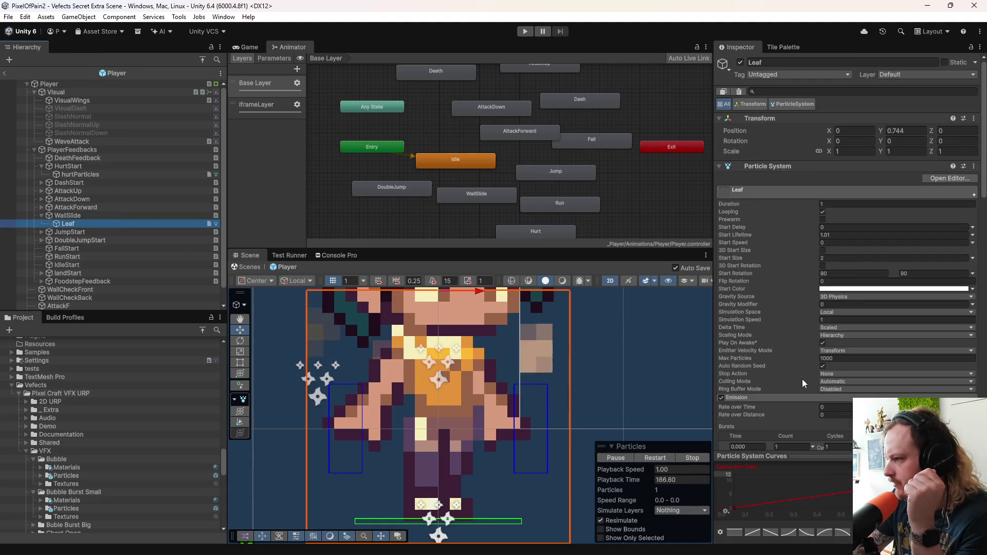
{"action": "left_click", "coordinate": [822, 343]}
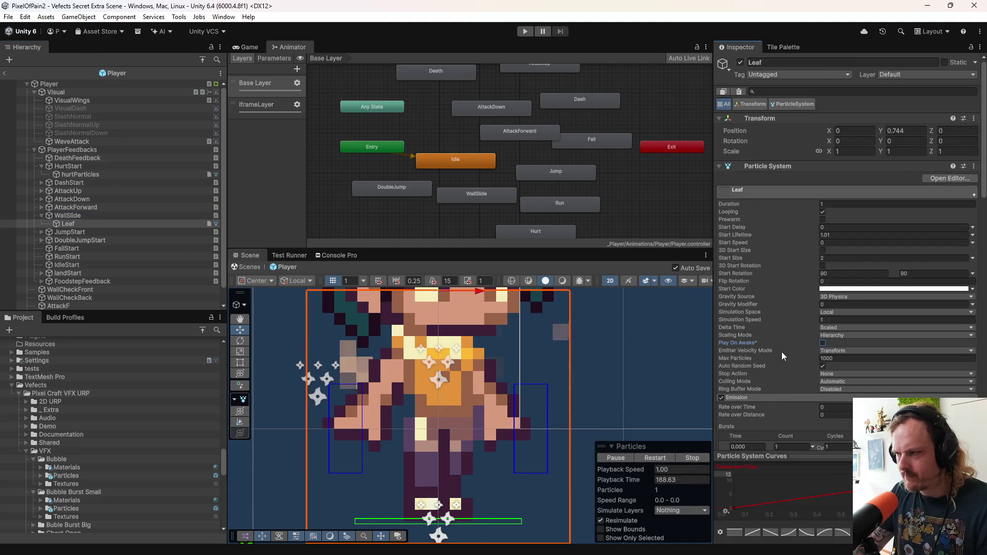
{"action": "left_click", "coordinate": [822, 212]}
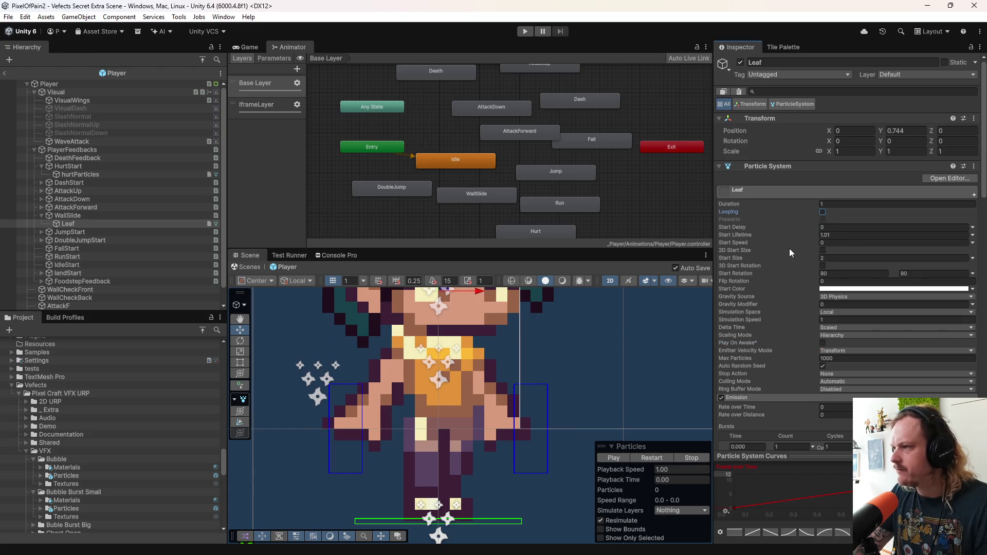
Step: Exit the Player prefab and run the game from StartScene
{"action": "left_click", "coordinate": [242, 48]}
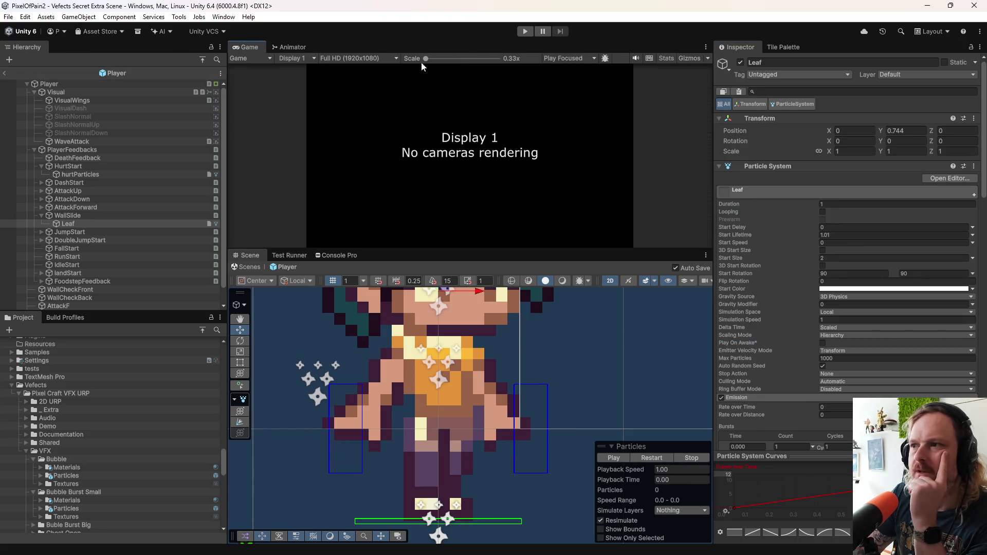
{"action": "left_click", "coordinate": [6, 72]}
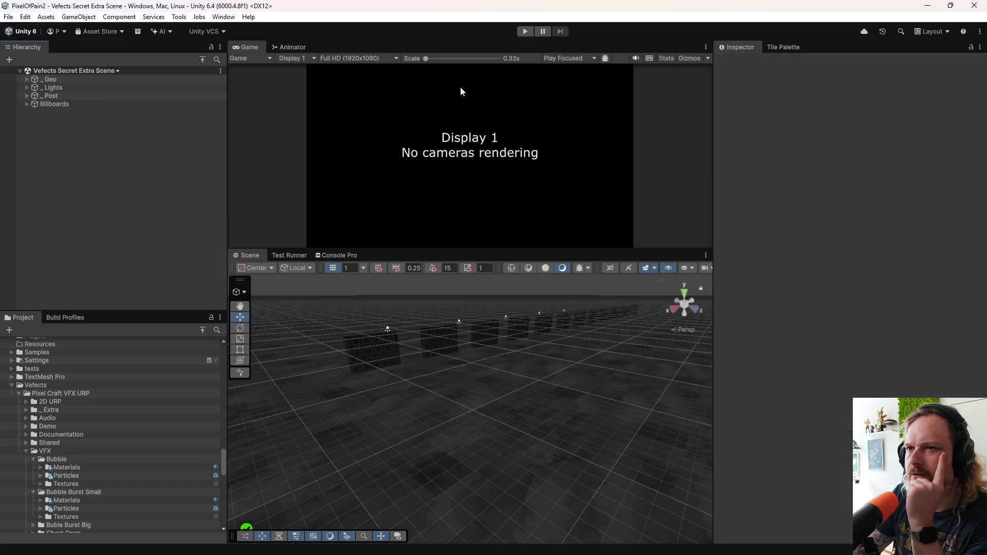
{"action": "scroll", "coordinate": [82, 421], "scroll_direction": "up", "scroll_amount": 10}
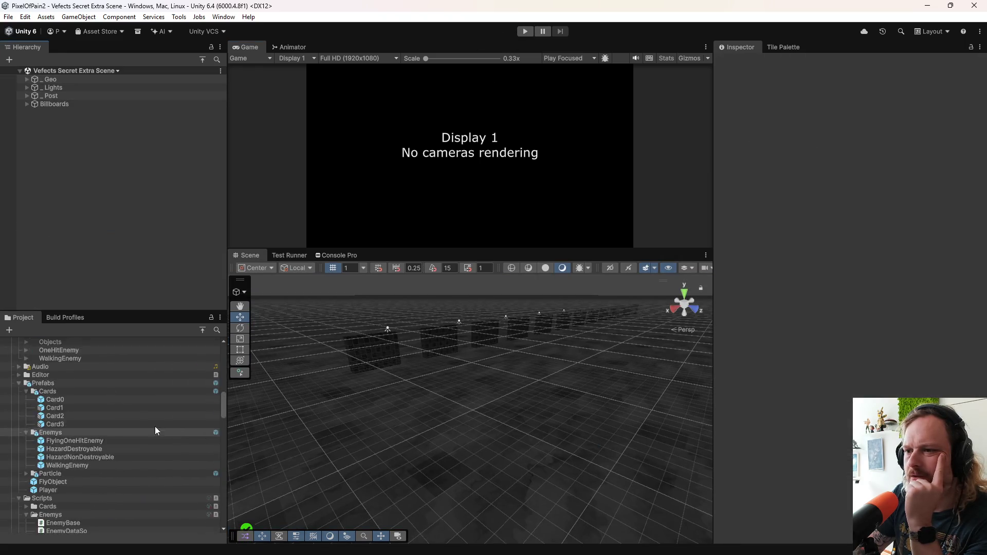
{"action": "scroll", "coordinate": [118, 405], "scroll_direction": "up", "scroll_amount": 5}
{"action": "left_click", "coordinate": [73, 440]}
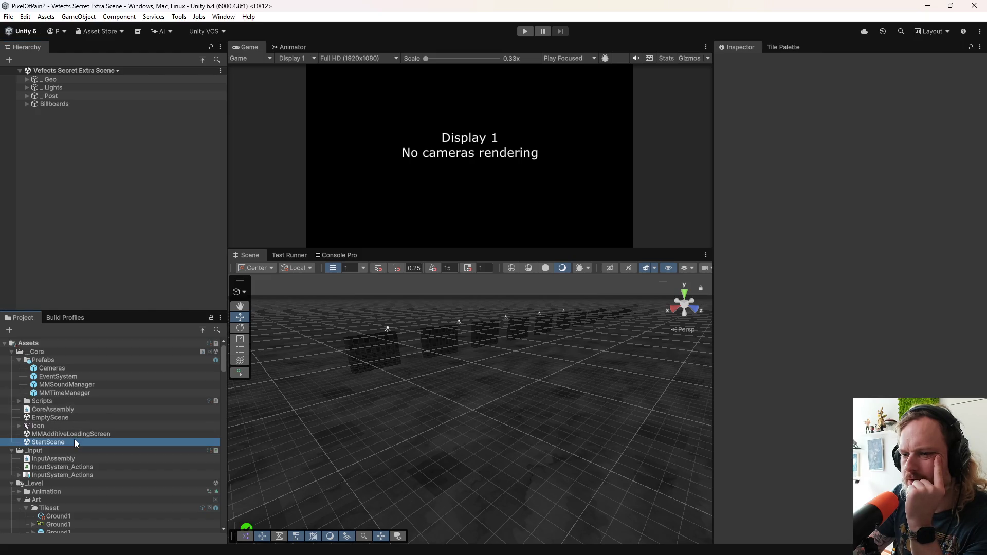
{"action": "left_click", "coordinate": [525, 32]}
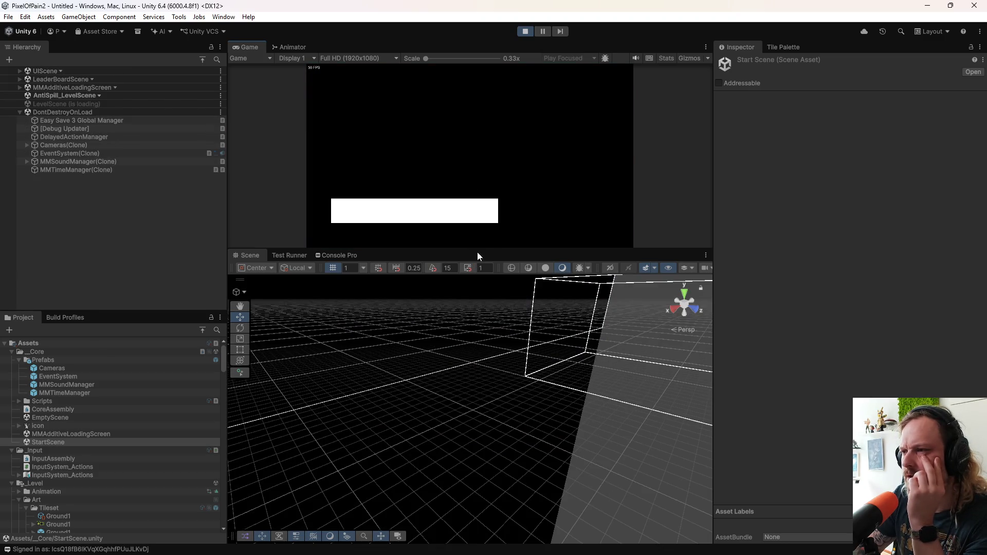
Step: Enlarge the Game view over the Scene view and set its scale to 3x
{"action": "mouse_move", "coordinate": [488, 250]}
{"action": "left_mouse_down"}
{"action": "mouse_move", "coordinate": [491, 504]}
{"action": "mouse_move", "coordinate": [484, 487]}
{"action": "left_mouse_up"}
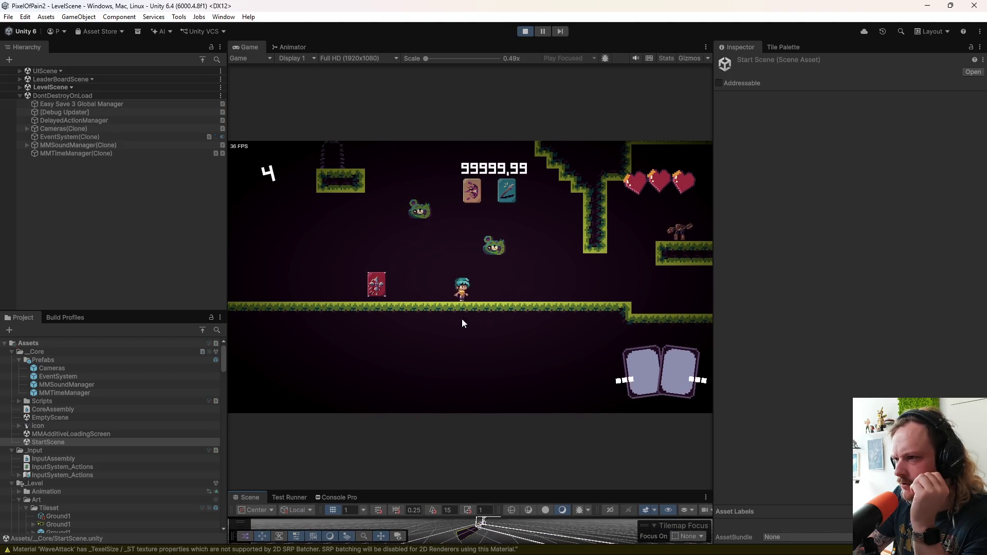
{"action": "left_click_drag", "start_coordinate": [427, 59], "coordinate": [490, 68]}
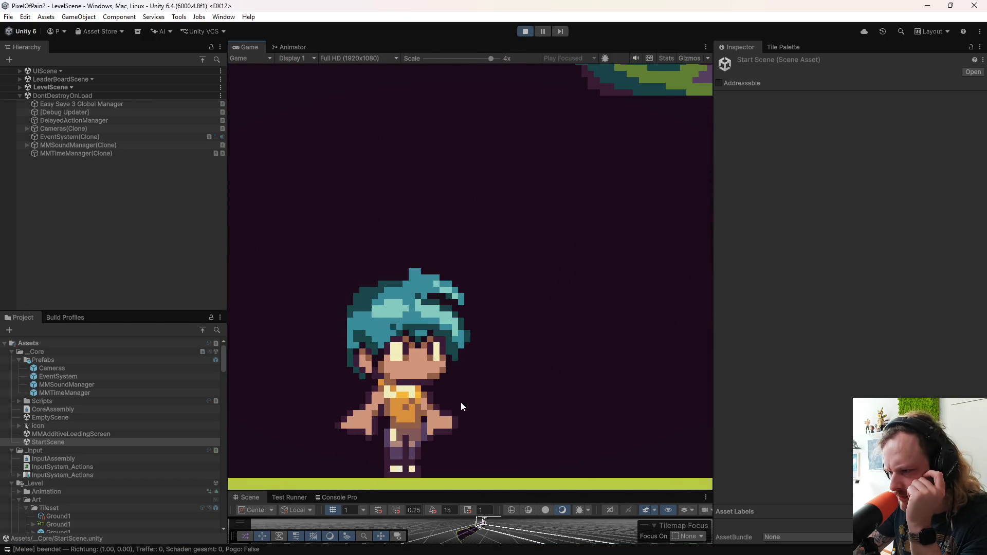
{"action": "left_click_drag", "start_coordinate": [490, 59], "coordinate": [482, 59]}
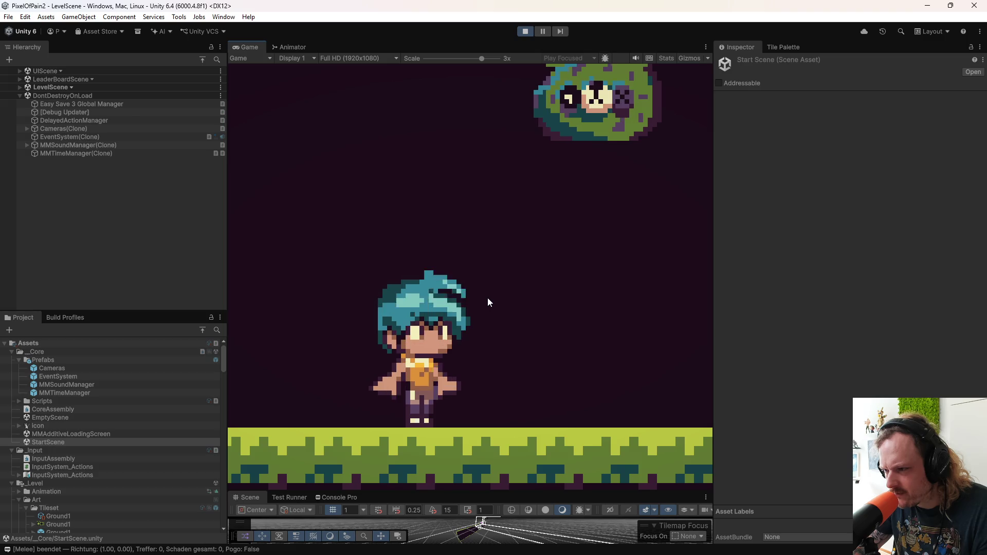
Step: Run the character left and right across the level at 3x scale
{"action": "key", "text": "d"}
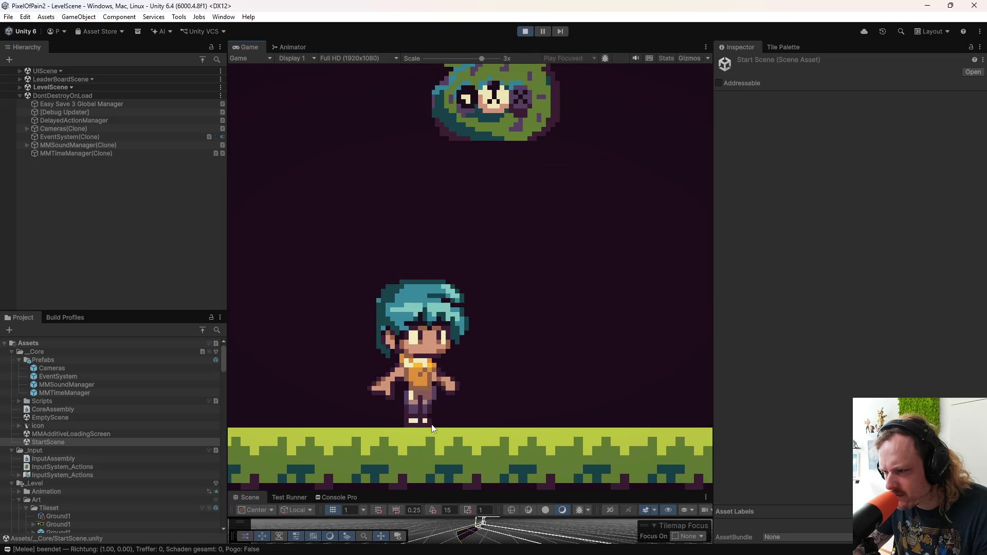
{"action": "key", "text": "d"}
{"action": "key", "text": "a"}
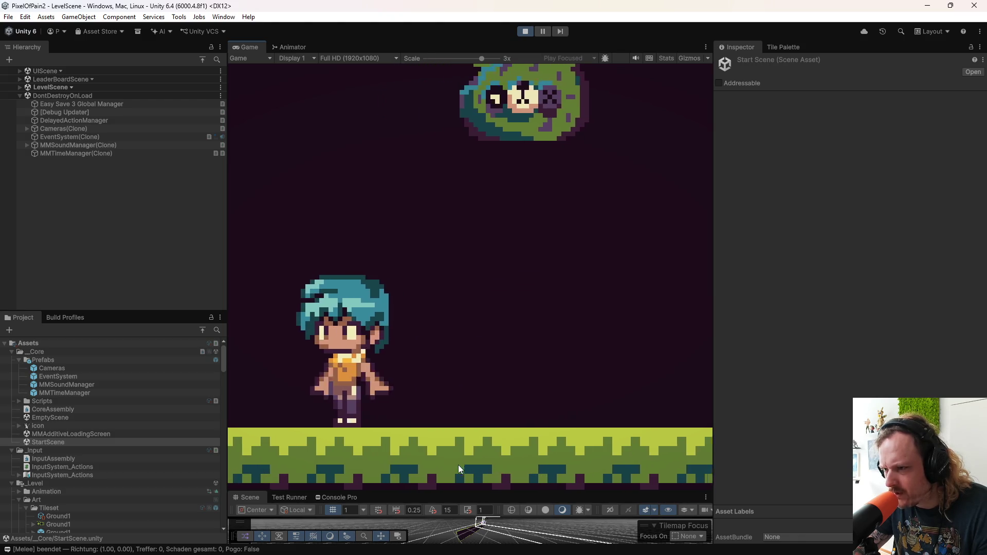
{"action": "key", "text": "d"}
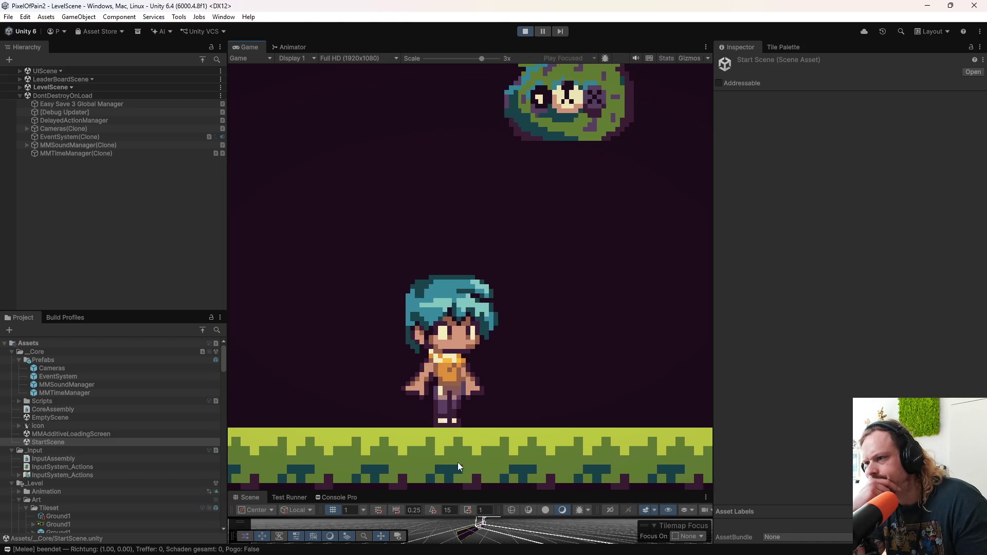
{"action": "key", "text": "a"}
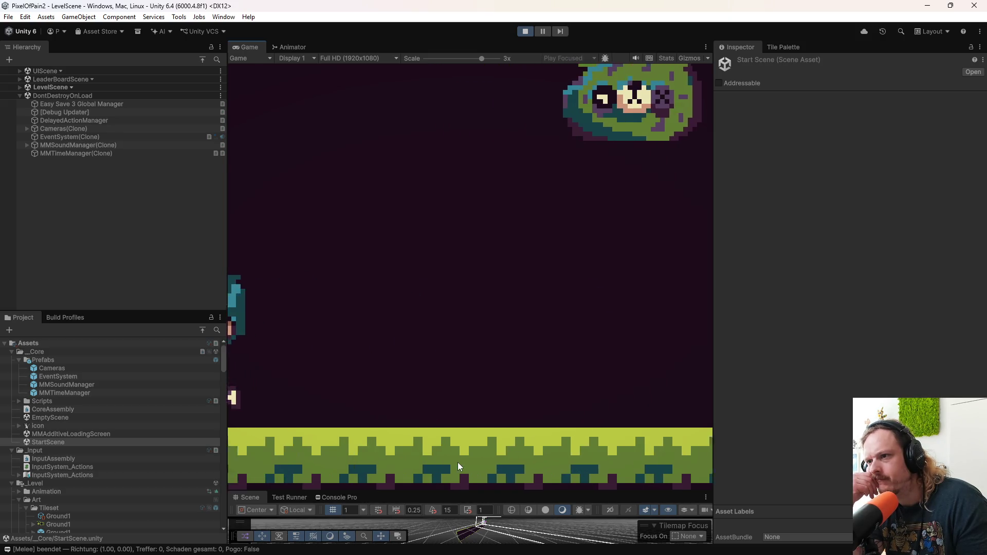
{"action": "key", "text": "a"}
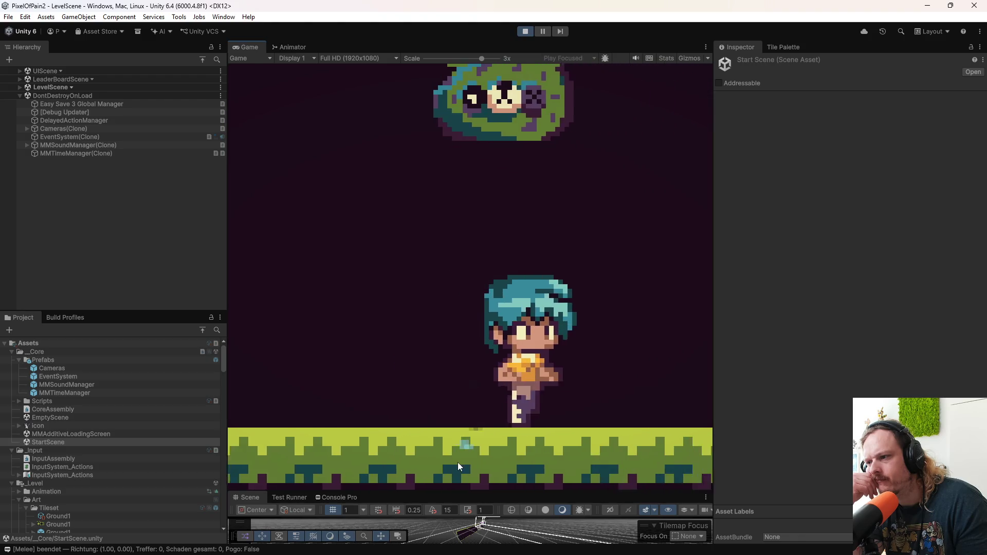
{"action": "key", "text": "a"}
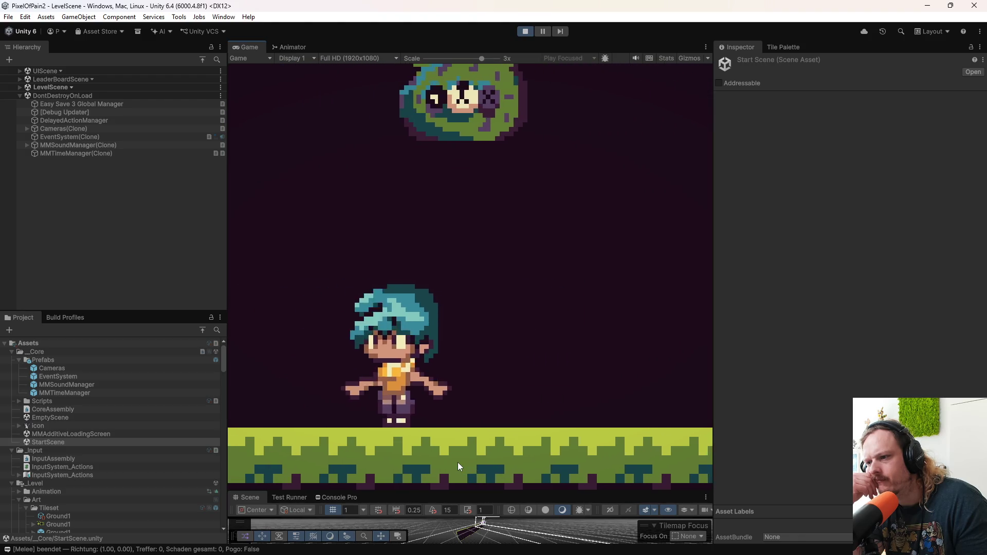
{"action": "key", "text": "d"}
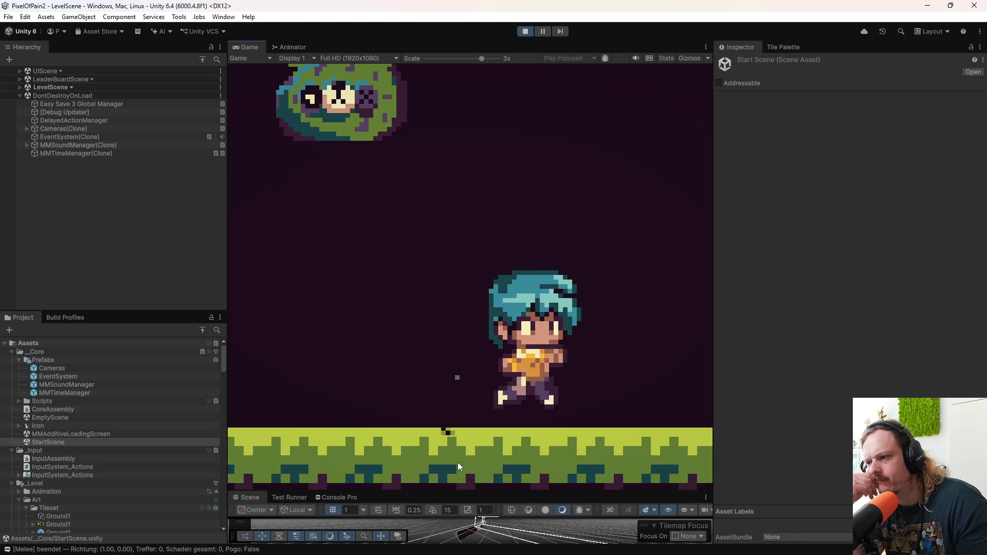
{"action": "key", "text": "a"}
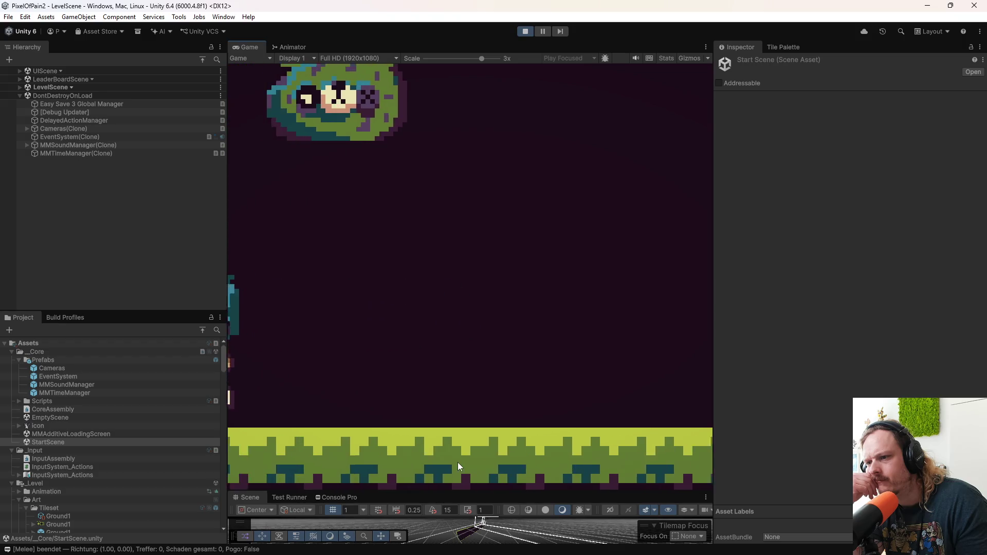
{"action": "key", "text": "d"}
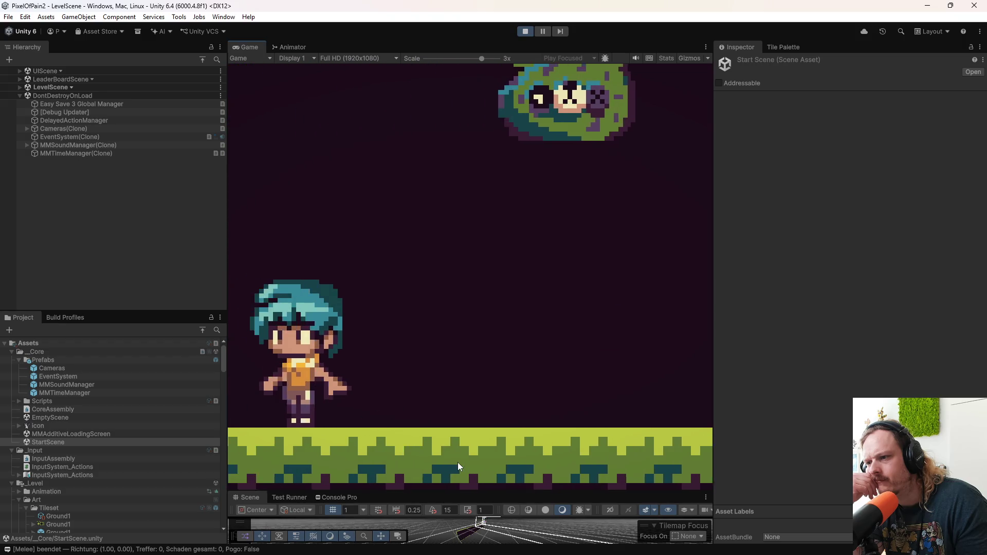
Step: Dash and jump the character, then zoom the Game view out toward the level
{"action": "key", "text": "a"}
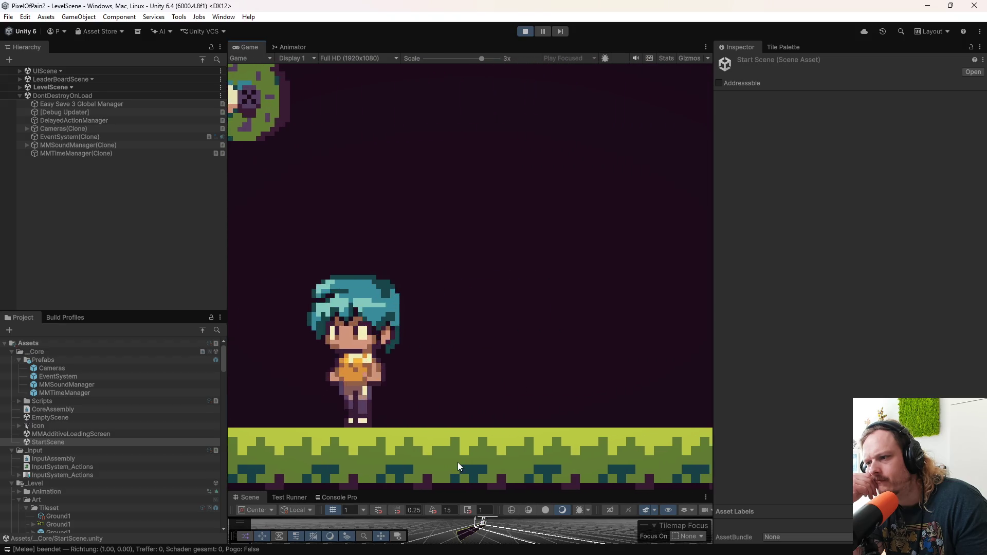
{"action": "key", "text": "d"}
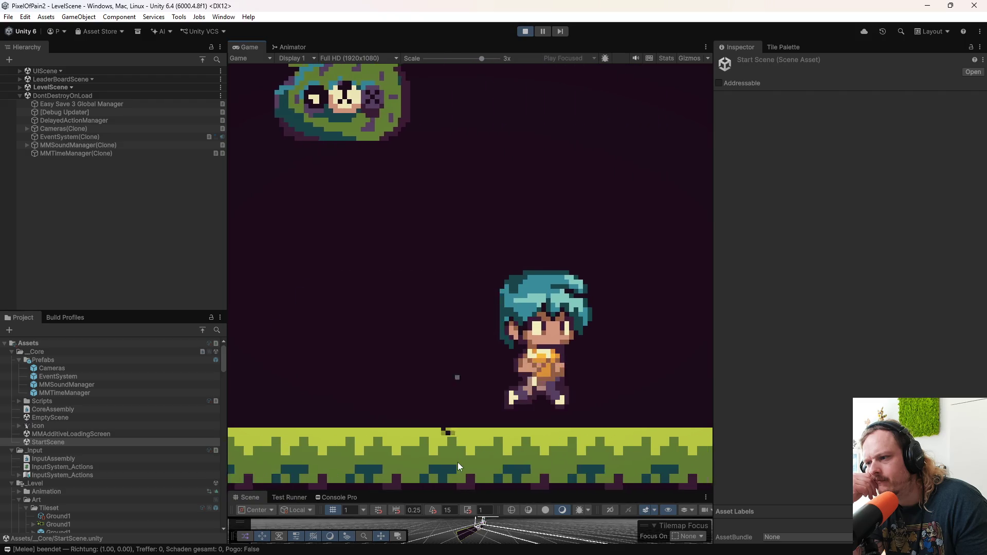
{"action": "key", "text": "a"}
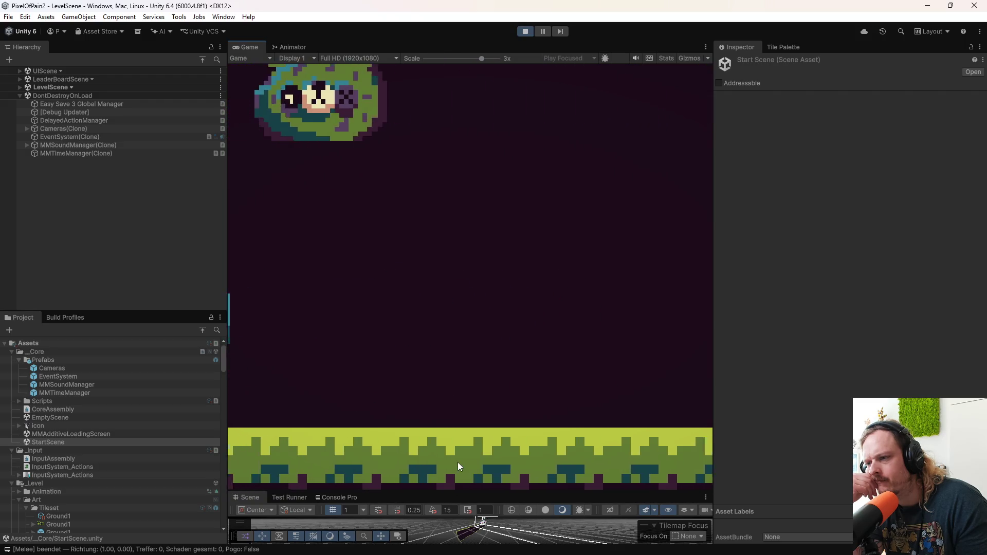
{"action": "key", "text": "d"}
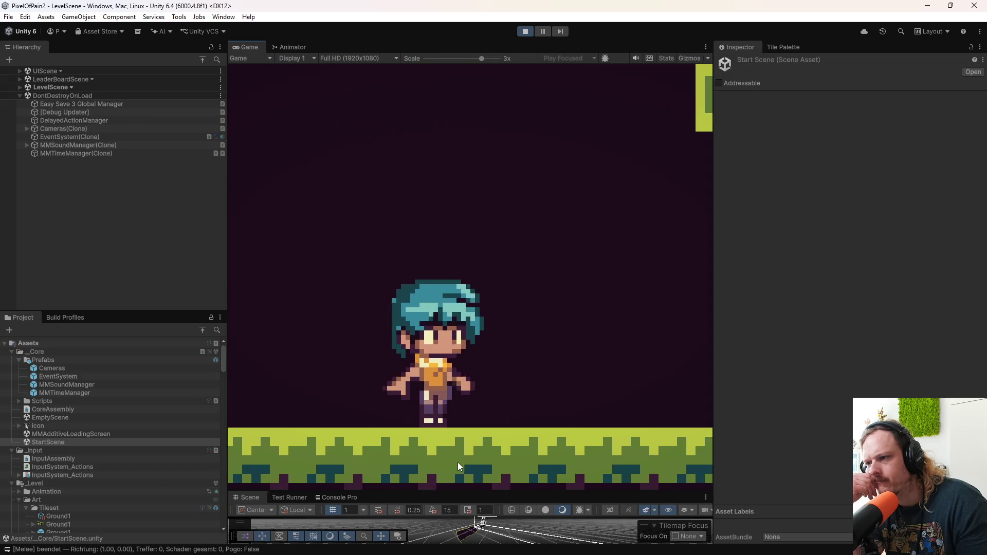
{"action": "key", "text": "d"}
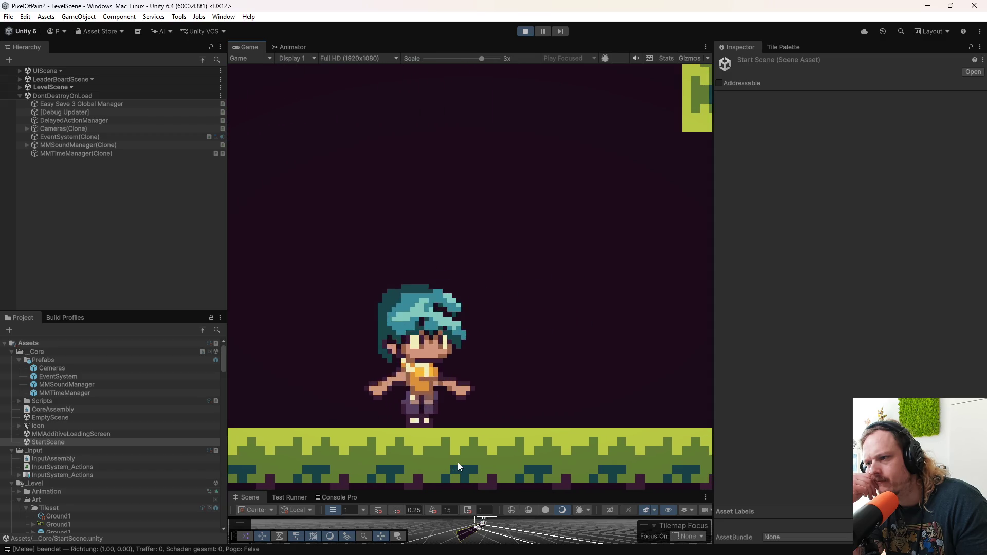
{"action": "key", "text": "a"}
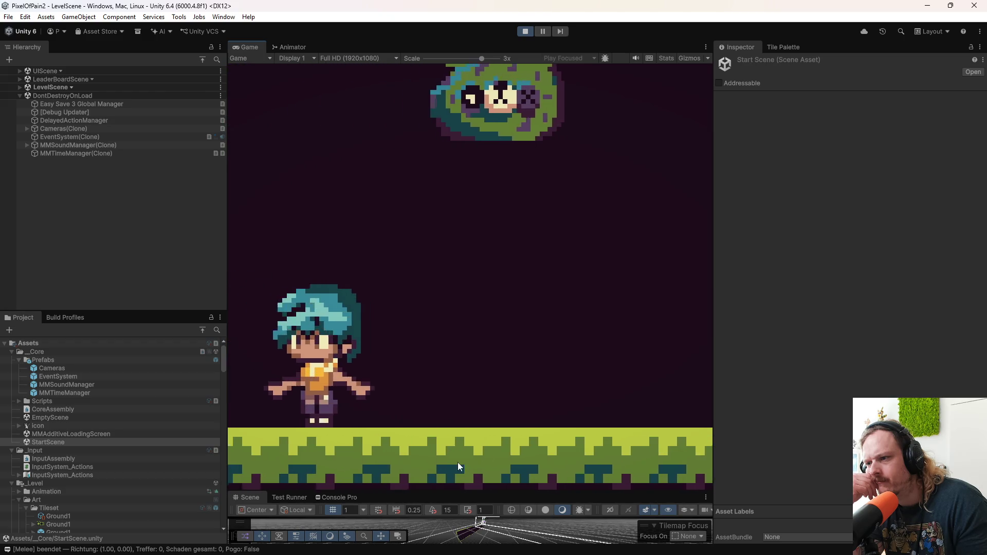
{"action": "key", "text": "d"}
{"action": "key", "text": "space"}
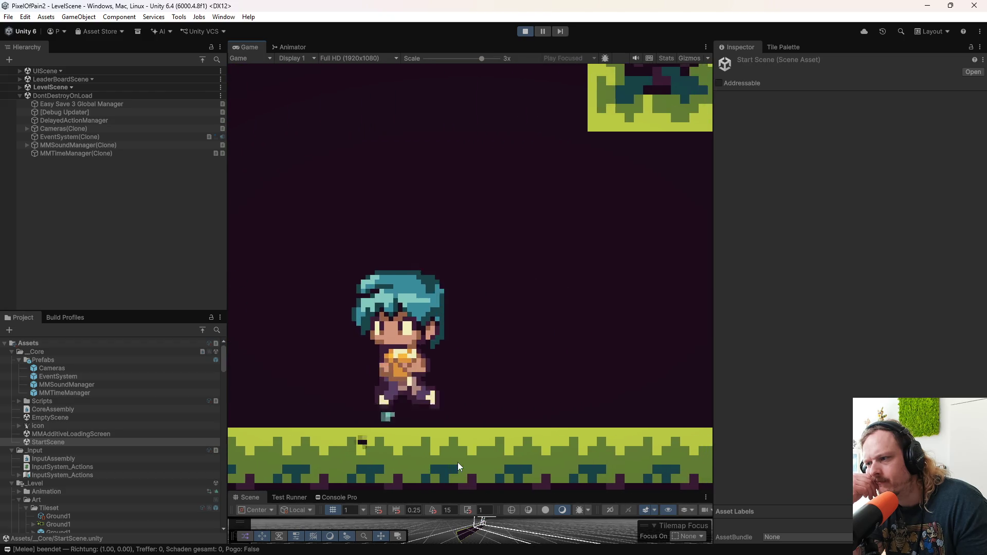
{"action": "key", "text": "a"}
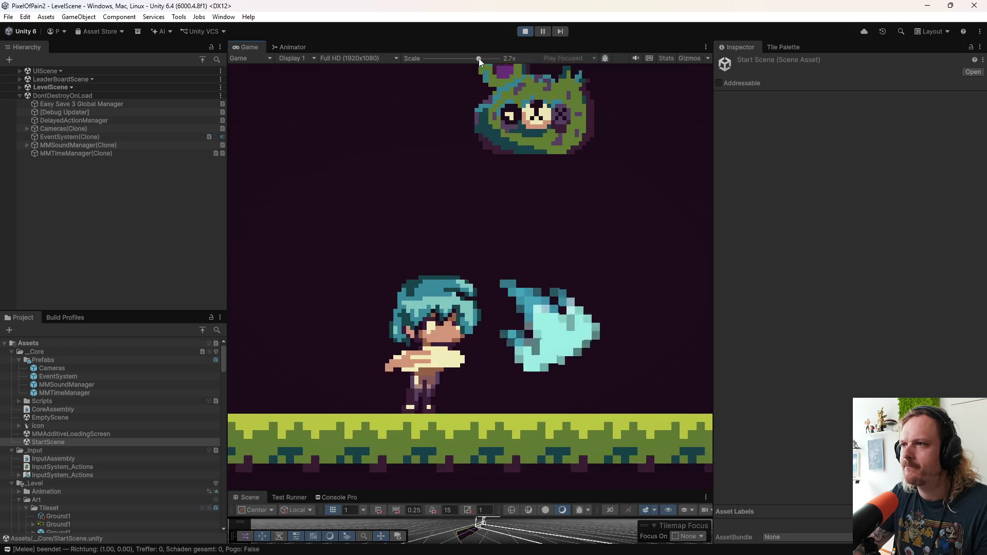
{"action": "left_click_drag", "start_coordinate": [479, 58], "coordinate": [423, 66]}
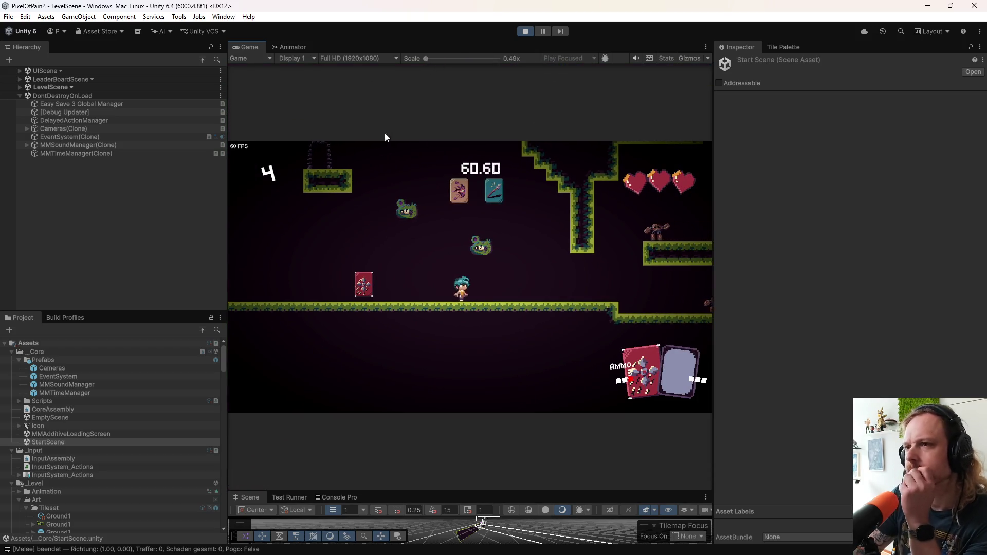
Step: Compare the Game view at 4K UHD, Full HD and QHD (2560x1440)
{"action": "left_click", "coordinate": [351, 57]}
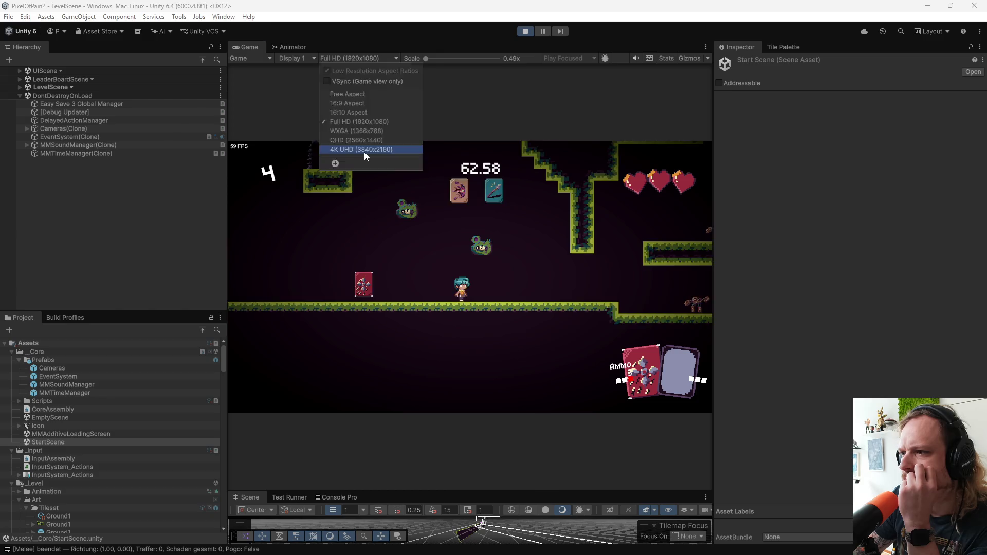
{"action": "left_click", "coordinate": [364, 151]}
{"action": "left_click", "coordinate": [350, 57]}
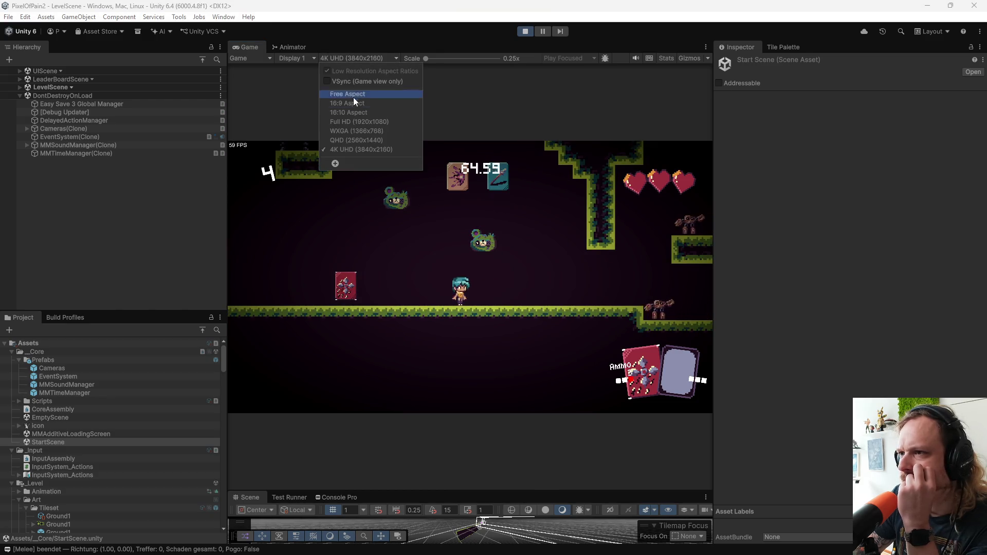
{"action": "left_click", "coordinate": [359, 122]}
{"action": "left_click", "coordinate": [352, 58]}
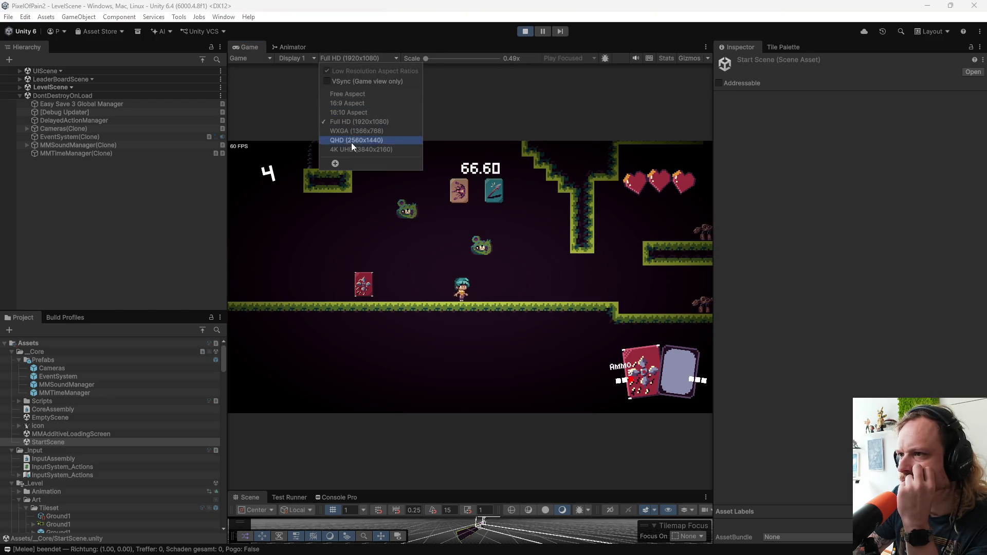
{"action": "left_click", "coordinate": [353, 149]}
{"action": "left_click", "coordinate": [346, 59]}
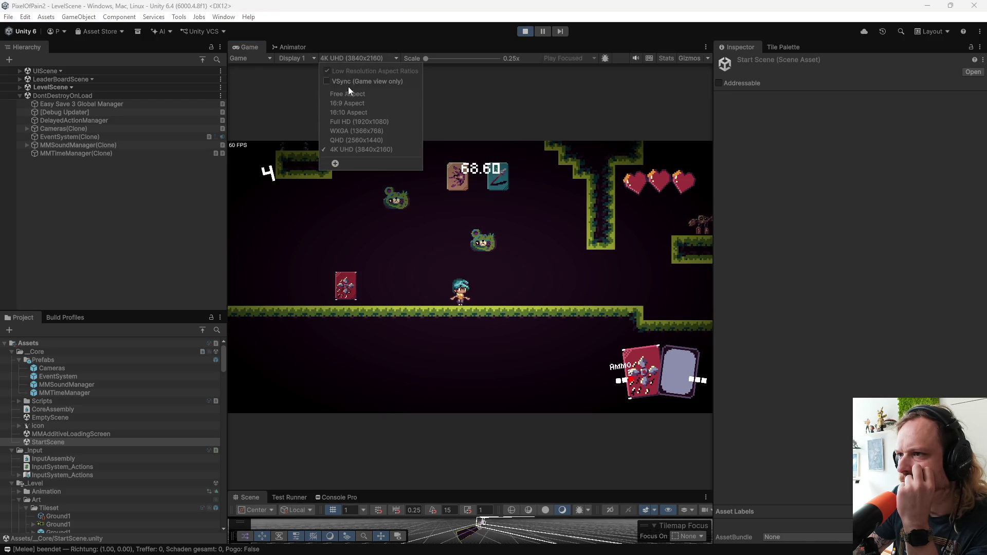
{"action": "left_click", "coordinate": [356, 122]}
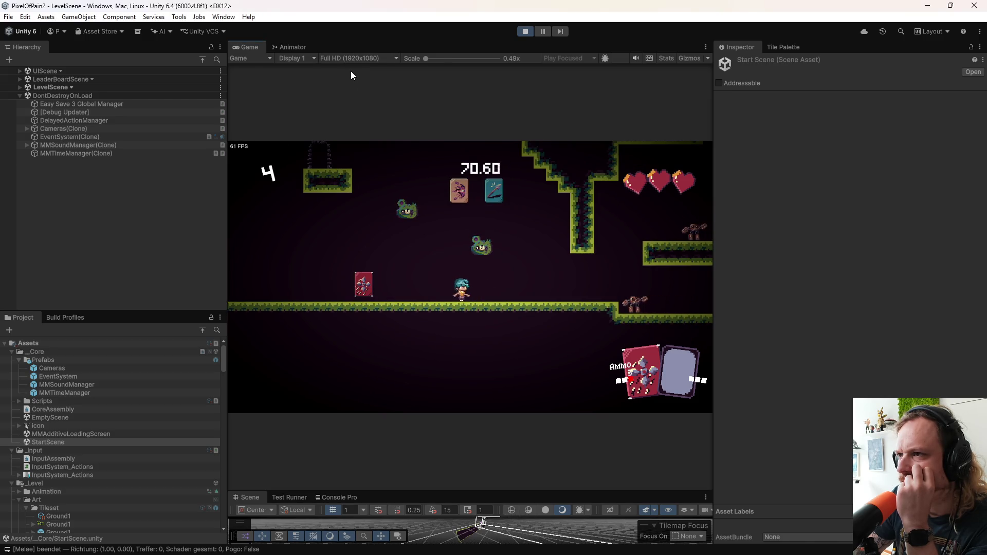
{"action": "left_click", "coordinate": [350, 60]}
{"action": "left_click", "coordinate": [347, 139]}
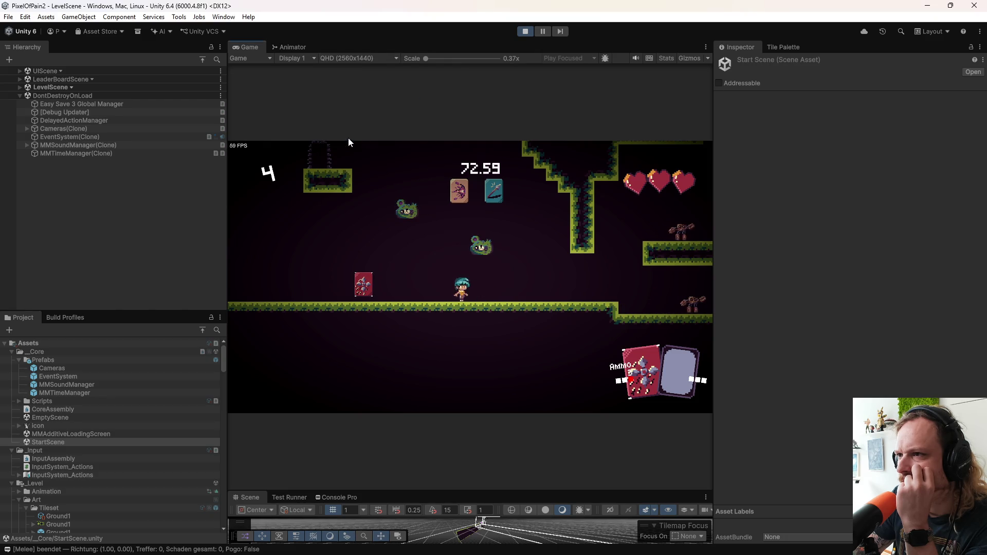
Step: Preview the game at 4K UHD, Free Aspect, 16:9 and 16:10
{"action": "left_click", "coordinate": [346, 58]}
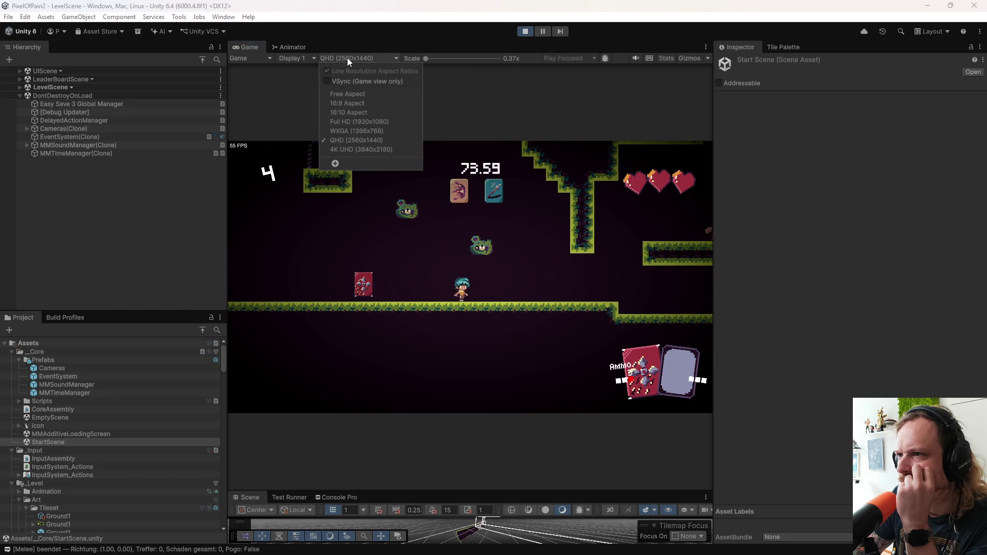
{"action": "left_click", "coordinate": [356, 151]}
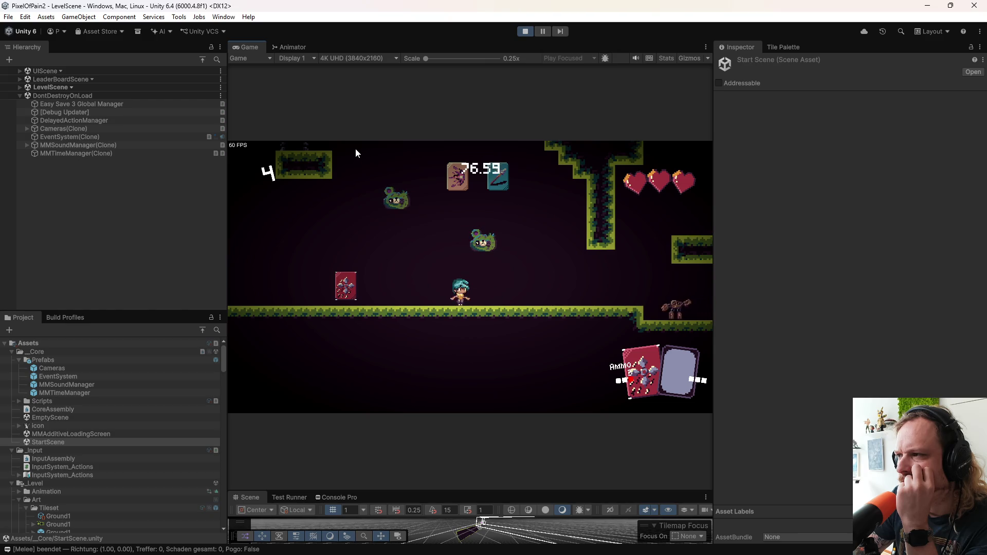
{"action": "left_click", "coordinate": [350, 59]}
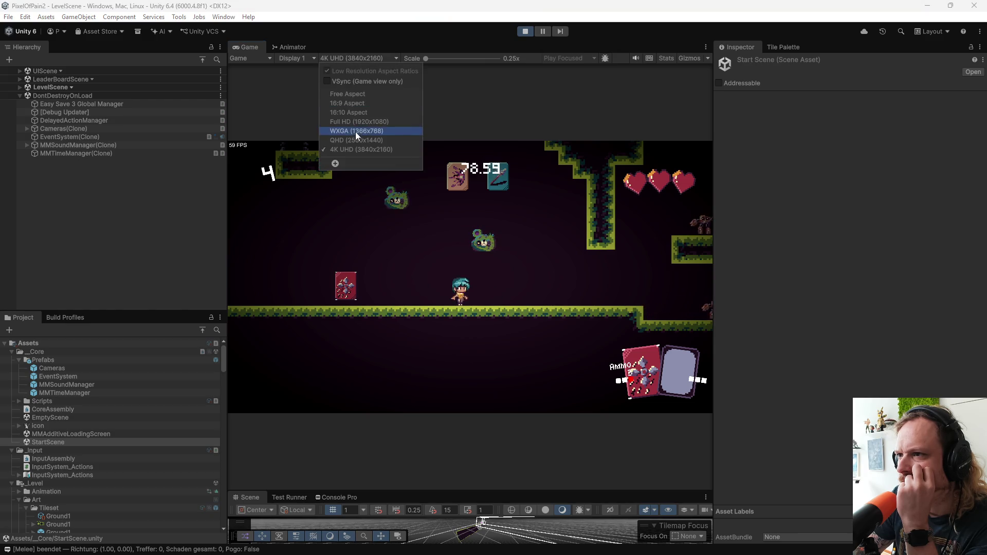
{"action": "left_click", "coordinate": [354, 94]}
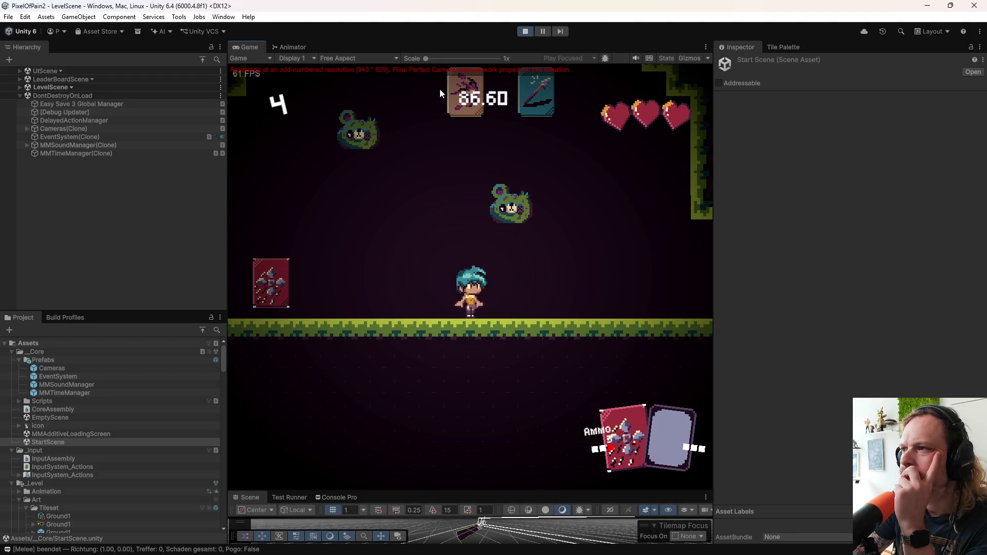
{"action": "left_click", "coordinate": [363, 60]}
{"action": "left_click", "coordinate": [371, 110]}
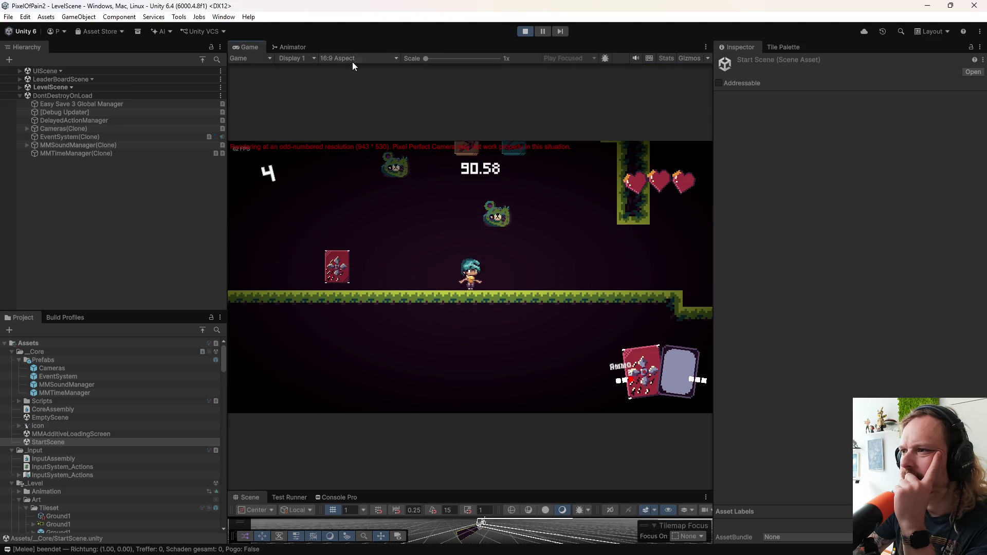
{"action": "left_click", "coordinate": [353, 61]}
{"action": "left_click", "coordinate": [355, 112]}
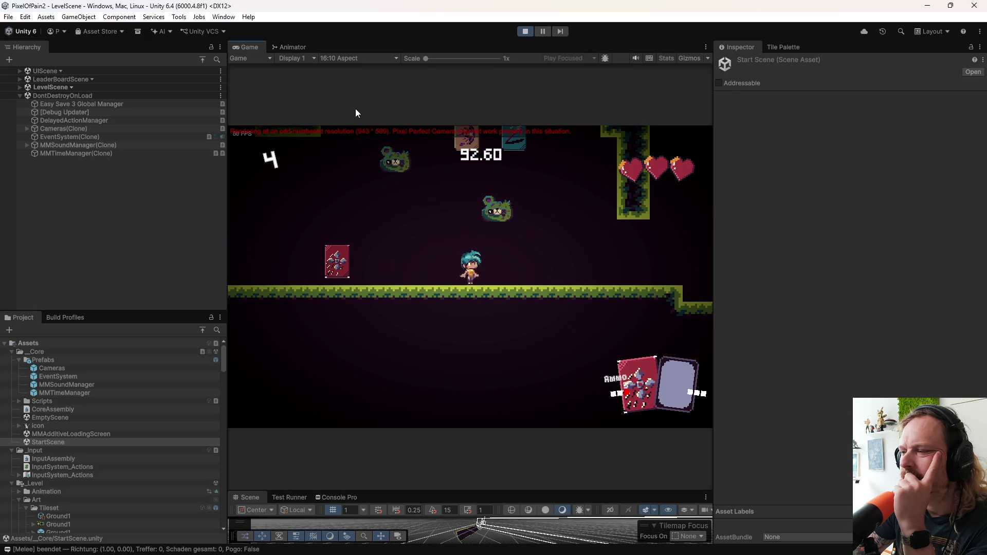
{"action": "left_click", "coordinate": [356, 60]}
{"action": "left_click", "coordinate": [354, 96]}
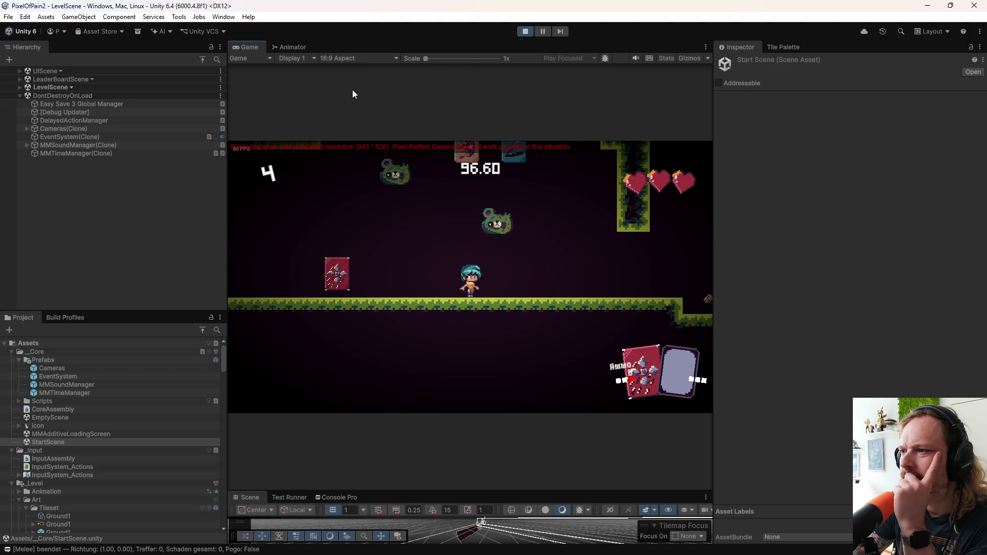
Step: Switch back and forth between Full HD and WXGA (1366x768) previews
{"action": "left_click", "coordinate": [357, 60]}
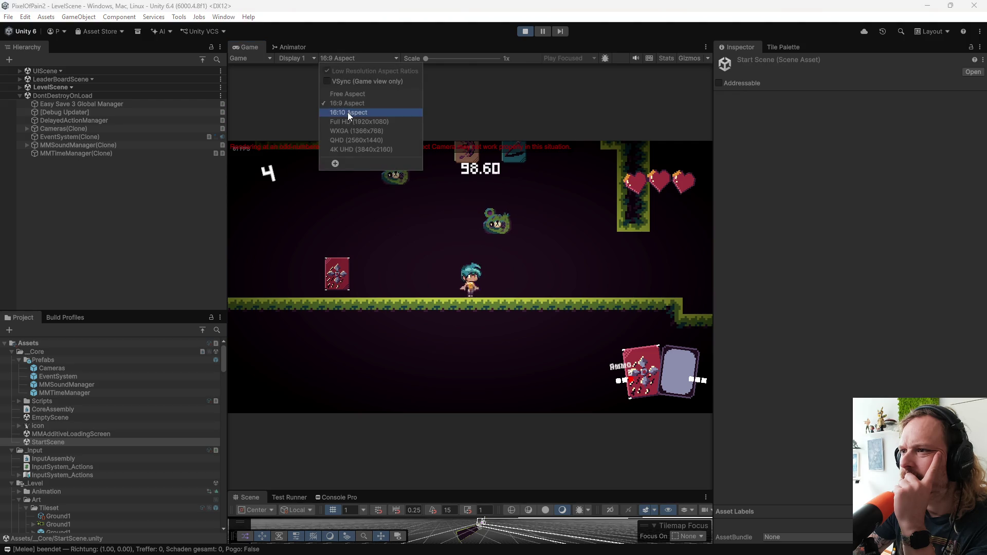
{"action": "left_click", "coordinate": [348, 112]}
{"action": "left_click", "coordinate": [355, 58]}
{"action": "left_click", "coordinate": [359, 122]}
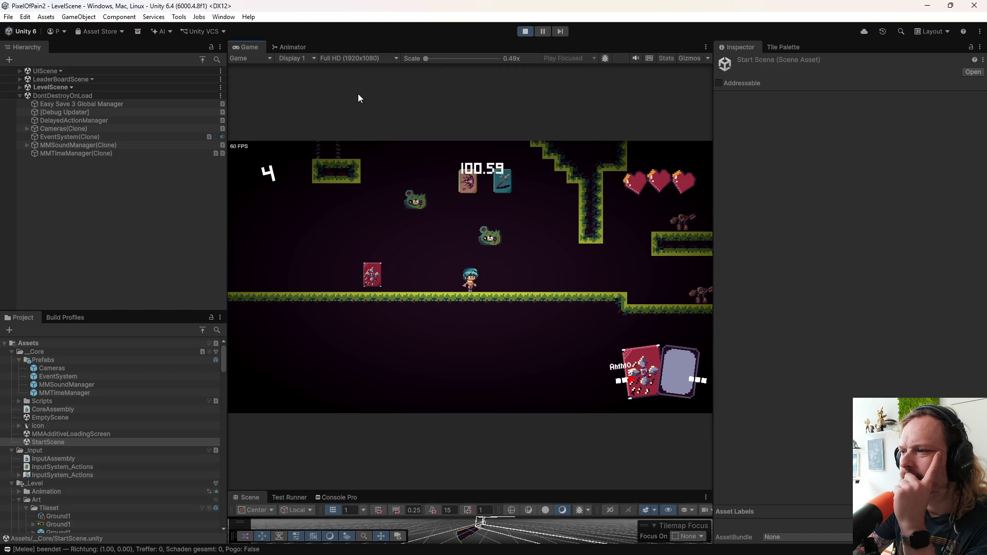
{"action": "left_click", "coordinate": [367, 60]}
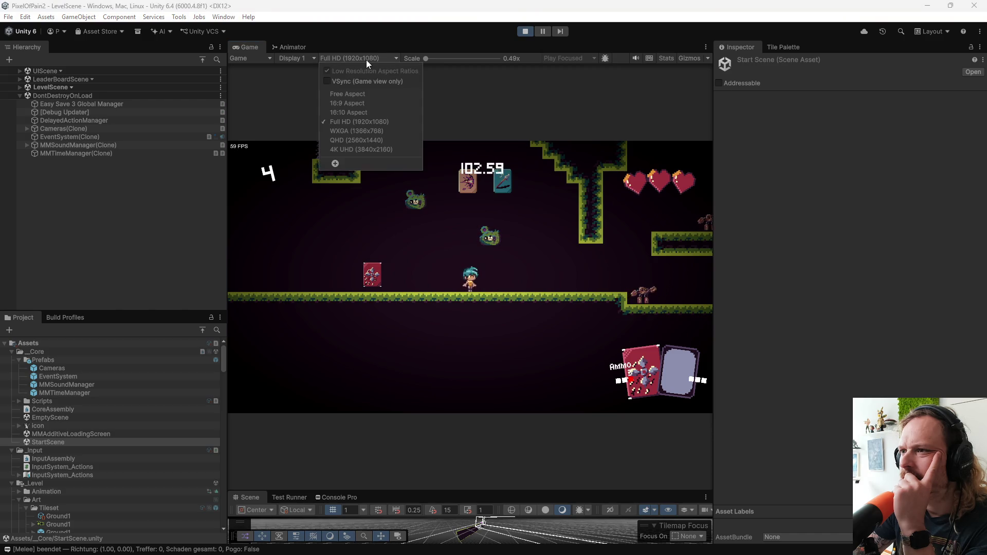
{"action": "left_click", "coordinate": [363, 130]}
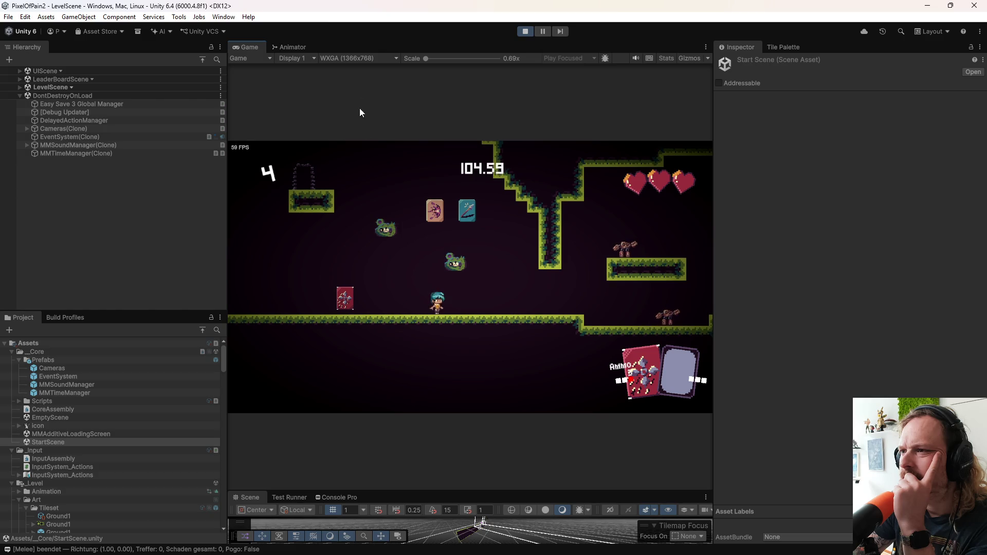
{"action": "left_click", "coordinate": [355, 58]}
{"action": "left_click", "coordinate": [352, 122]}
{"action": "left_click", "coordinate": [355, 58]}
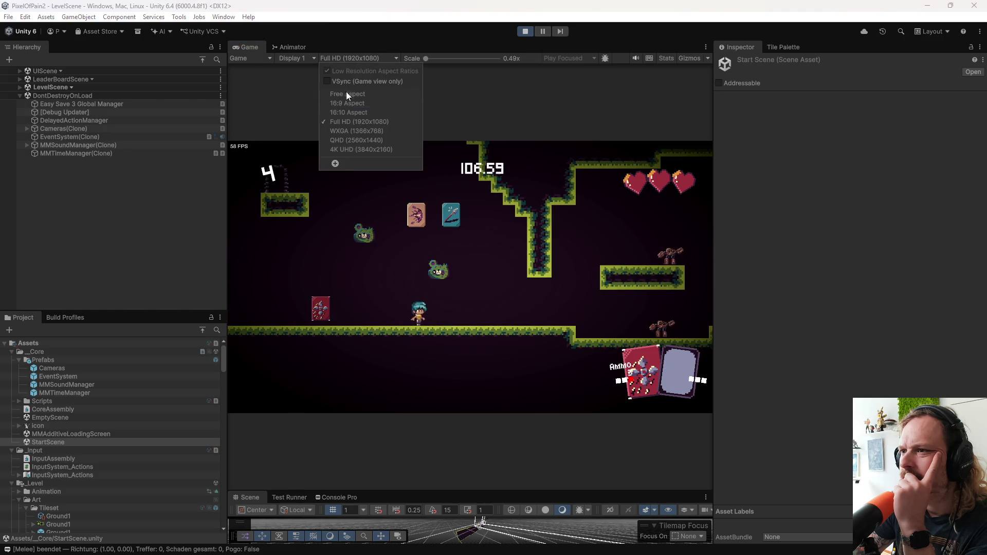
{"action": "left_click", "coordinate": [350, 130]}
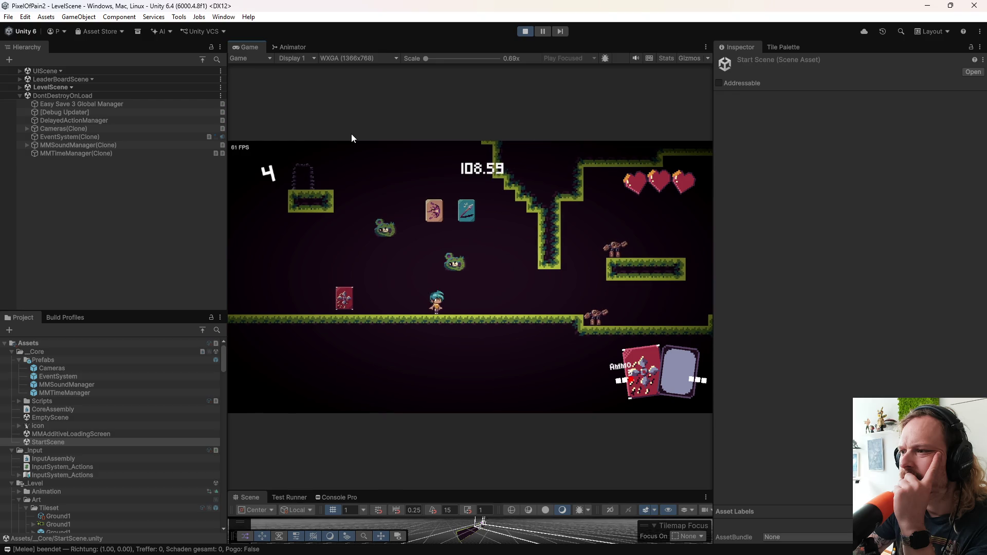
{"action": "left_click", "coordinate": [360, 57]}
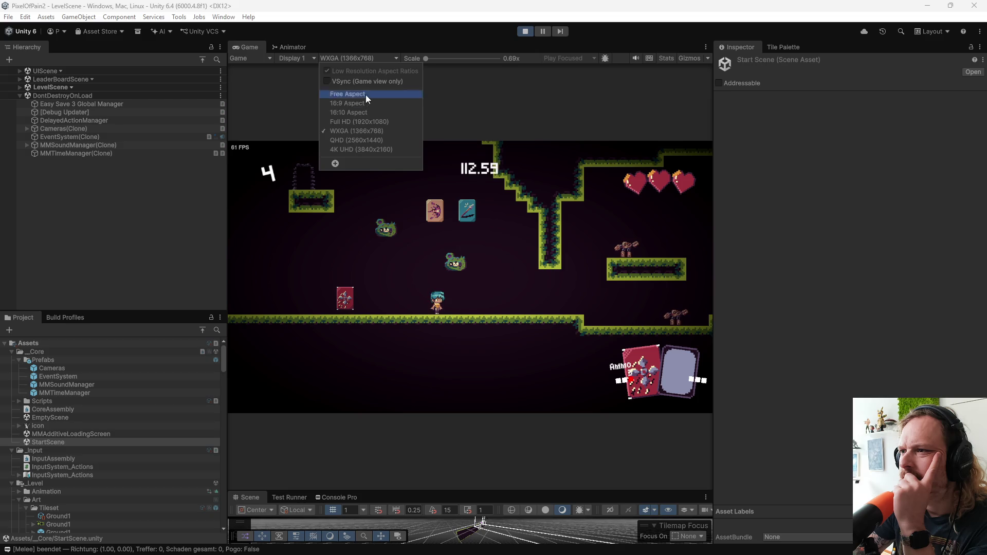
{"action": "left_click", "coordinate": [363, 122]}
Step: Walk the character at 4K UHD, check QHD, and settle on Full HD
{"action": "left_click", "coordinate": [363, 60]}
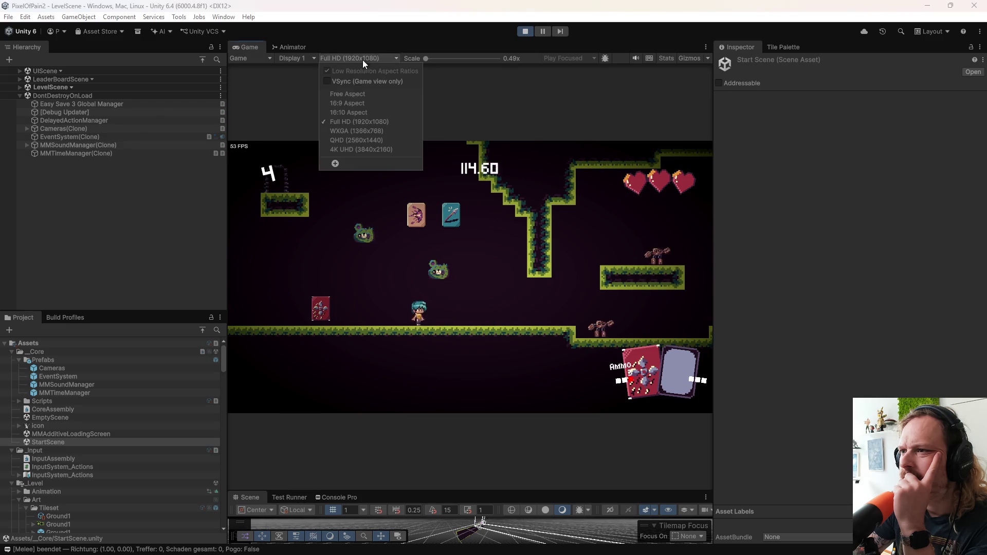
{"action": "left_click", "coordinate": [353, 141]}
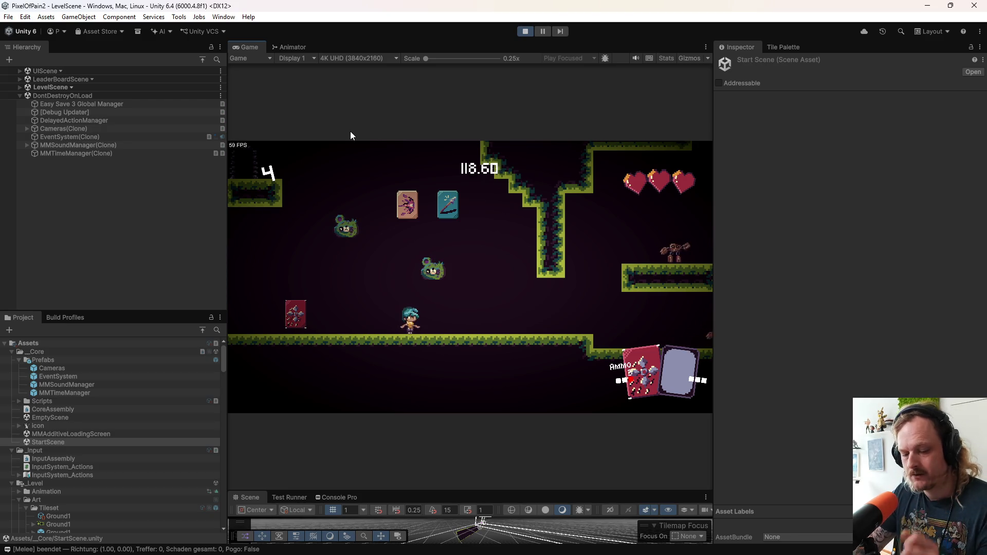
{"action": "key", "text": "a"}
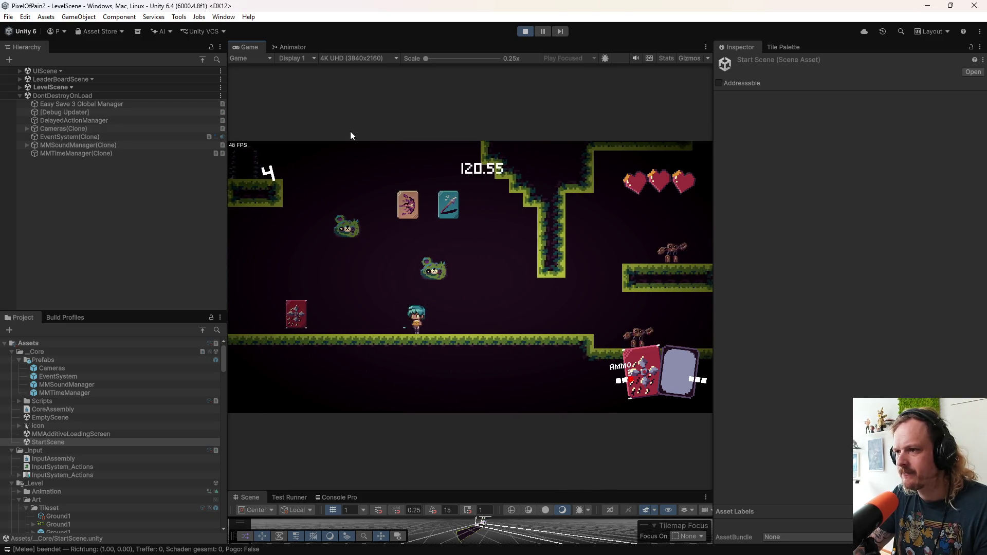
{"action": "key", "text": "a"}
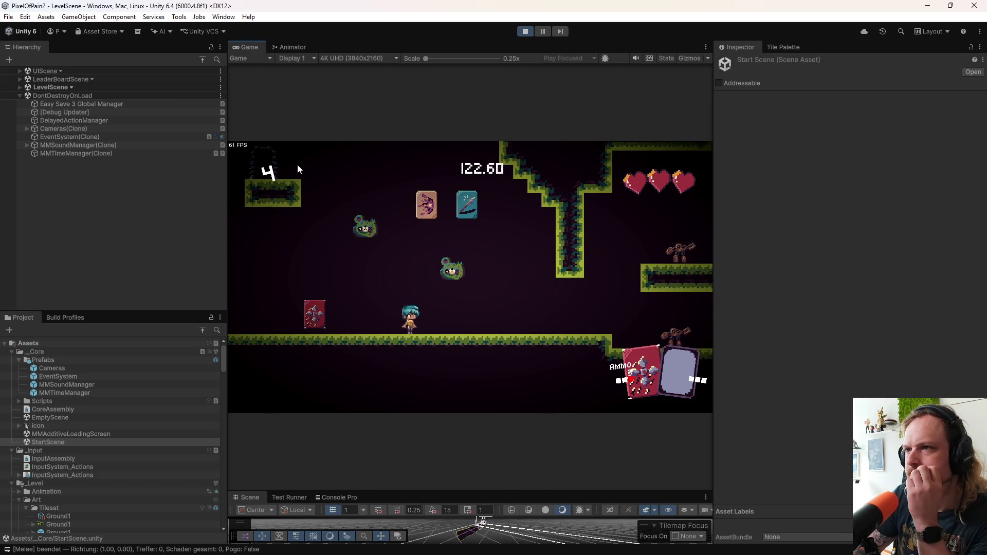
{"action": "left_click", "coordinate": [363, 58]}
{"action": "left_click", "coordinate": [362, 139]}
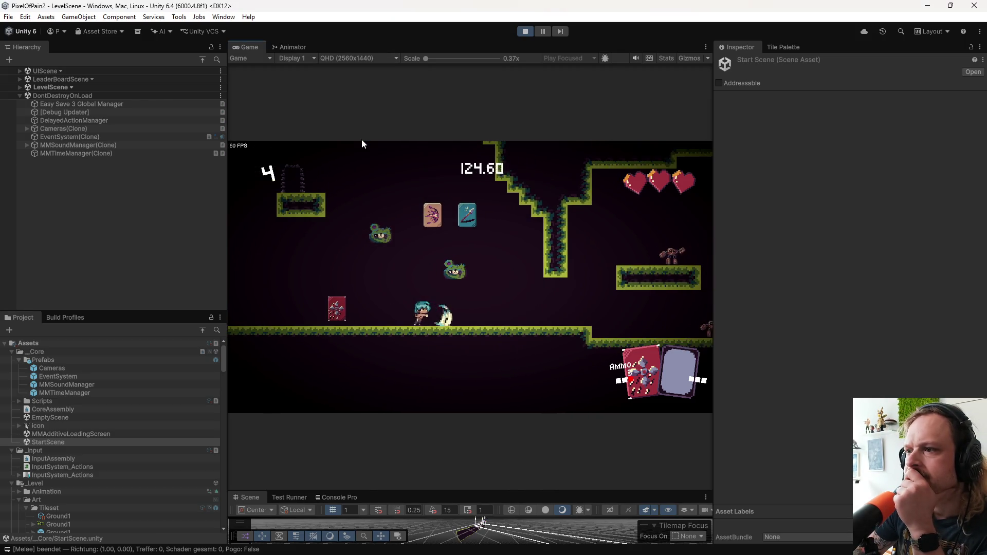
{"action": "left_click", "coordinate": [362, 61]}
{"action": "left_click", "coordinate": [358, 122]}
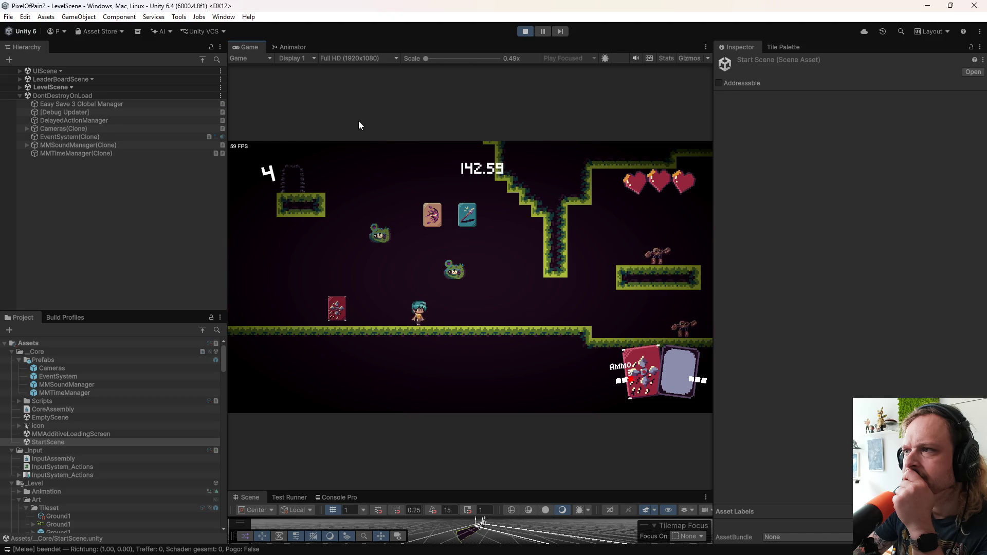
Step: Stop the game, open Steam maximized, and quit the running Aseprite with Exit game
{"action": "left_click", "coordinate": [519, 33]}
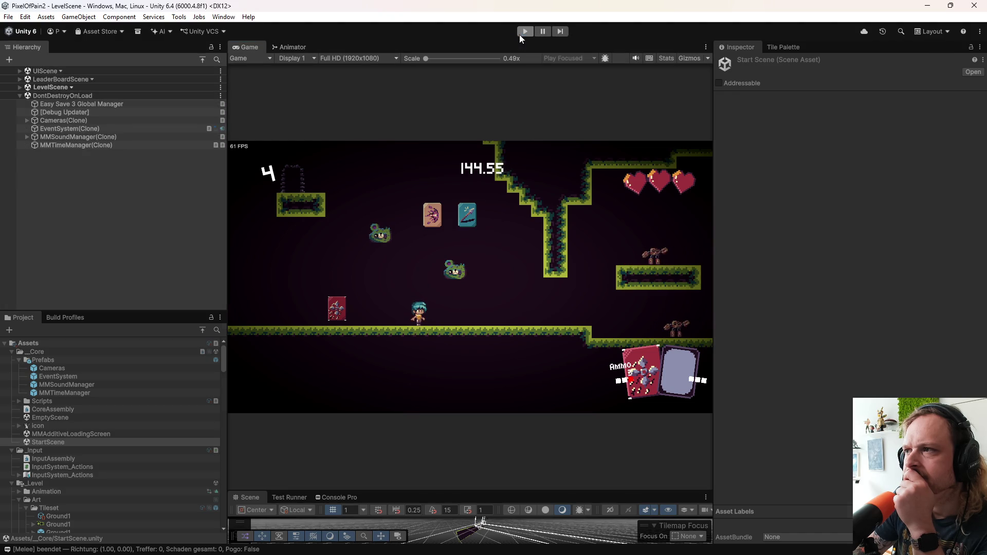
{"action": "key", "text": "super"}
{"action": "type", "text": "steam"}
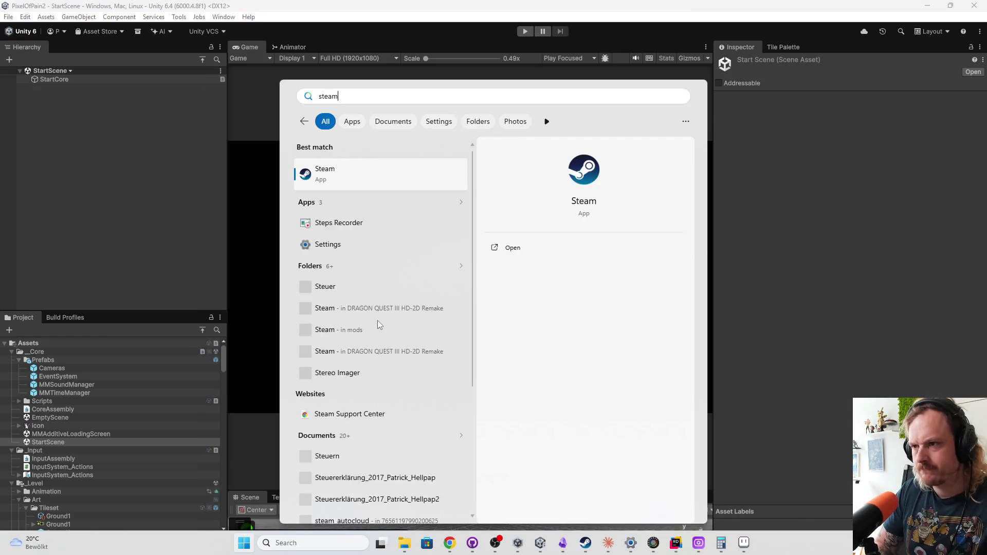
{"action": "key", "text": "Return"}
{"action": "double_click", "coordinate": [526, 153]}
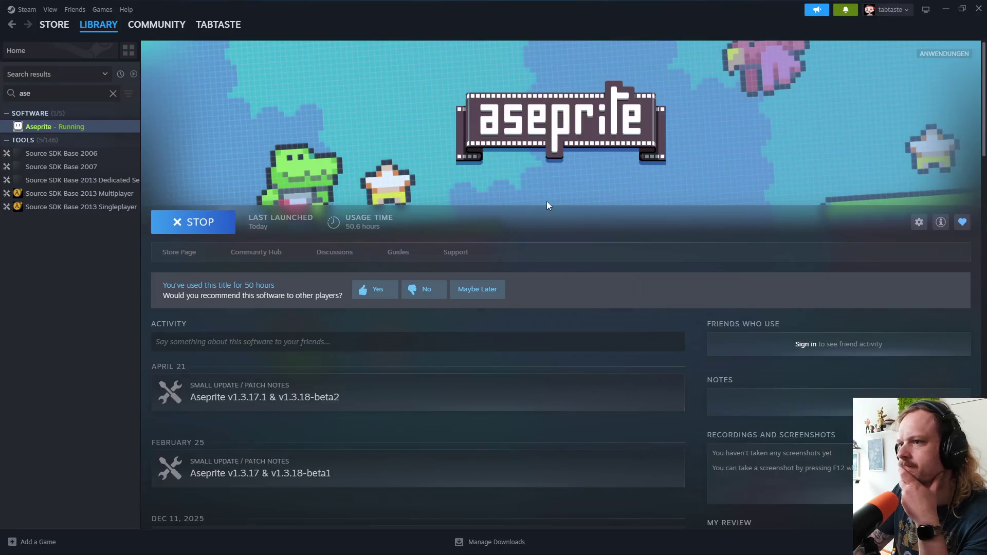
{"action": "left_click", "coordinate": [221, 225]}
{"action": "left_click", "coordinate": [460, 303]}
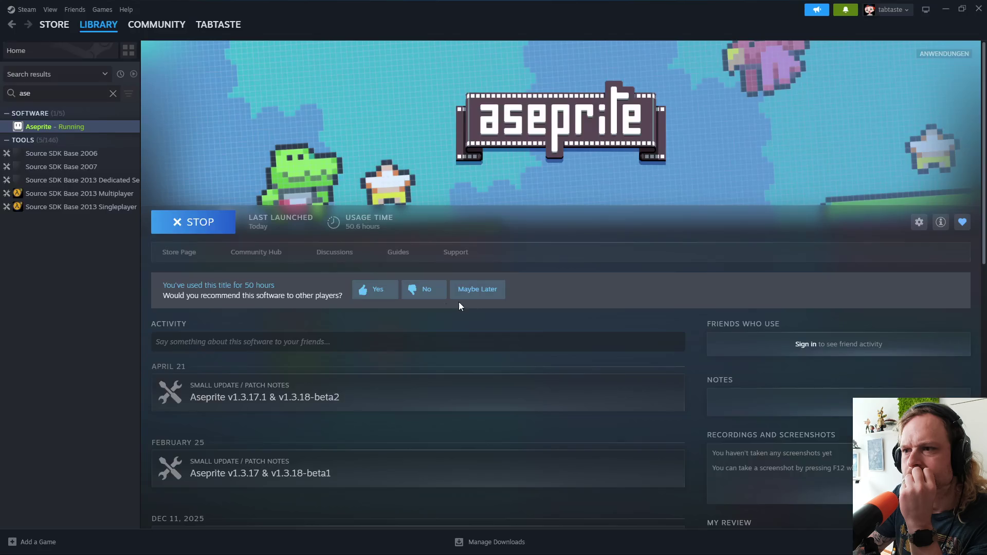
Step: Clear the Steam library search and scroll through every listed title
{"action": "left_click", "coordinate": [113, 94]}
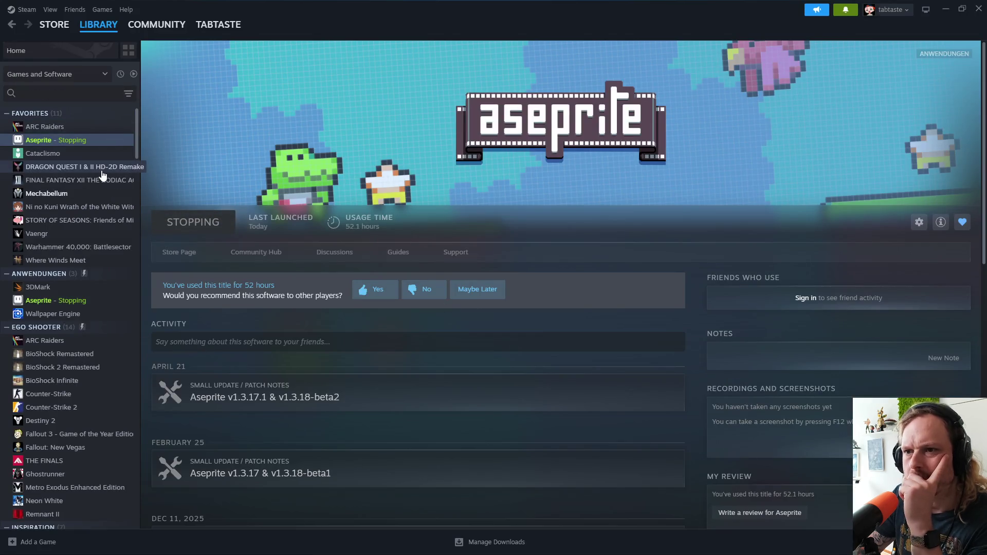
{"action": "scroll", "coordinate": [87, 305], "scroll_direction": "down", "scroll_amount": 5}
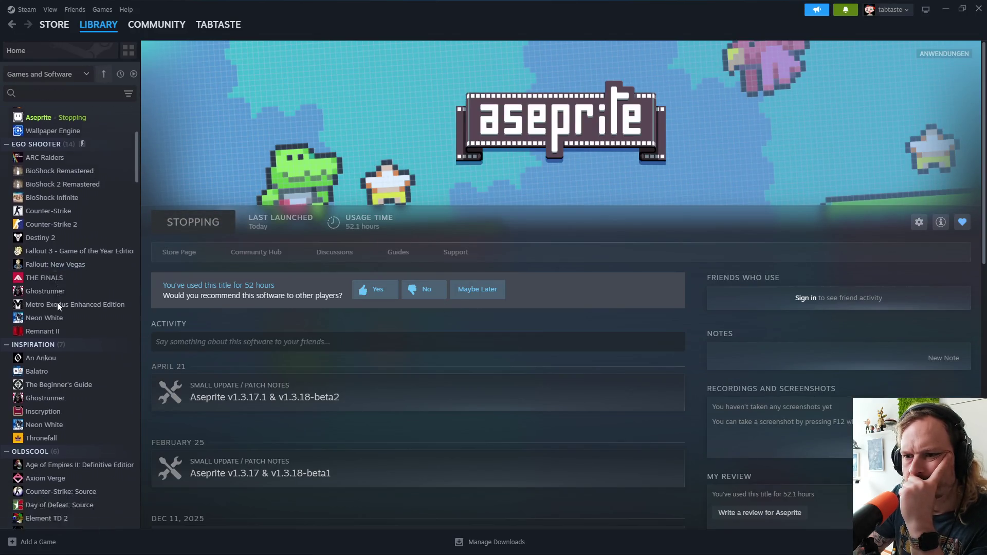
{"action": "scroll", "coordinate": [58, 306], "scroll_direction": "down", "scroll_amount": 5}
{"action": "scroll", "coordinate": [58, 315], "scroll_direction": "down", "scroll_amount": 3}
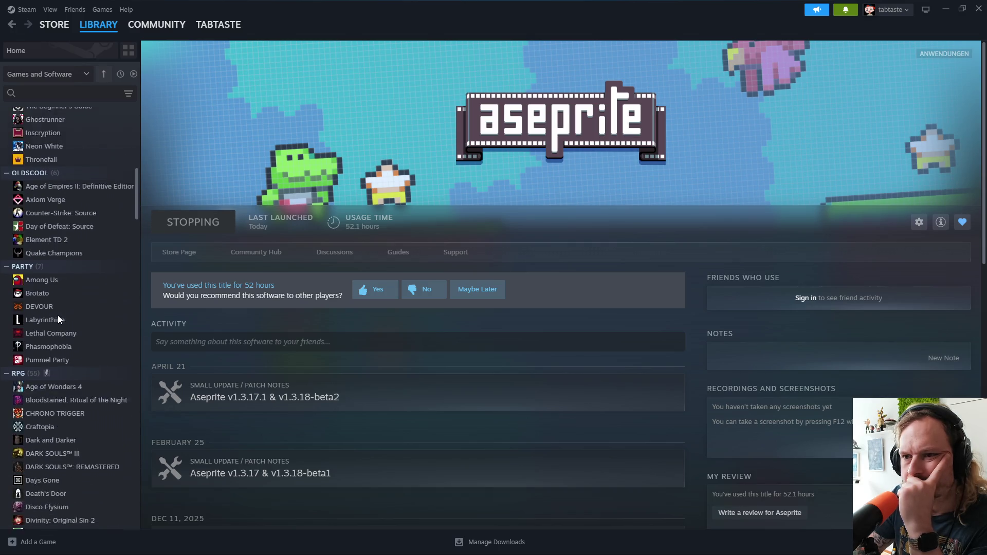
{"action": "scroll", "coordinate": [57, 316], "scroll_direction": "down", "scroll_amount": 3}
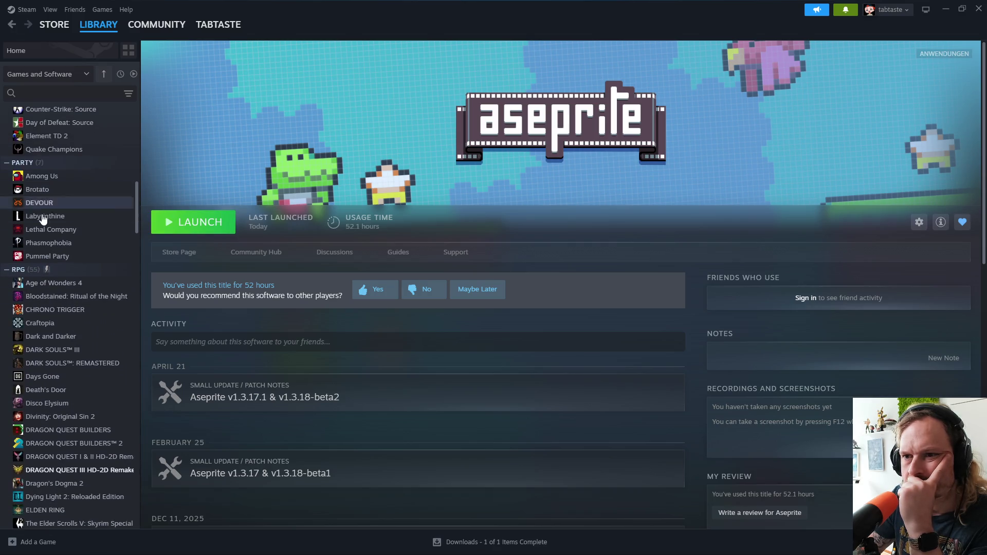
{"action": "scroll", "coordinate": [54, 289], "scroll_direction": "down", "scroll_amount": 4}
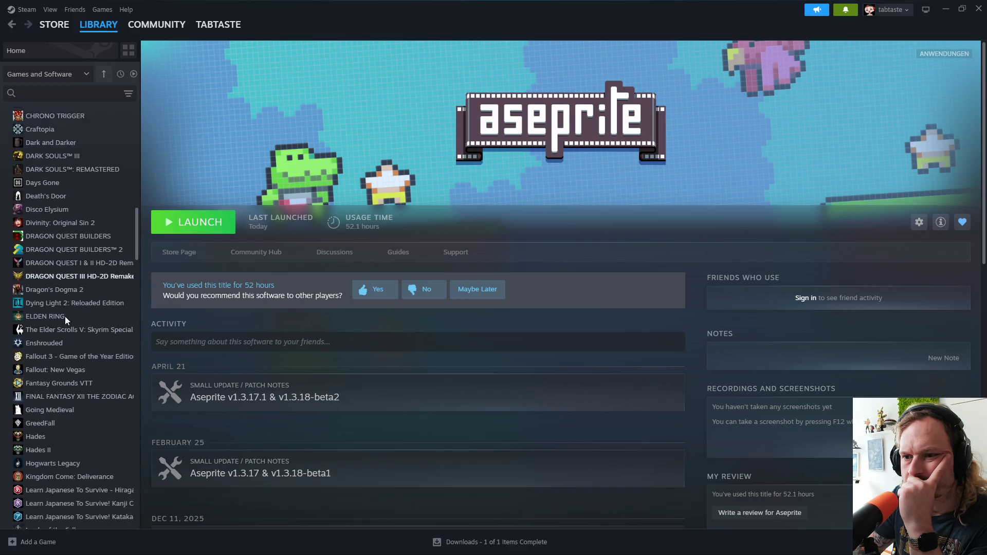
{"action": "scroll", "coordinate": [65, 319], "scroll_direction": "down", "scroll_amount": 6}
{"action": "scroll", "coordinate": [65, 318], "scroll_direction": "down", "scroll_amount": 1}
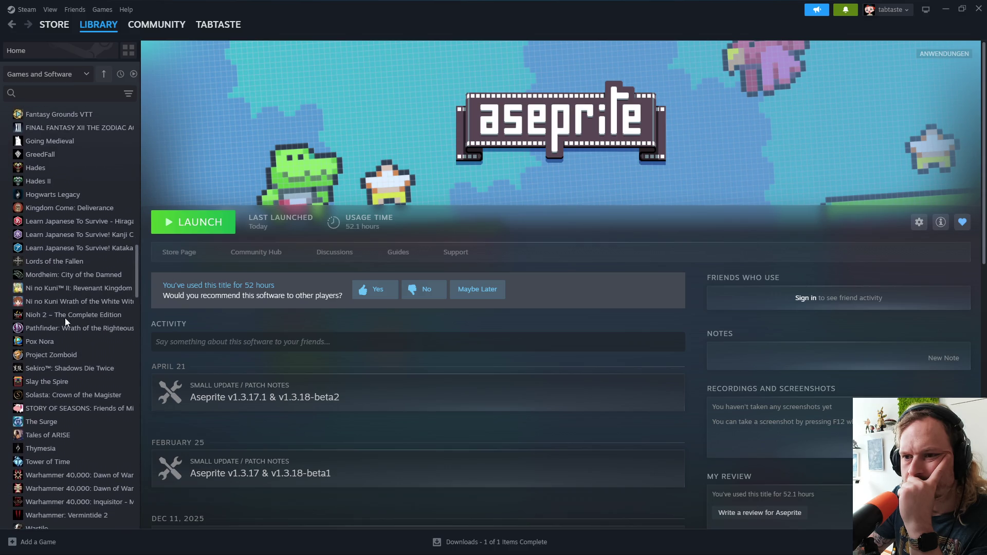
{"action": "left_click", "coordinate": [619, 543]}
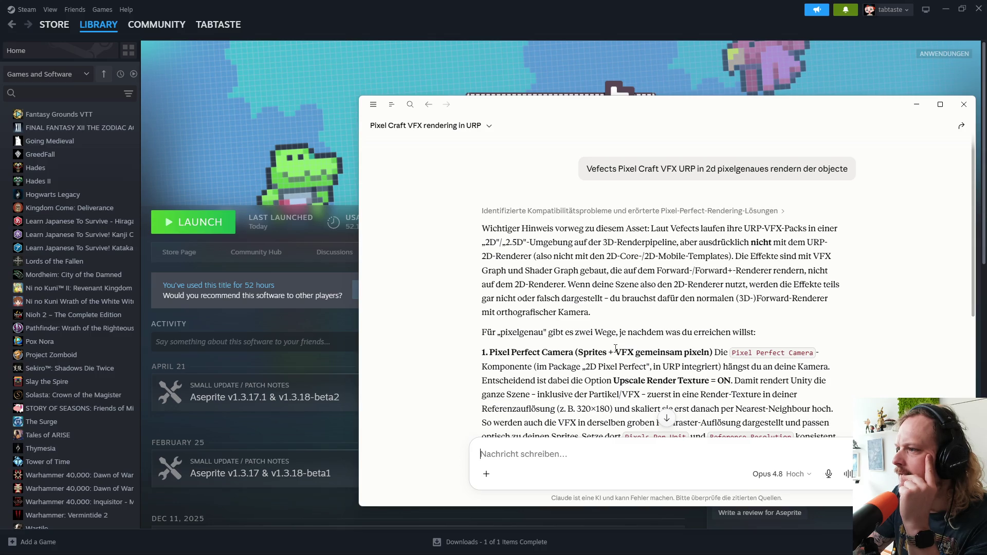
Step: Read Claude's advice on Pixel Perfect Camera with Upscale Render Texture versus a 320×180 render texture
{"action": "scroll", "coordinate": [616, 348], "scroll_direction": "down", "scroll_amount": 2}
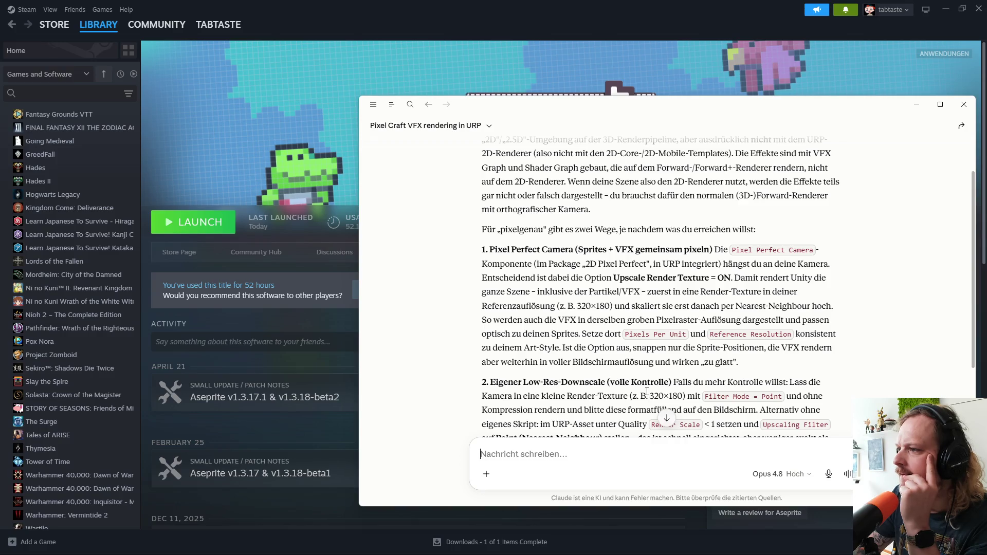
{"action": "scroll", "coordinate": [659, 374], "scroll_direction": "down", "scroll_amount": 1}
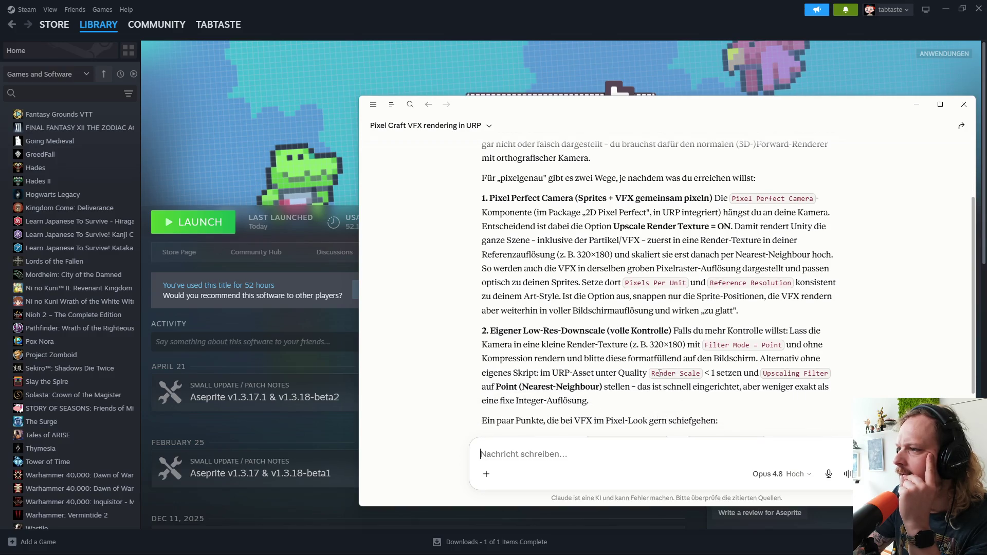
{"action": "left_click_drag", "start_coordinate": [747, 119], "coordinate": [539, 117]}
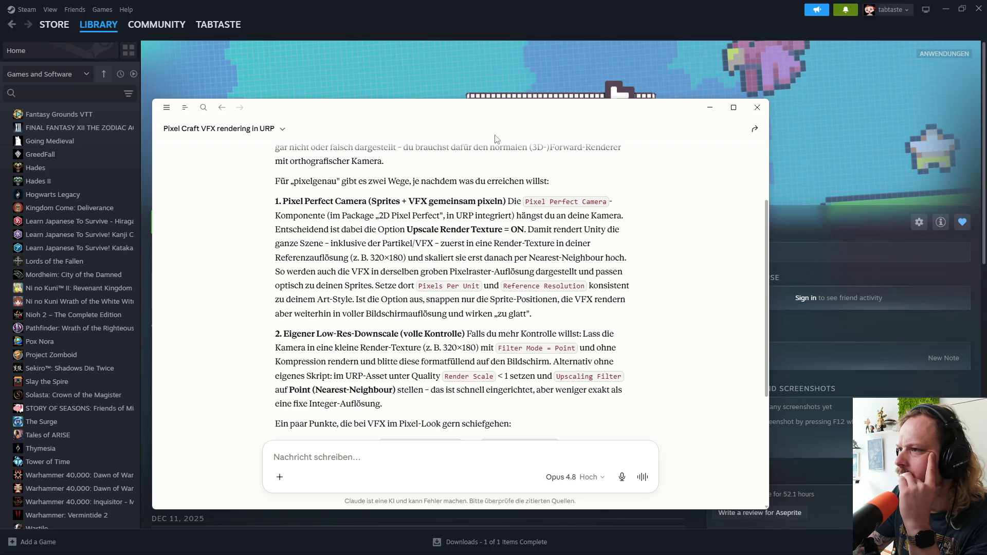
{"action": "left_click_drag", "start_coordinate": [495, 138], "coordinate": [669, 139]}
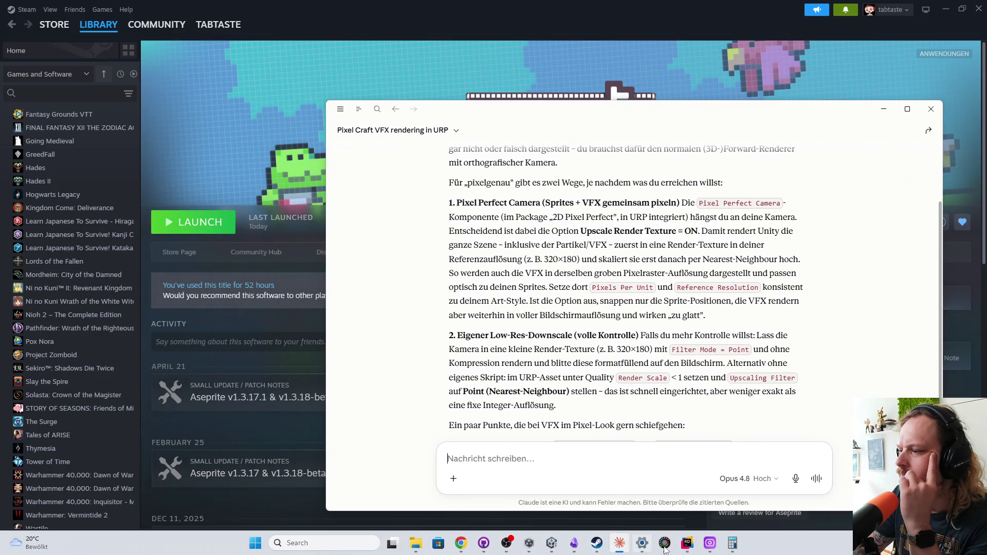
Step: Back in Unity, open the Cameras prefab and select its Main Camera
{"action": "left_click", "coordinate": [552, 543]}
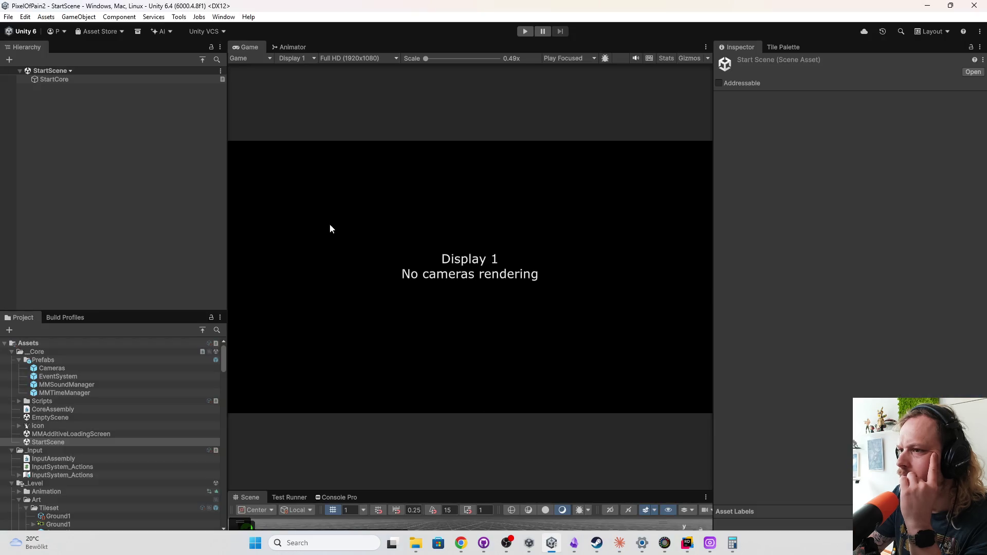
{"action": "left_click", "coordinate": [55, 81]}
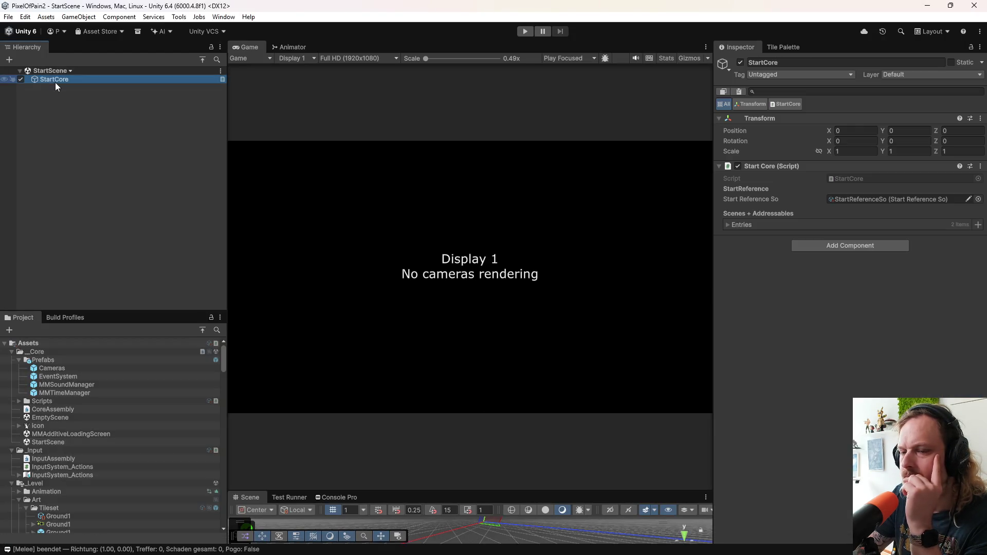
{"action": "double_click", "coordinate": [60, 368]}
{"action": "left_click", "coordinate": [56, 91]}
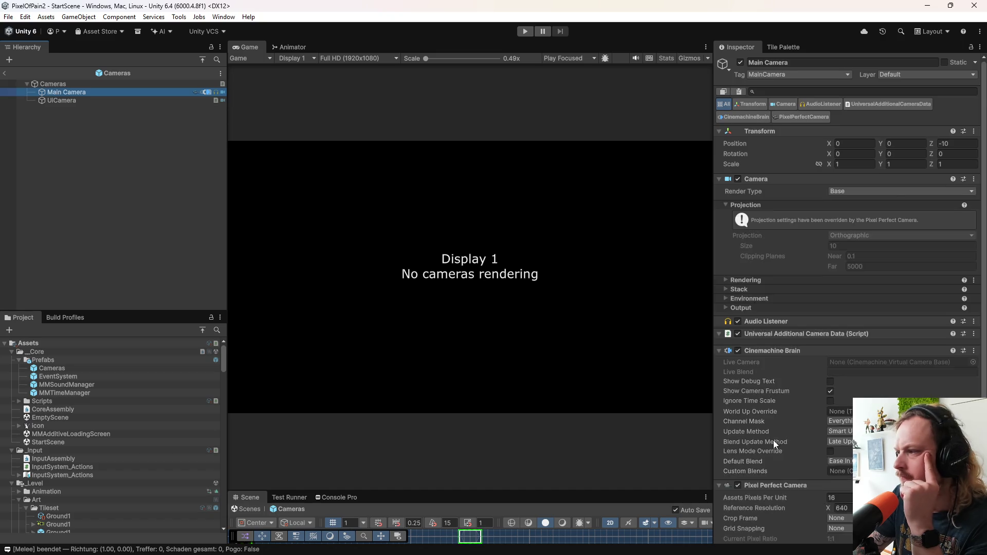
{"action": "scroll", "coordinate": [773, 440], "scroll_direction": "down", "scroll_amount": 1}
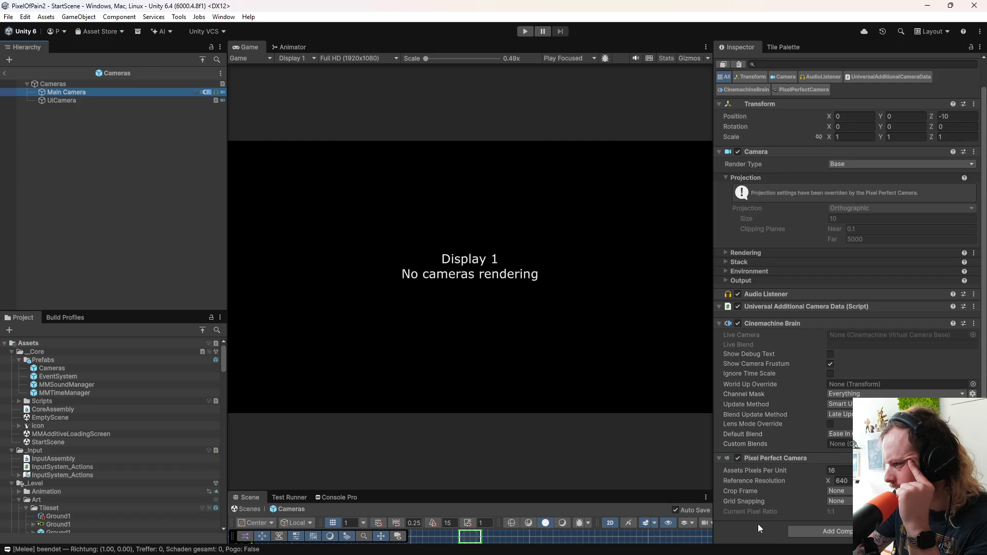
{"action": "scroll", "coordinate": [745, 438], "scroll_direction": "up", "scroll_amount": 1}
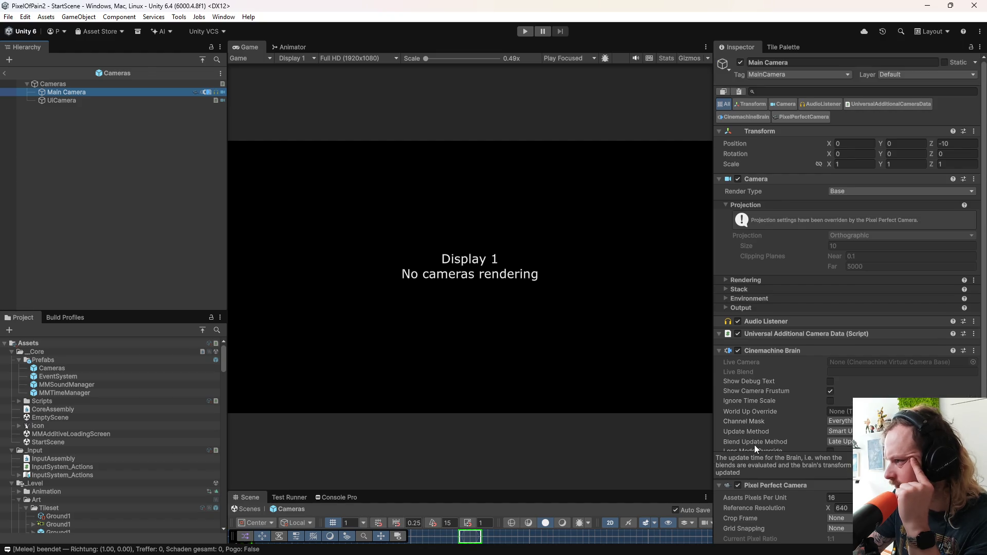
Step: Review the Main Camera's Rendering (keeping Renderer2D), Stack and Environment settings
{"action": "left_click", "coordinate": [748, 280]}
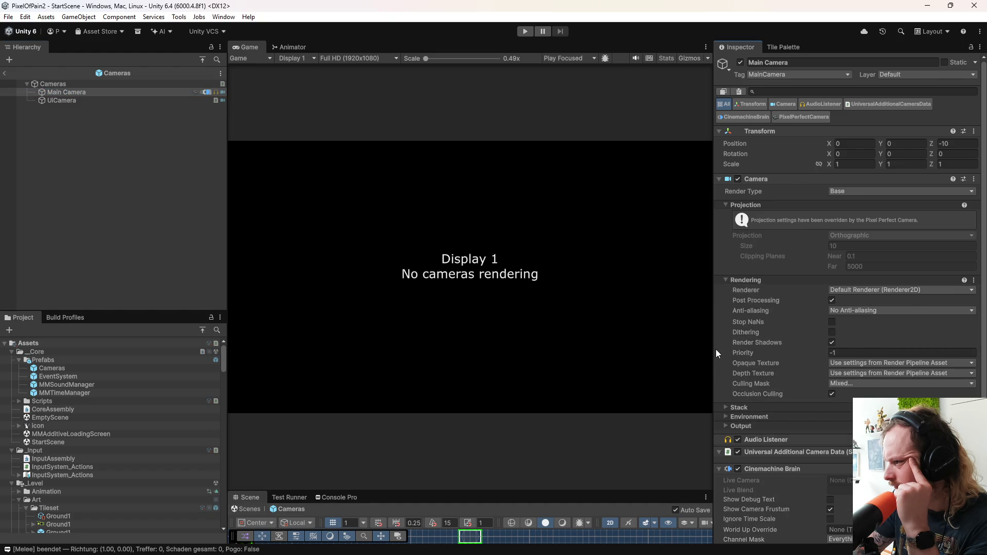
{"action": "left_click", "coordinate": [858, 291]}
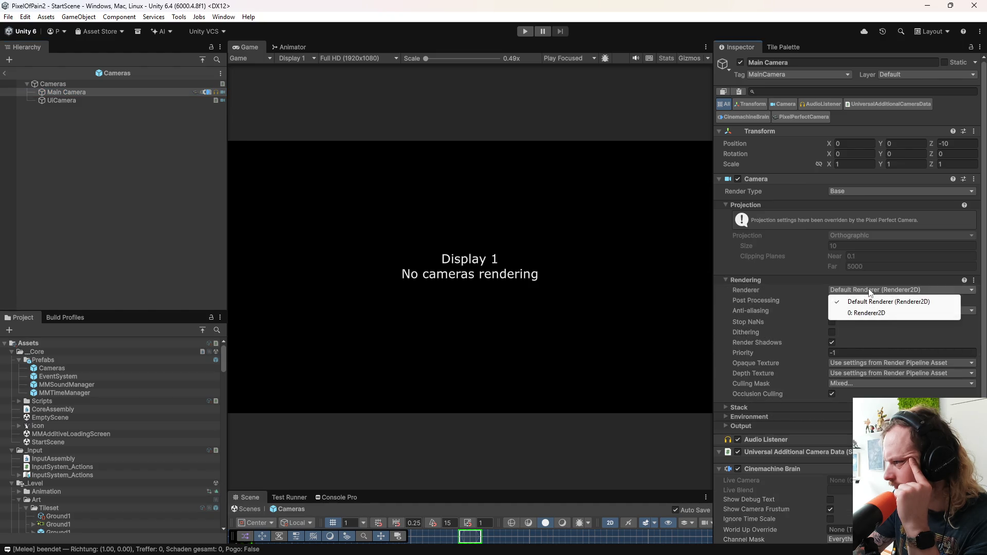
{"action": "left_click", "coordinate": [720, 306]}
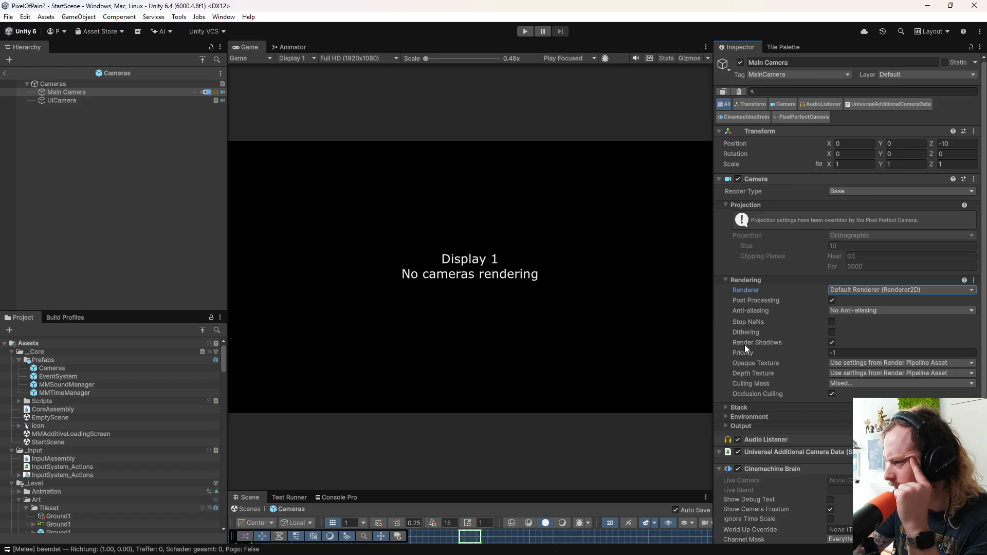
{"action": "scroll", "coordinate": [724, 340], "scroll_direction": "down", "scroll_amount": 5}
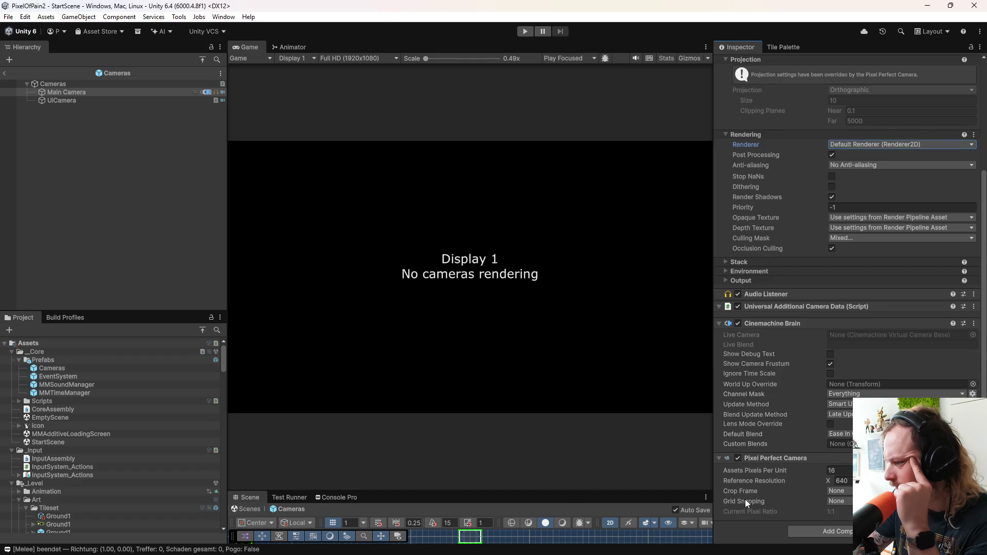
{"action": "mouse_move", "coordinate": [766, 481]}
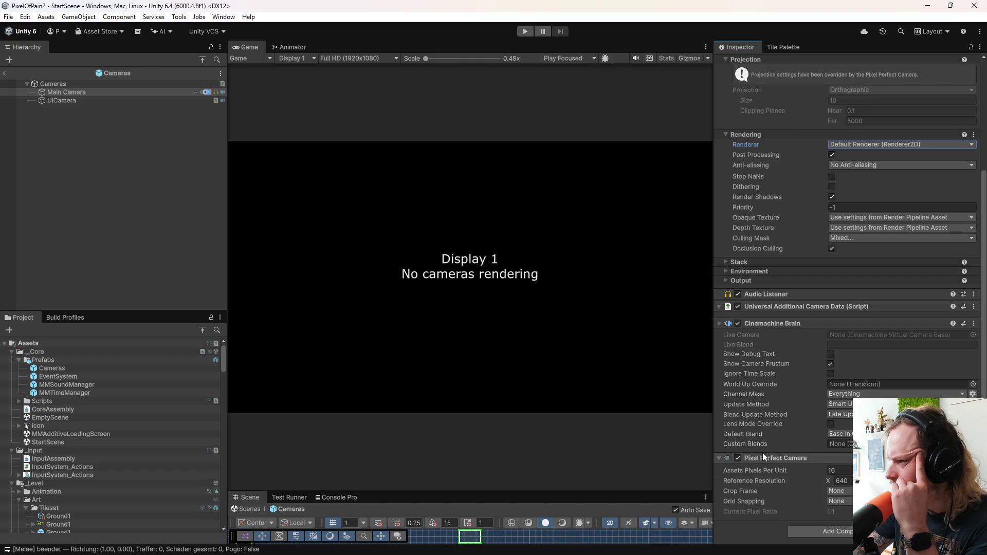
{"action": "left_click", "coordinate": [764, 273]}
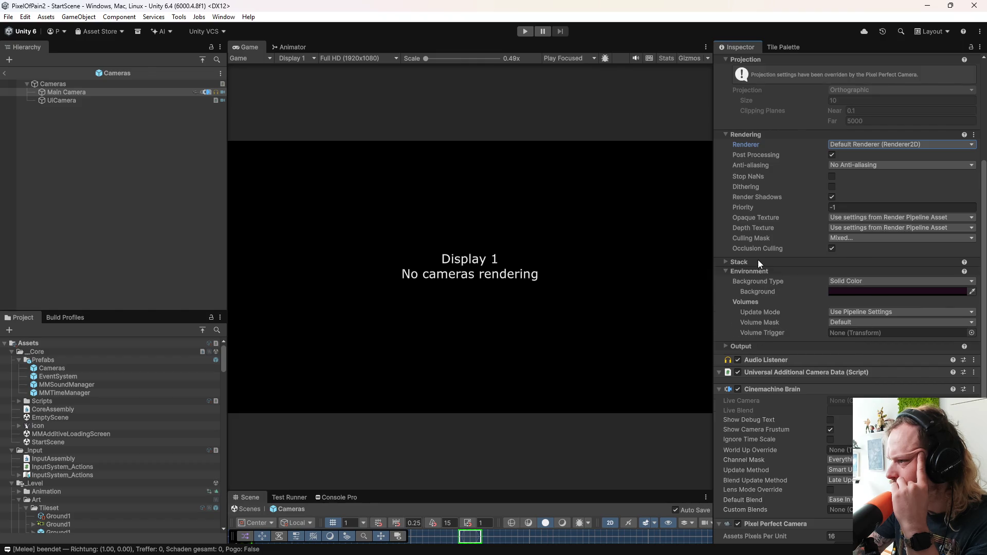
{"action": "left_click", "coordinate": [758, 261]}
{"action": "scroll", "coordinate": [764, 315], "scroll_direction": "up", "scroll_amount": 5}
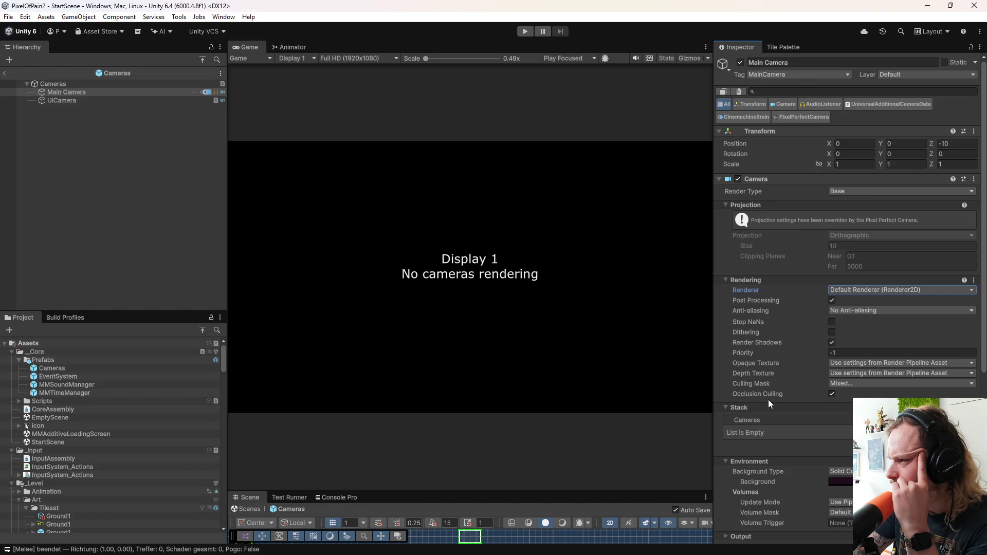
{"action": "scroll", "coordinate": [767, 403], "scroll_direction": "down", "scroll_amount": 4}
{"action": "left_click", "coordinate": [628, 543]}
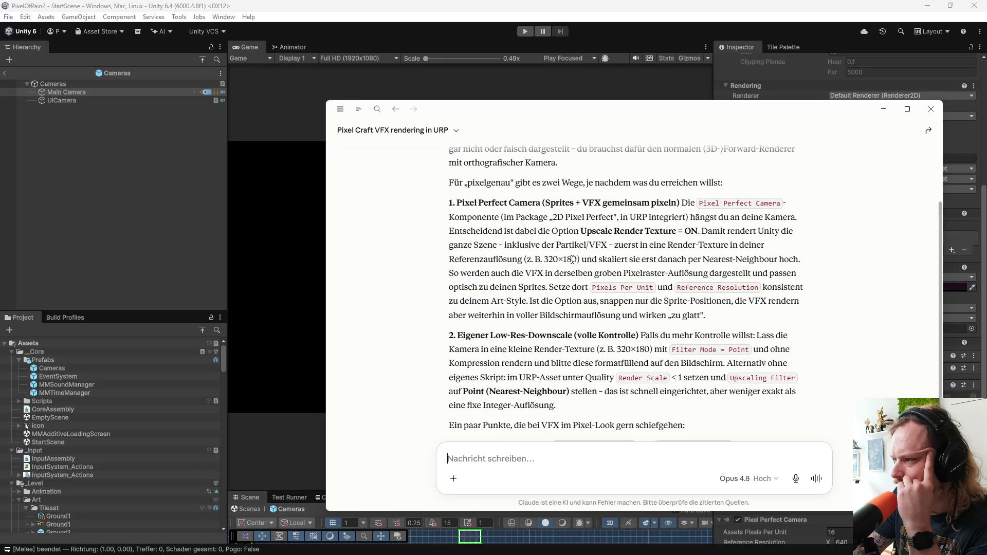
Step: Highlight 'Upscale Render Texture' in Claude's reply and scroll to the pixel-look VFX tips
{"action": "left_click_drag", "start_coordinate": [580, 232], "coordinate": [677, 231]}
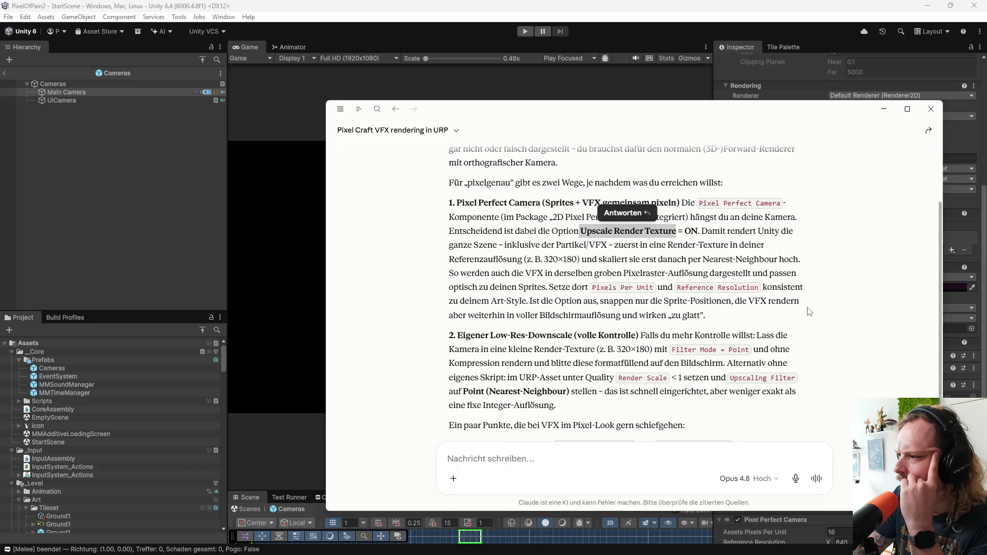
{"action": "scroll", "coordinate": [810, 314], "scroll_direction": "down", "scroll_amount": 2}
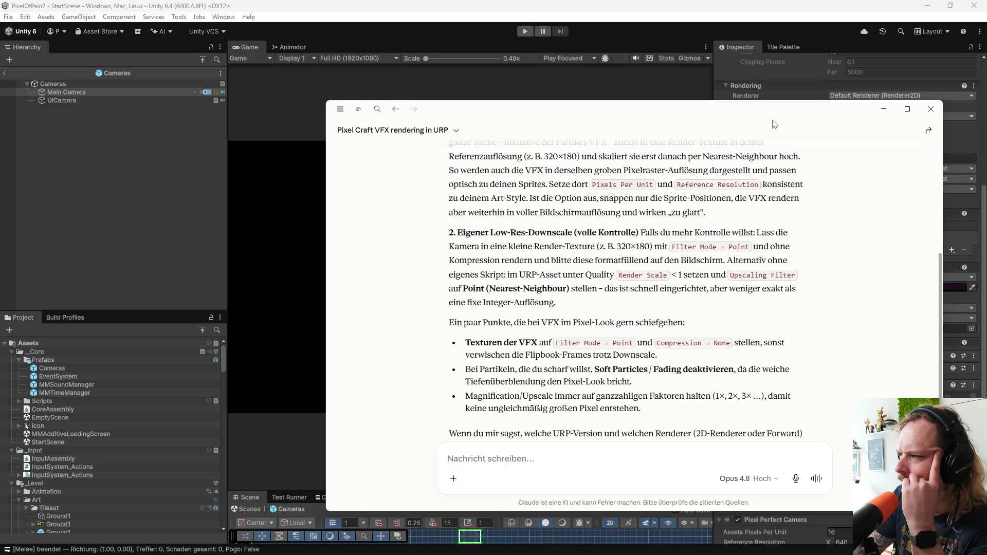
{"action": "left_click_drag", "start_coordinate": [774, 124], "coordinate": [539, 90]}
{"action": "scroll", "coordinate": [767, 390], "scroll_direction": "down", "scroll_amount": 2}
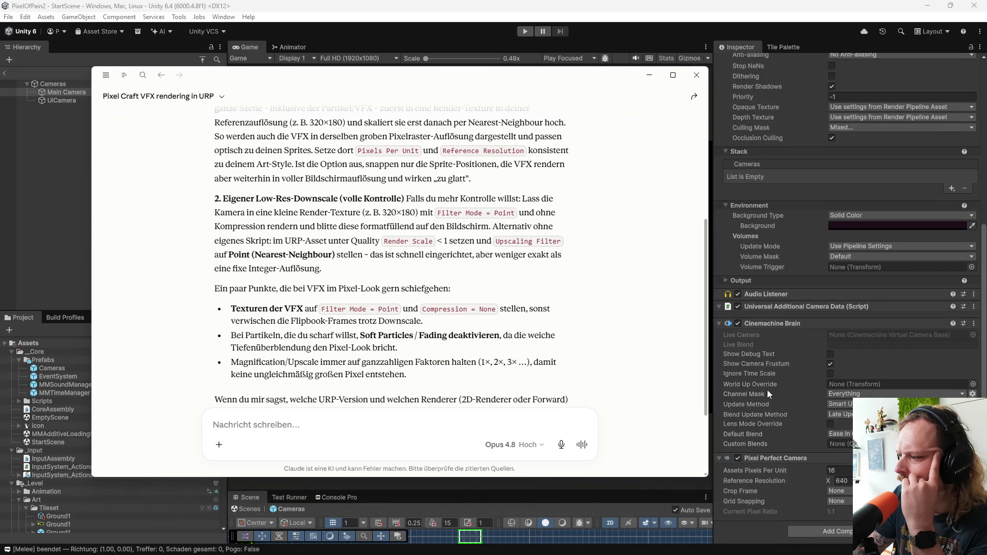
{"action": "left_click", "coordinate": [842, 502]}
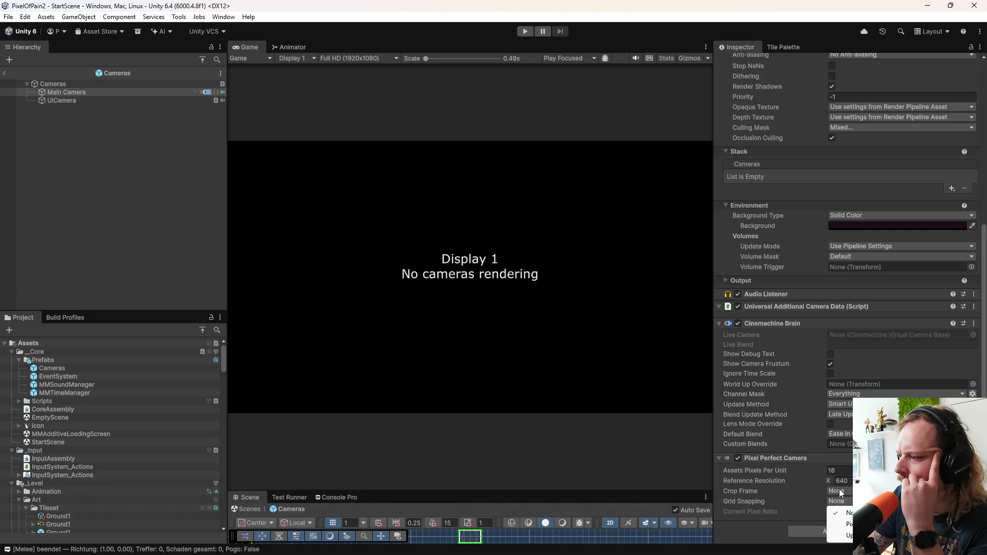
Step: Keep Crop Frame at None, set Grid Snapping to None, exit the prefab and enter Play mode
{"action": "left_click", "coordinate": [840, 490]}
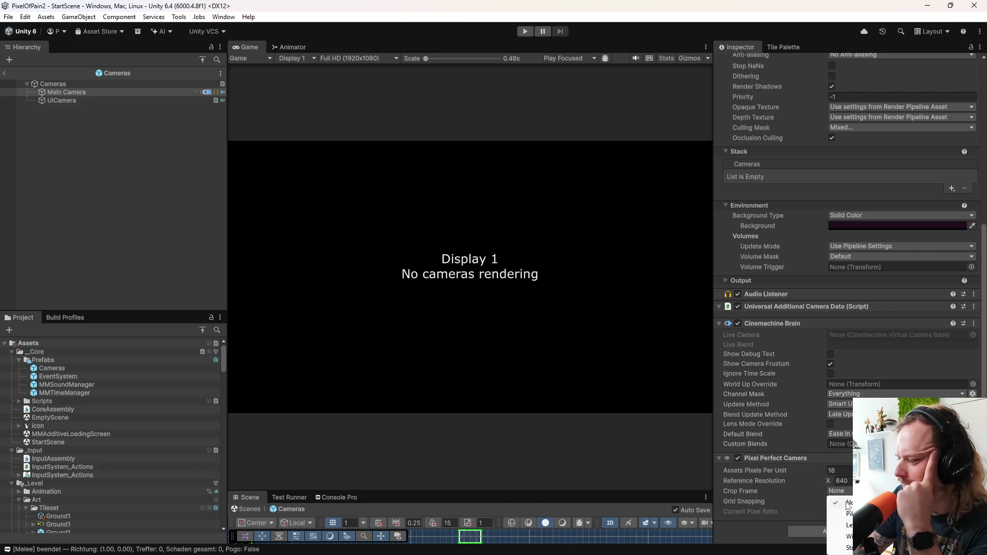
{"action": "left_click", "coordinate": [821, 492]}
{"action": "left_click", "coordinate": [839, 501]}
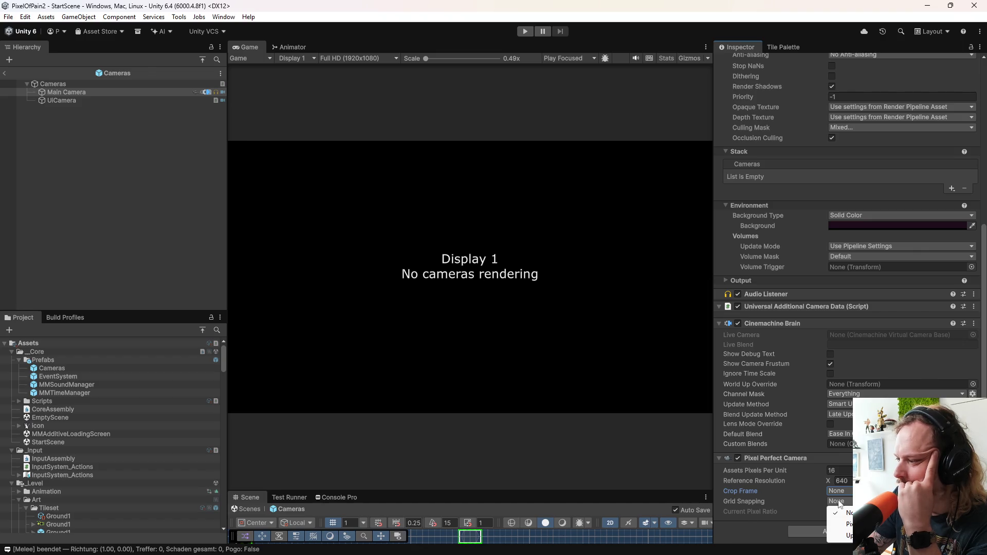
{"action": "left_click", "coordinate": [844, 535]}
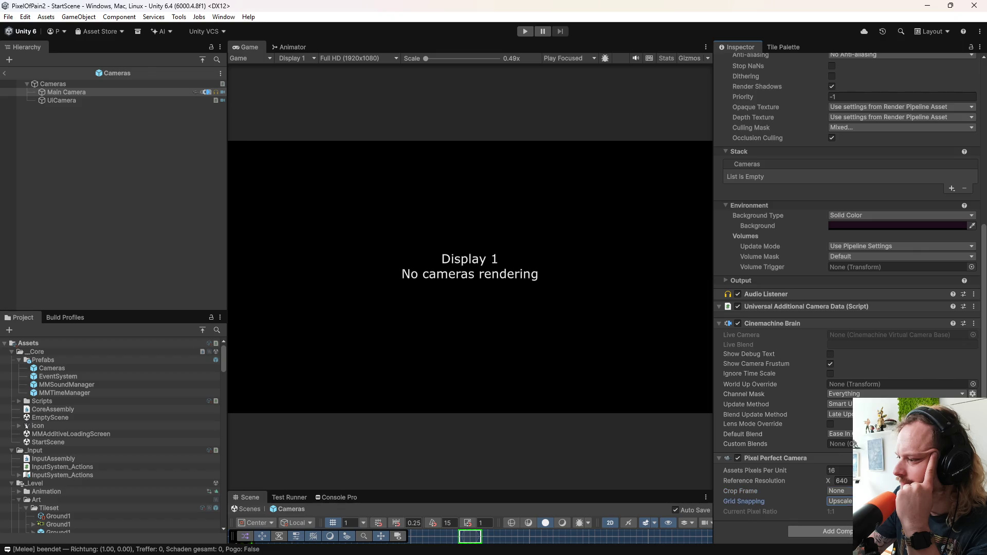
{"action": "left_click", "coordinate": [846, 503]}
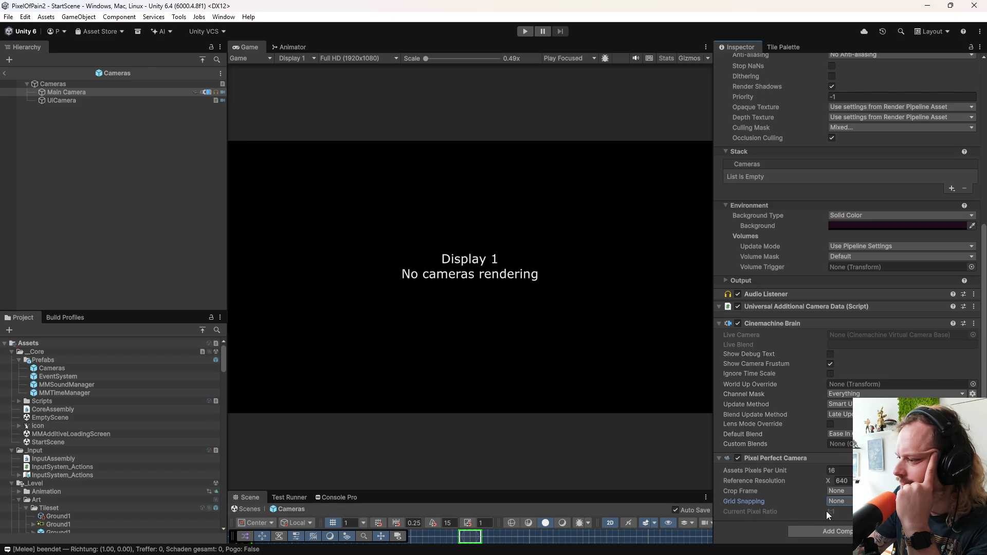
{"action": "left_click", "coordinate": [845, 502]}
{"action": "left_click", "coordinate": [5, 74]}
{"action": "key", "text": "ctrl+p"}
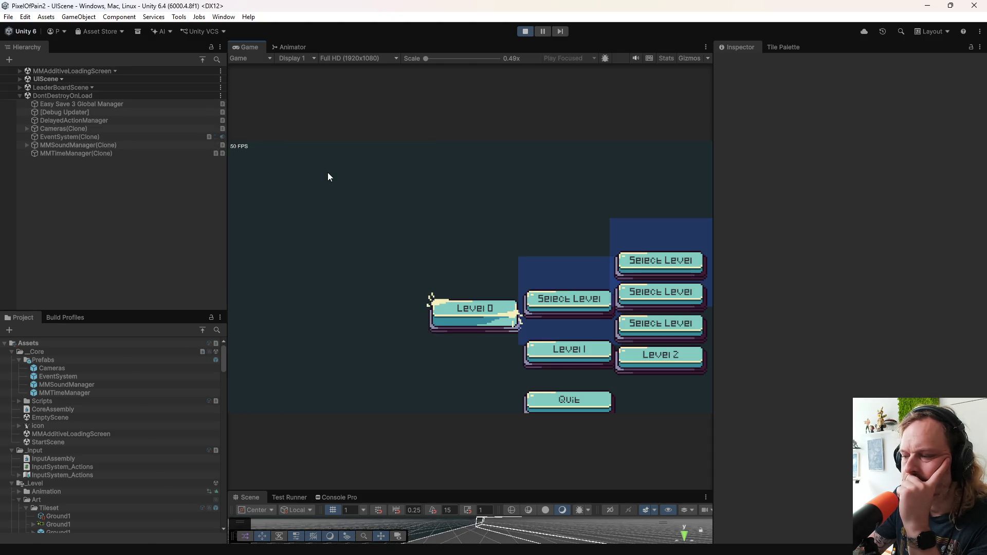
Step: Start Level 1, select the live Main Camera under Cameras(Clone), and zoom to 1.7x
{"action": "left_click", "coordinate": [575, 354]}
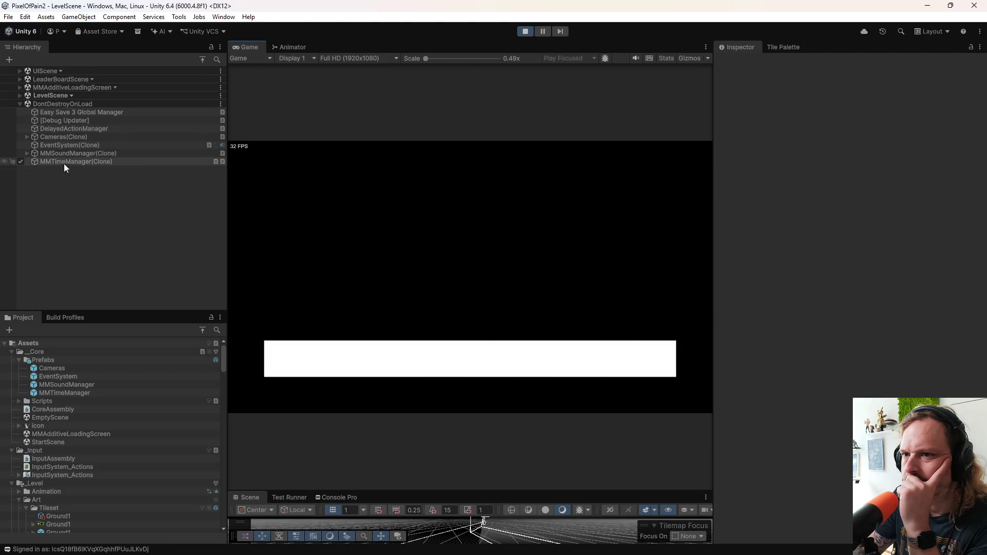
{"action": "left_click", "coordinate": [46, 136]}
{"action": "left_click", "coordinate": [26, 128]}
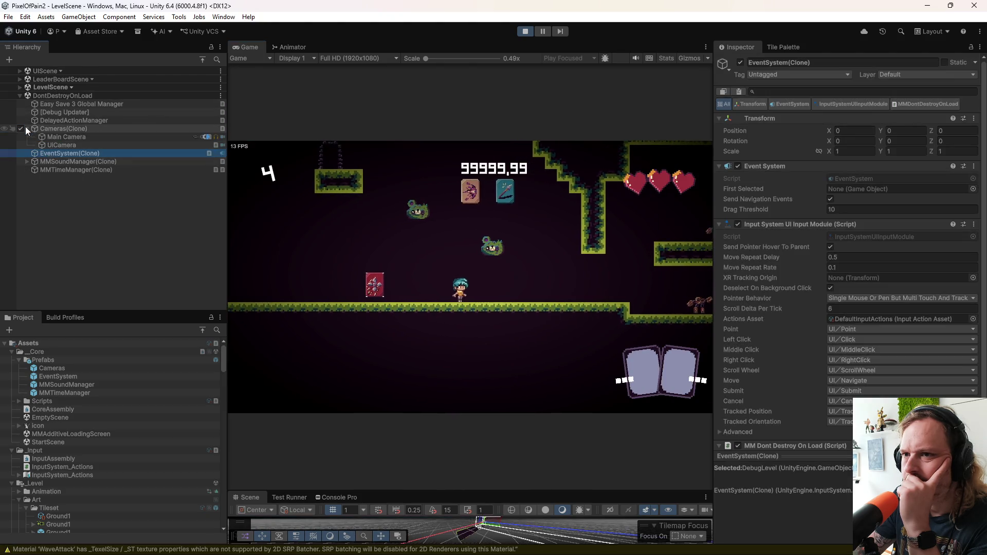
{"action": "left_click", "coordinate": [63, 137]}
{"action": "left_click_drag", "start_coordinate": [425, 59], "coordinate": [480, 68]}
Step: Set Pixel Perfect grid snapping to Upscale Render Texture and run the player left and right
{"action": "scroll", "coordinate": [795, 390], "scroll_direction": "down", "scroll_amount": 5}
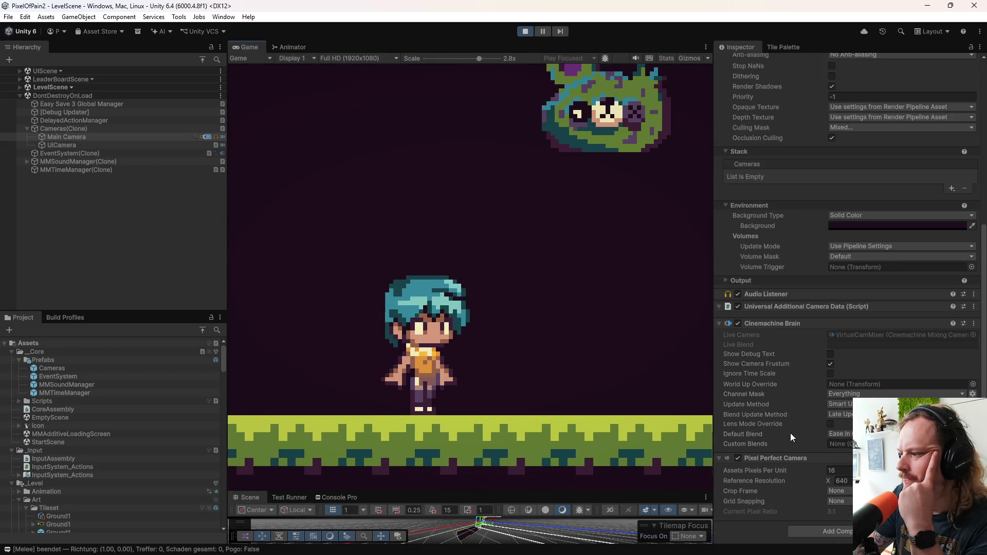
{"action": "left_click", "coordinate": [844, 490]}
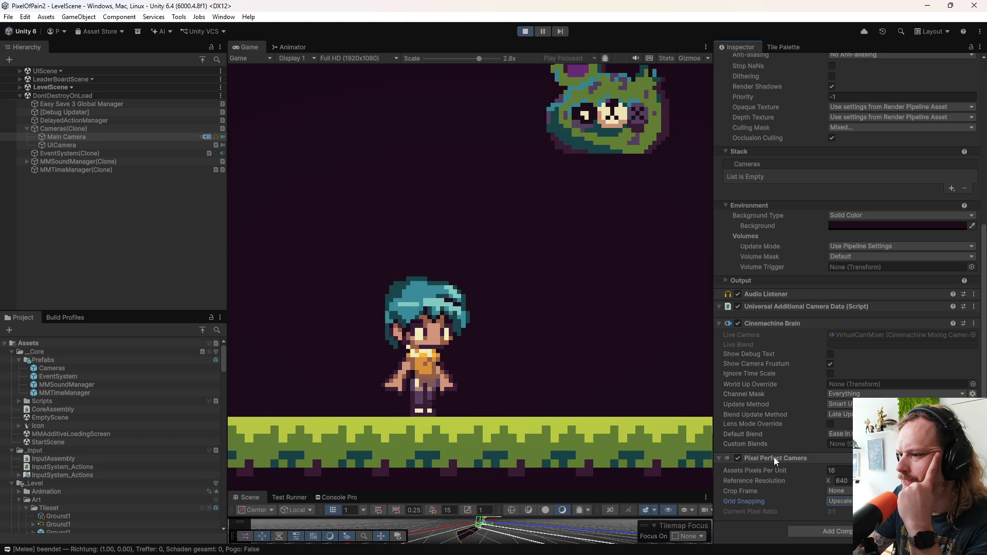
{"action": "left_click", "coordinate": [540, 362]}
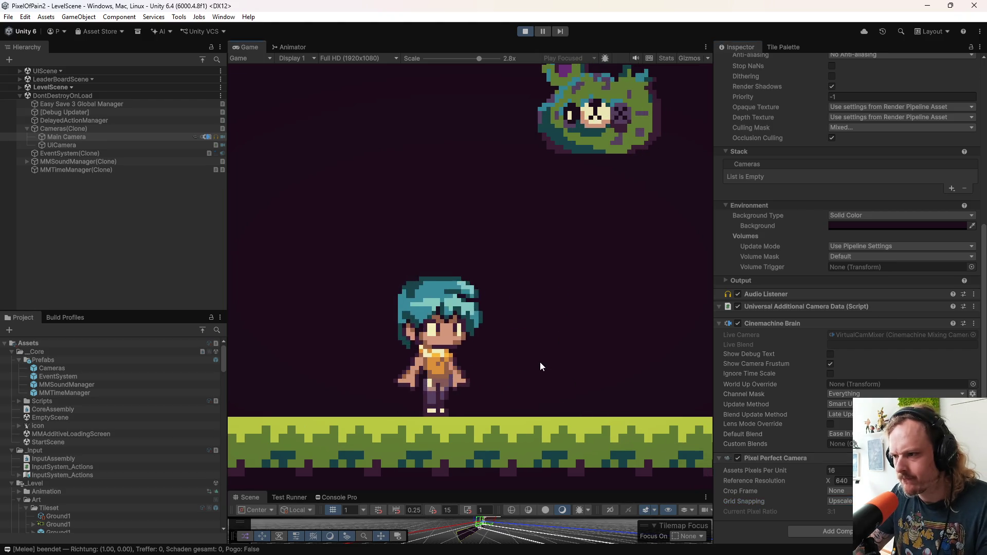
{"action": "key", "text": "Left"}
{"action": "key", "text": "Right"}
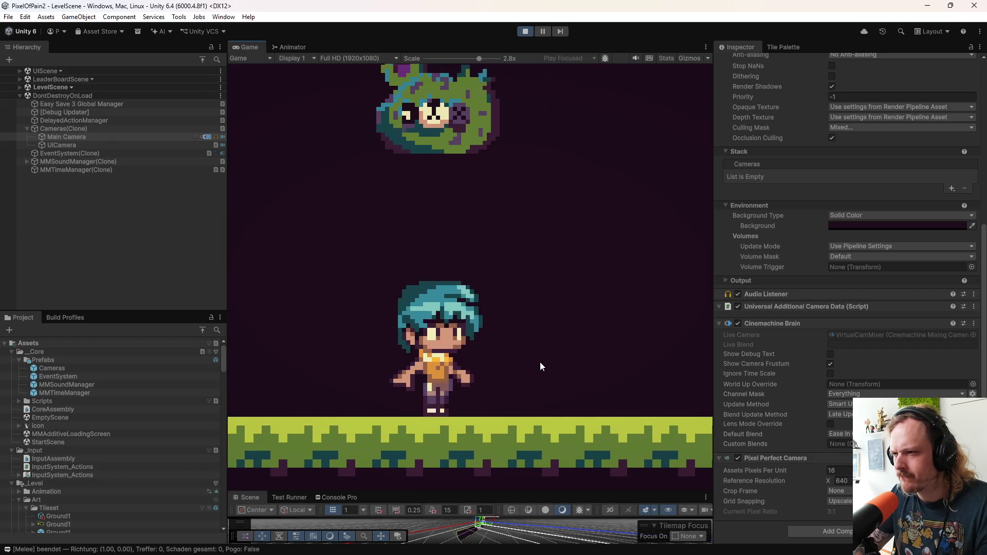
{"action": "key", "text": "Right"}
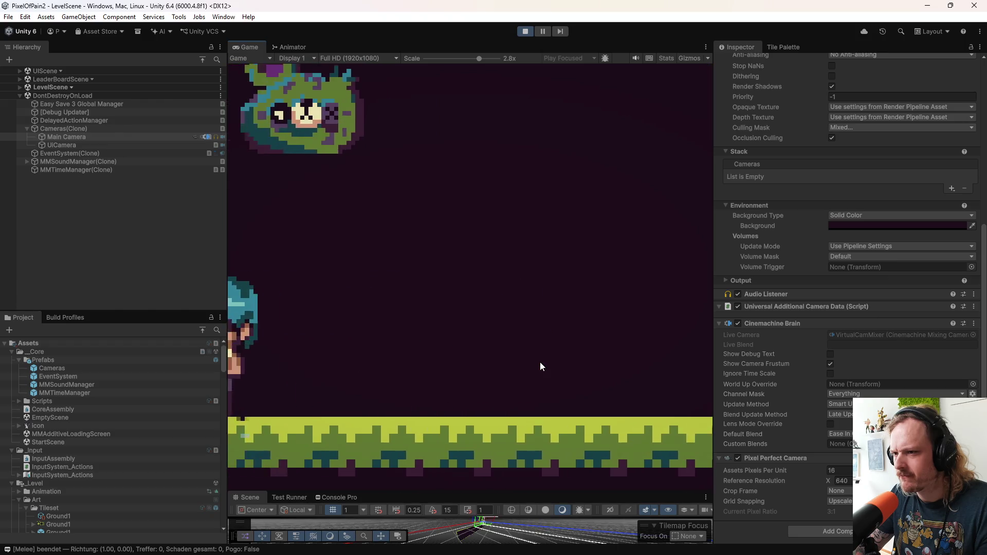
{"action": "key", "text": "Left"}
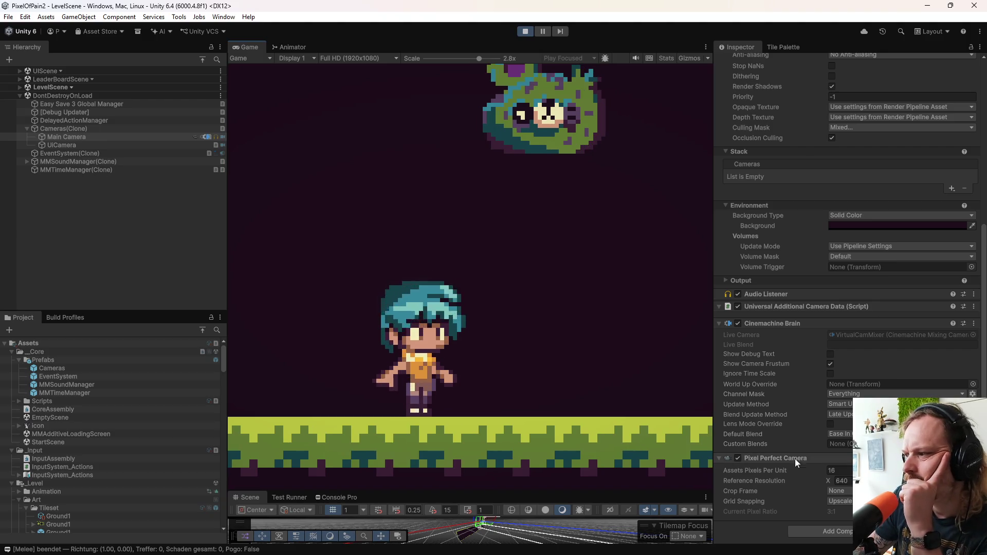
Step: Switch grid snapping to None, then Pixel Snapping, and run the player back and forth
{"action": "left_click", "coordinate": [848, 513]}
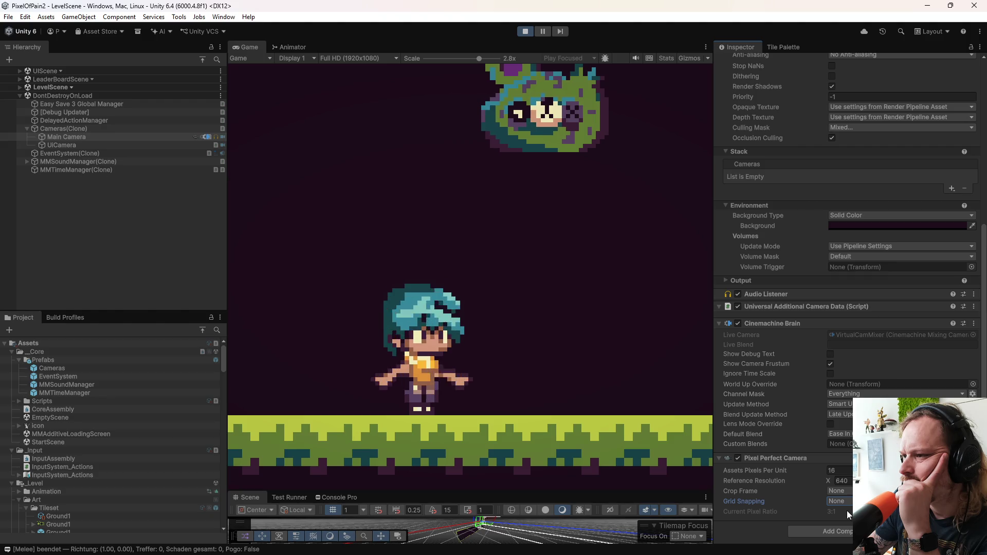
{"action": "left_click", "coordinate": [841, 501]}
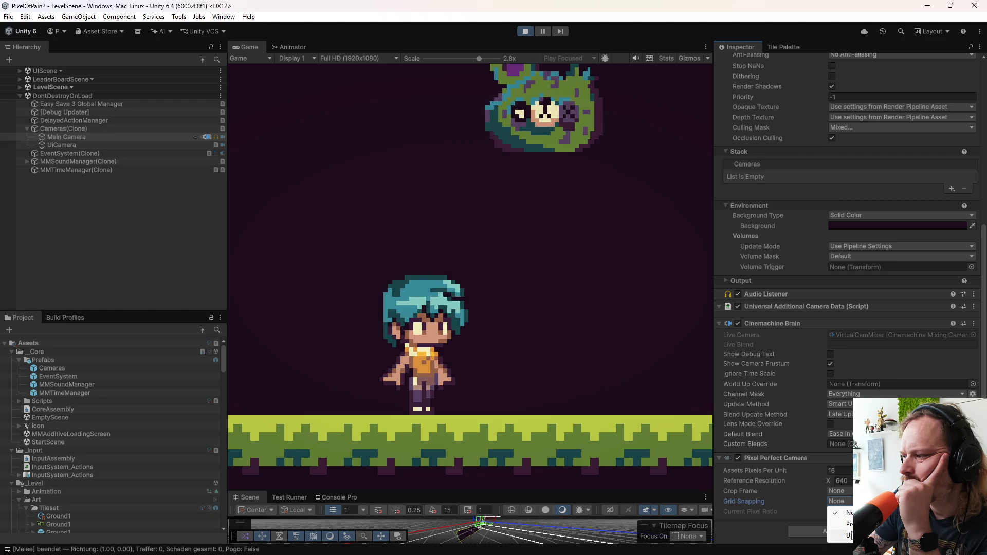
{"action": "left_click", "coordinate": [850, 524]}
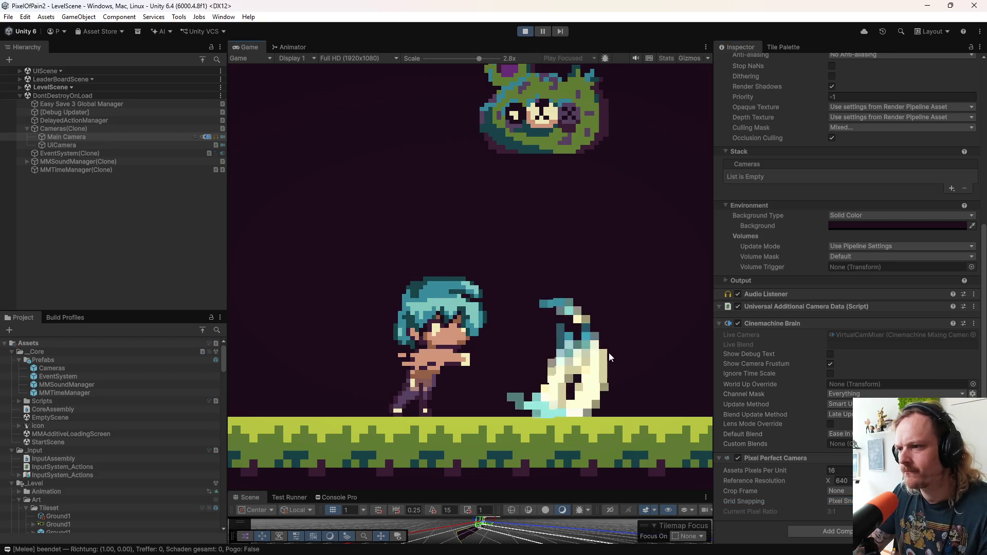
{"action": "key", "text": "d"}
{"action": "key", "text": "a"}
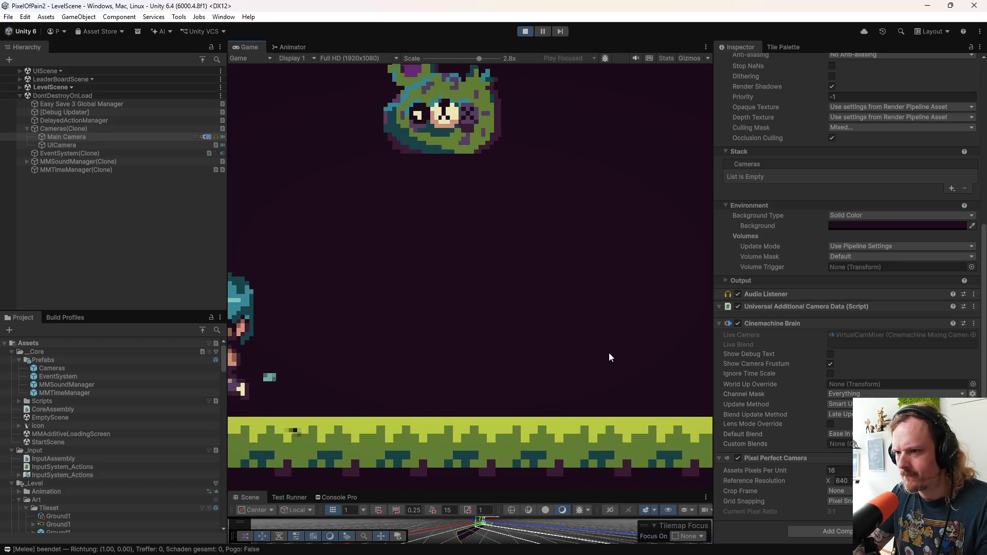
{"action": "key", "text": "d"}
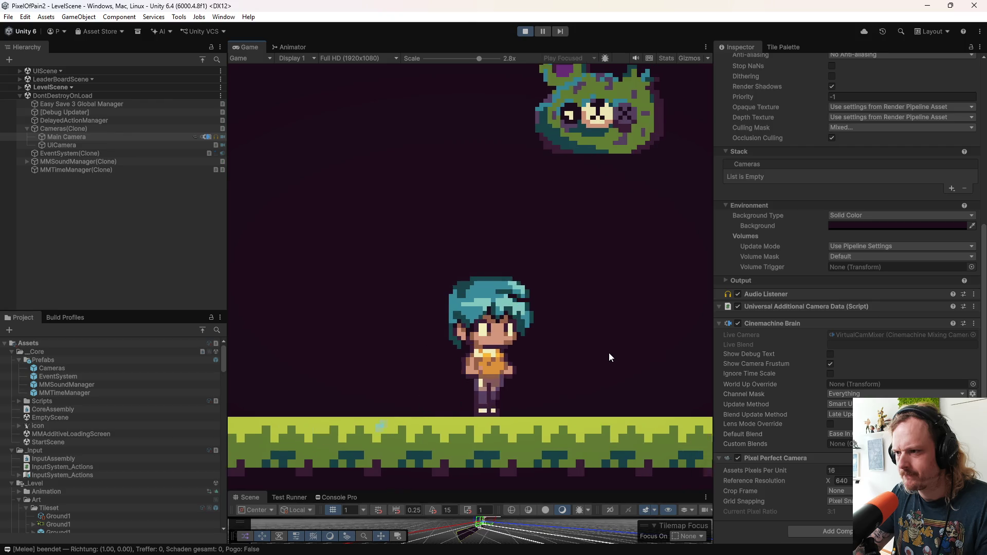
{"action": "key", "text": "a"}
{"action": "key", "text": "d"}
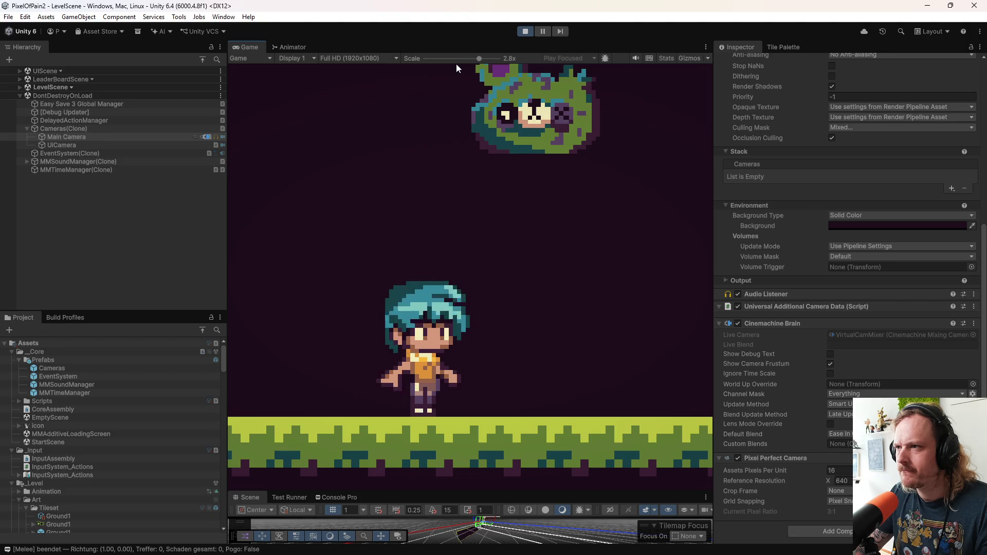
{"action": "left_click_drag", "start_coordinate": [476, 58], "coordinate": [454, 56]}
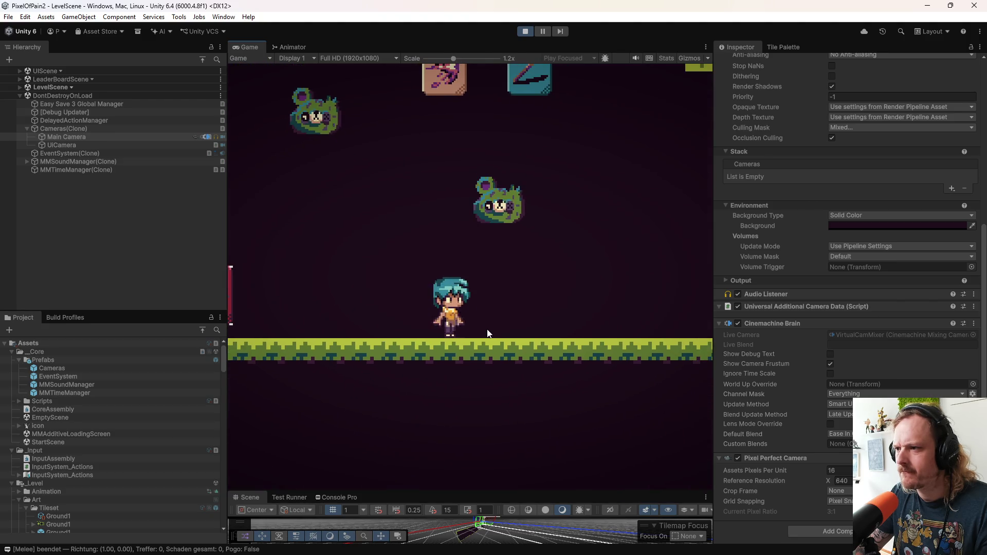
{"action": "key", "text": "a"}
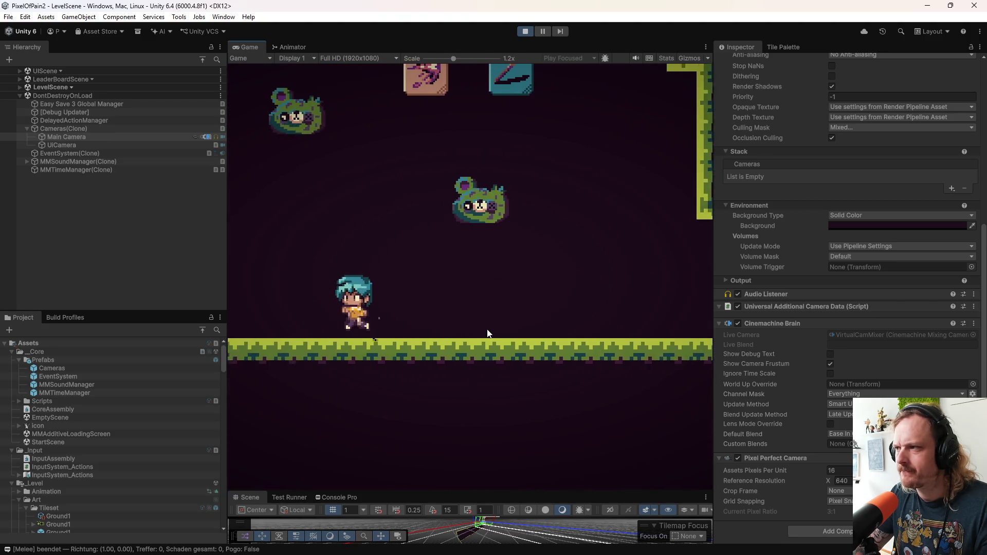
{"action": "key", "text": "d"}
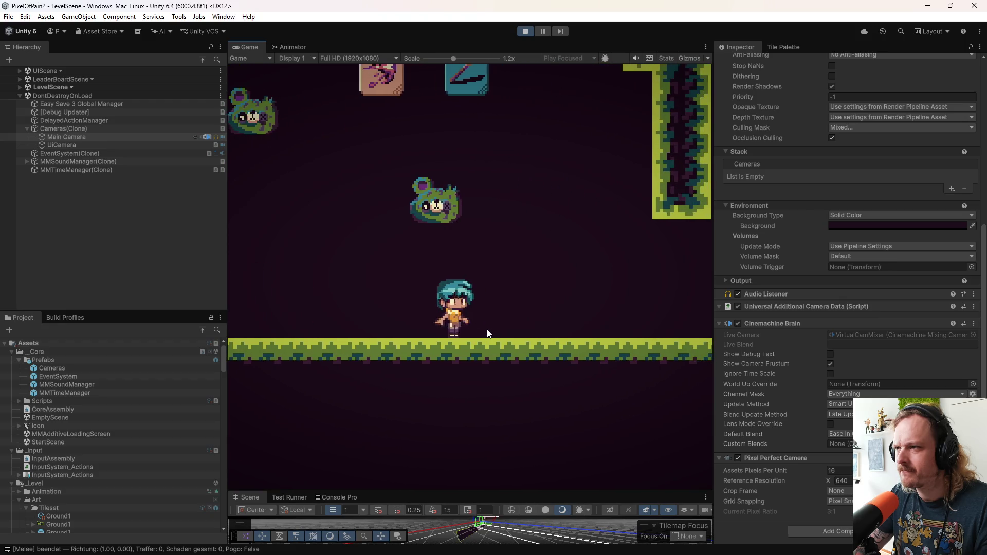
{"action": "key", "text": "d"}
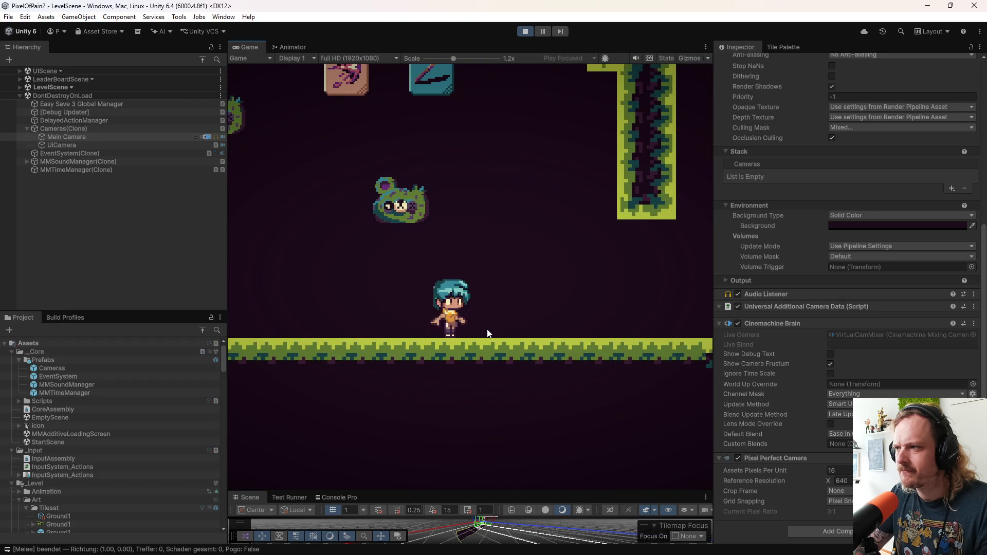
{"action": "key", "text": "a"}
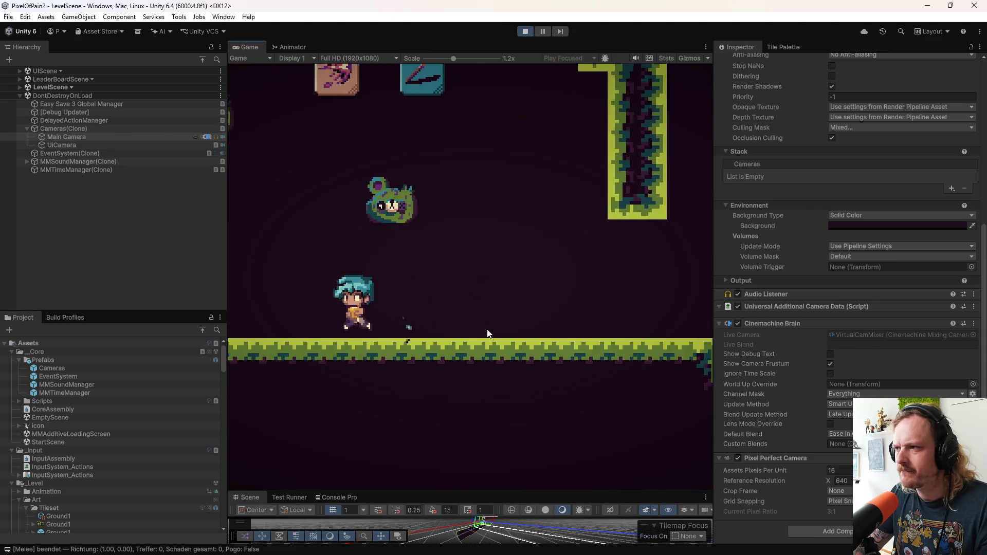
{"action": "key", "text": "d"}
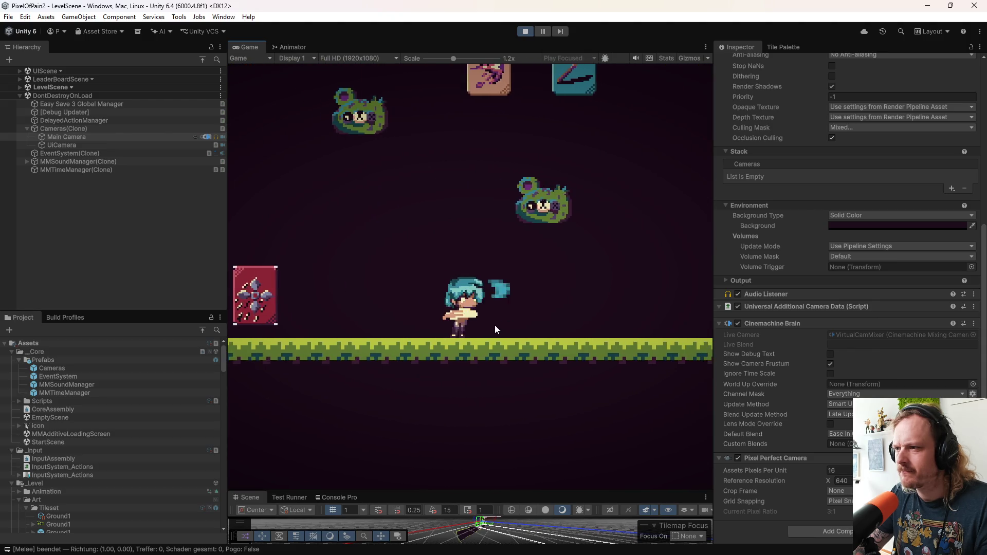
{"action": "key", "text": "d"}
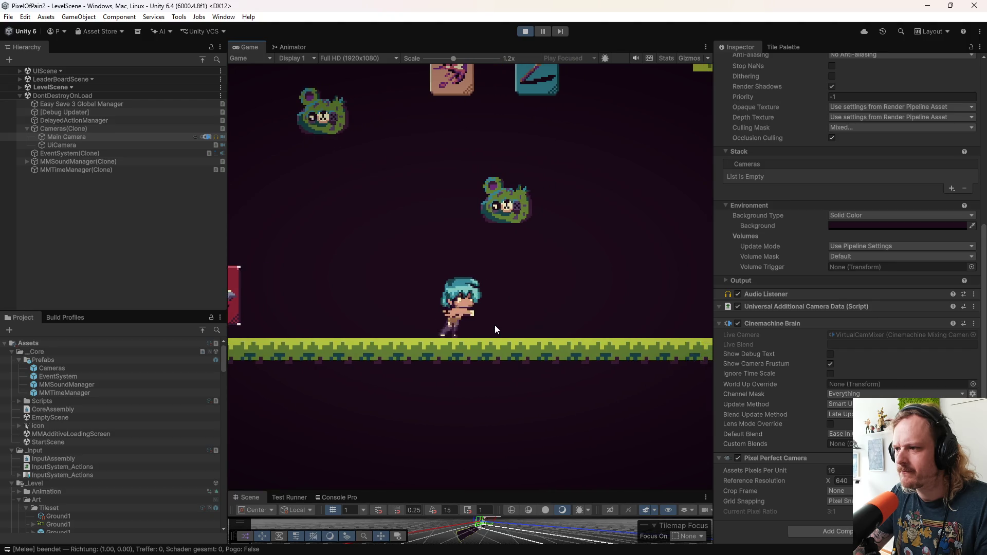
{"action": "left_click", "coordinate": [495, 325]}
{"action": "key", "text": "d"}
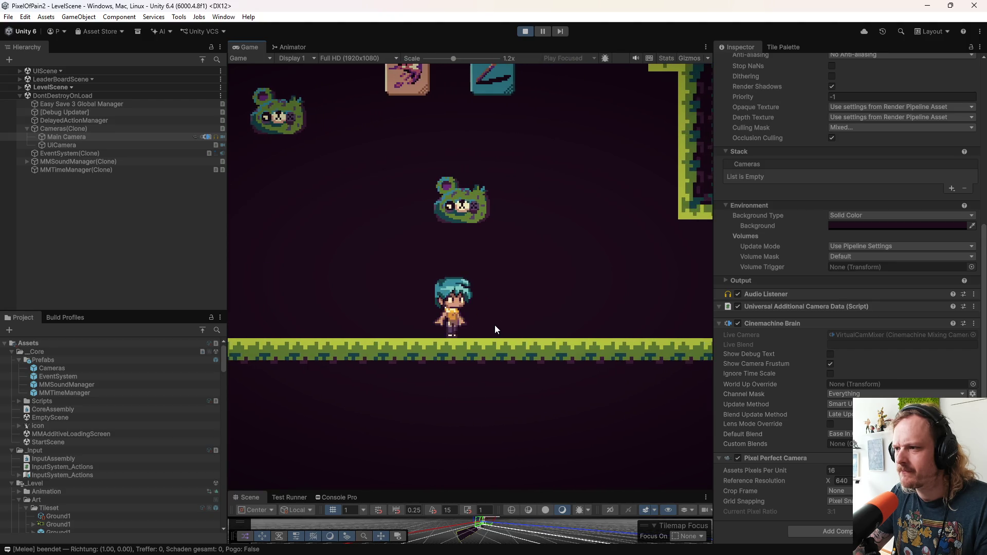
{"action": "left_click", "coordinate": [495, 325]}
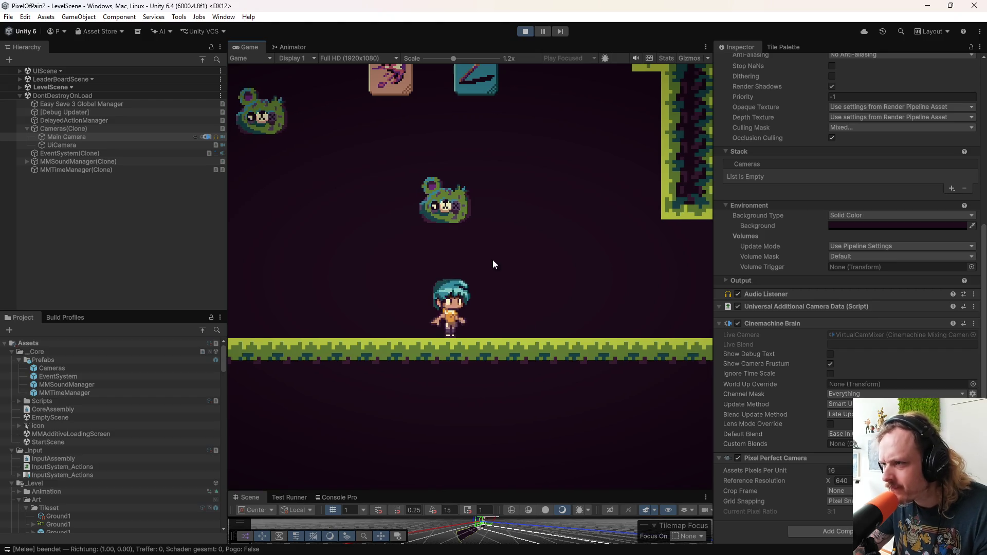
{"action": "left_click_drag", "start_coordinate": [449, 60], "coordinate": [480, 69]}
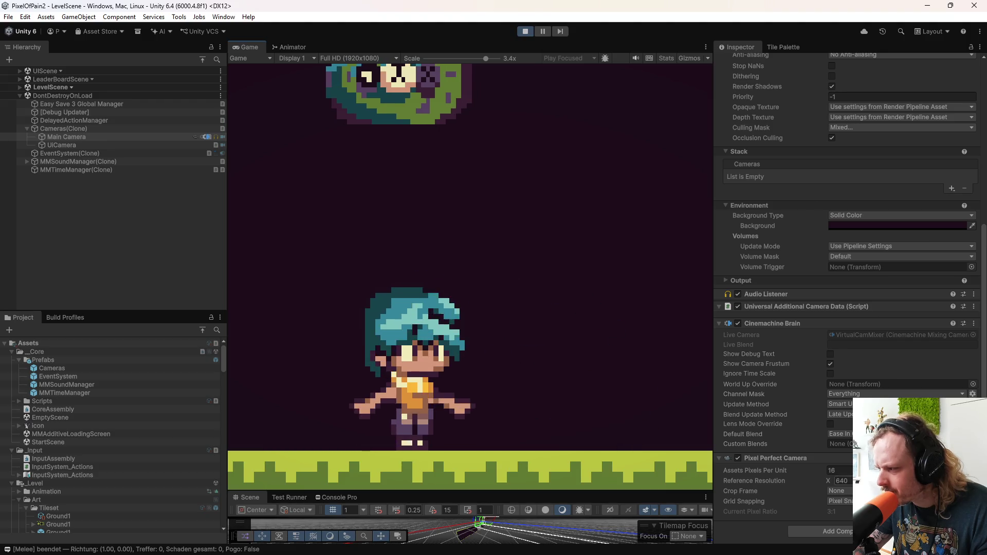
Step: Set grid snapping to None and make the player slash to compare pixels
{"action": "left_click", "coordinate": [846, 502]}
{"action": "left_click", "coordinate": [851, 511]}
{"action": "left_click", "coordinate": [612, 349]}
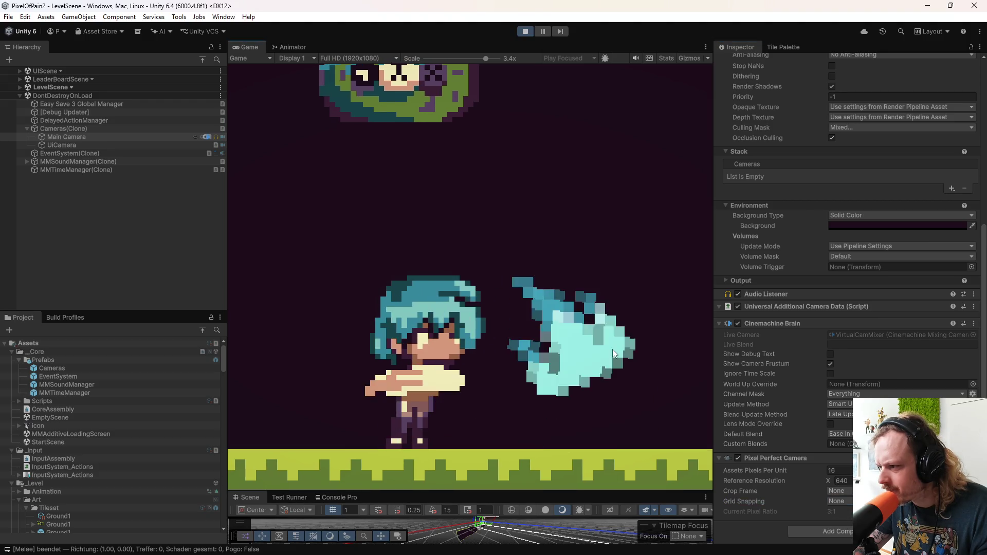
{"action": "left_click", "coordinate": [612, 350]}
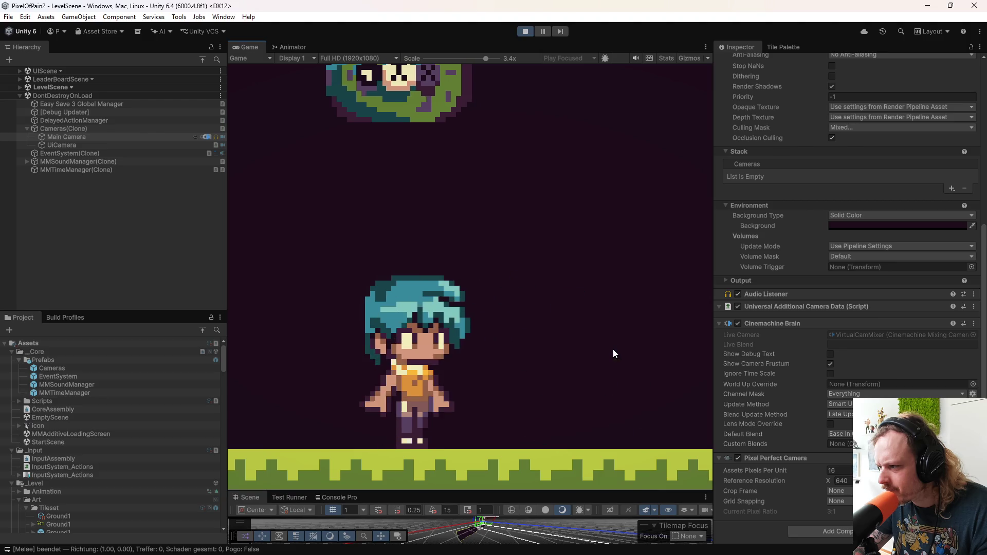
Step: Switch grid snapping to Upscale Render Texture and make the player attack to the right
{"action": "left_click", "coordinate": [849, 535]}
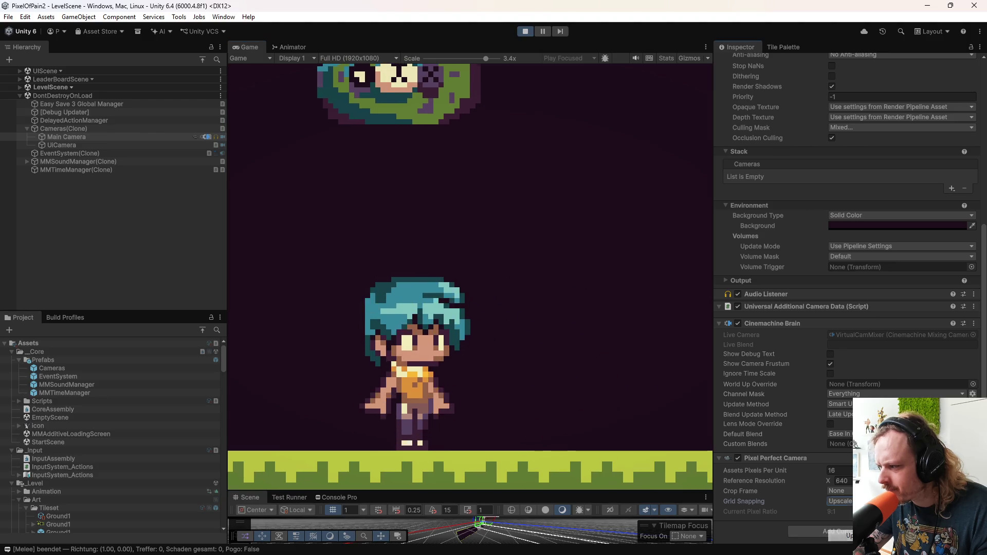
{"action": "left_click", "coordinate": [690, 383]}
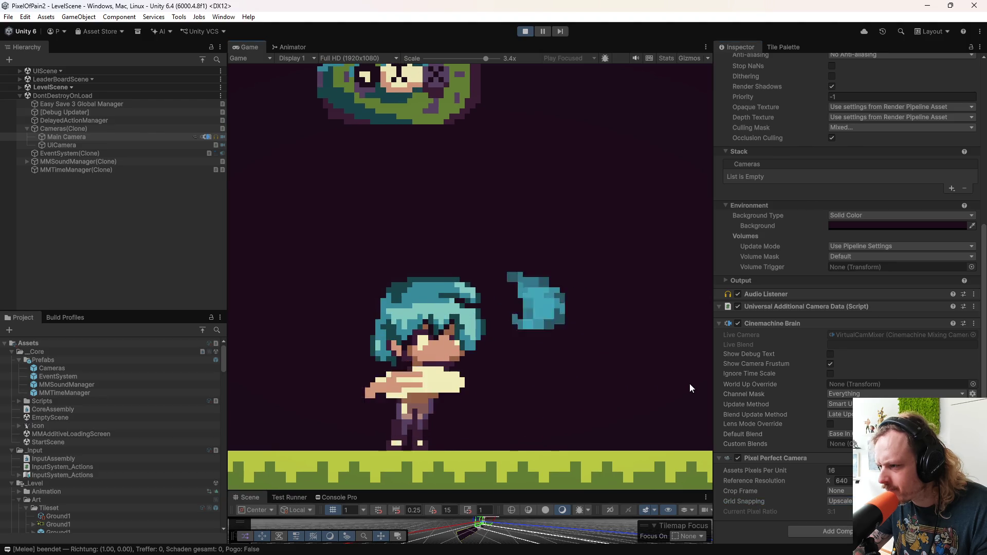
{"action": "left_click", "coordinate": [646, 349]}
{"action": "left_click", "coordinate": [646, 349]}
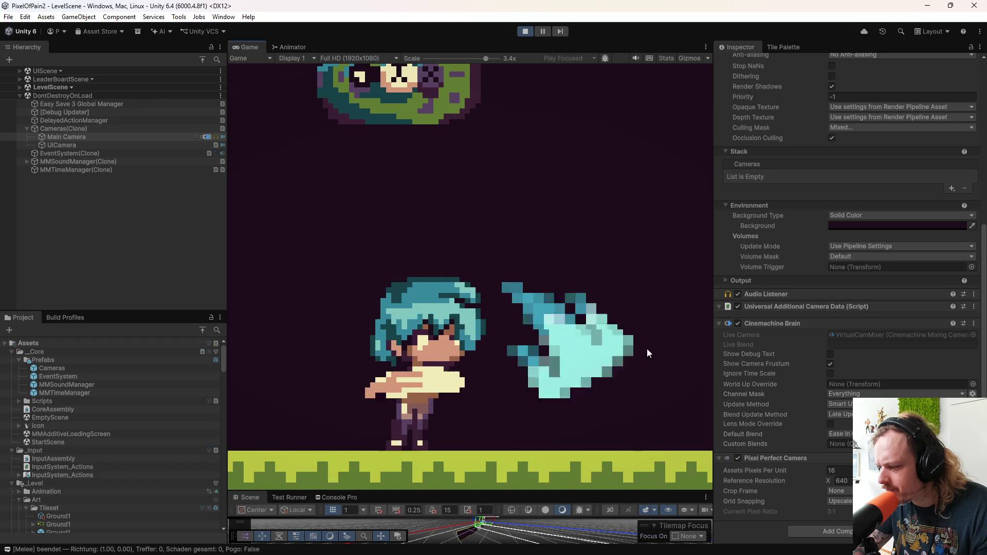
{"action": "left_click", "coordinate": [646, 350]}
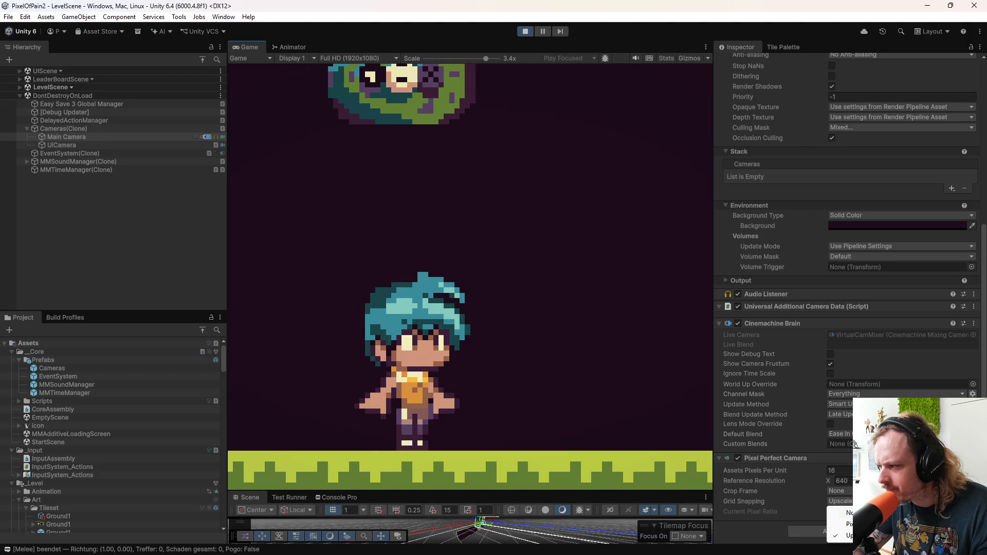
Step: Leave the Crop Frame at None and exit Play mode
{"action": "left_click", "coordinate": [838, 491]}
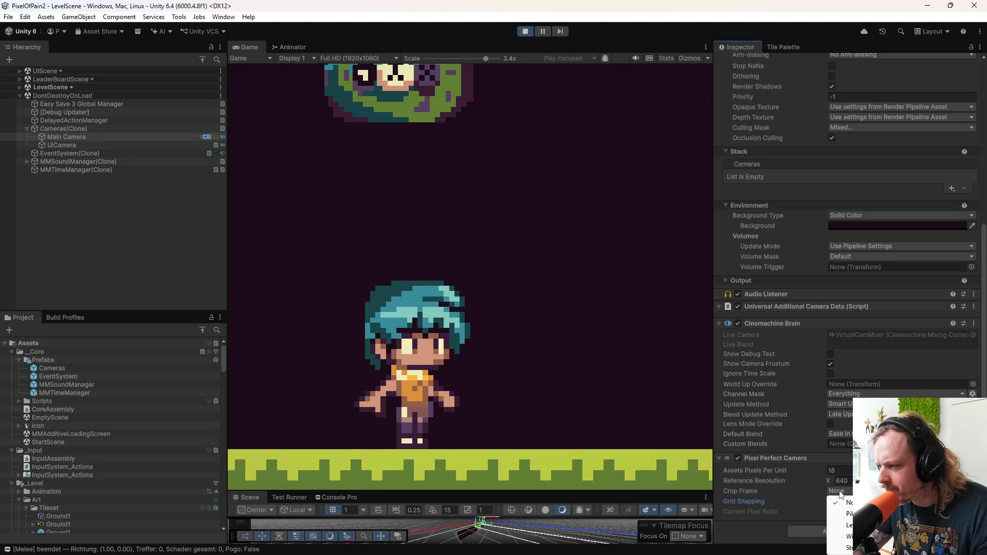
{"action": "left_click", "coordinate": [602, 337]}
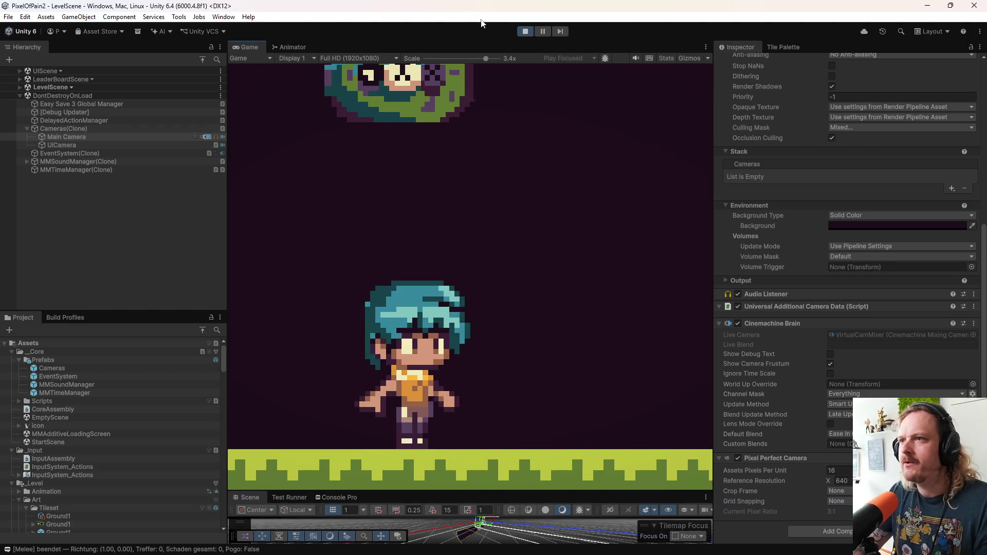
{"action": "left_click", "coordinate": [525, 30]}
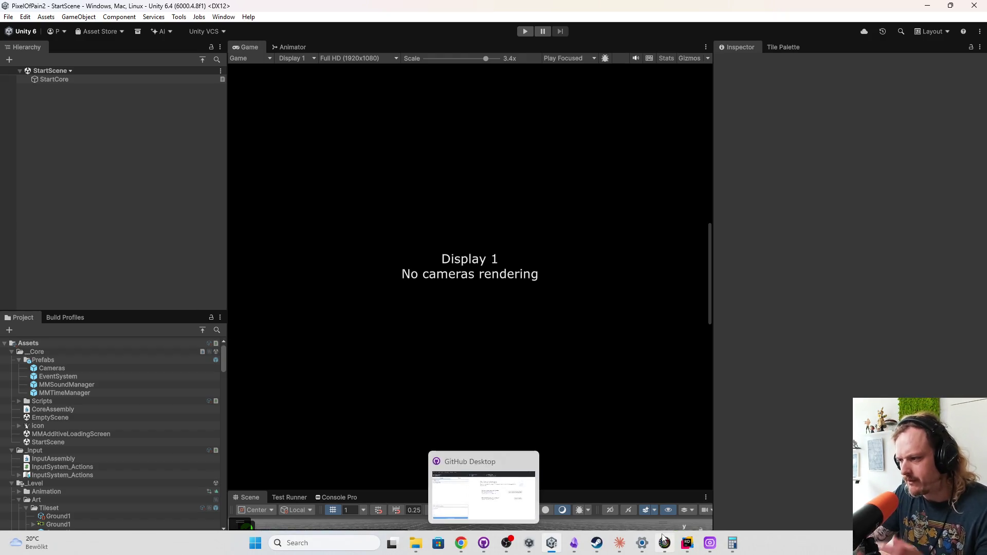
Step: Bring Steam forward and scroll the library to the Battlestar Galactica Deadlock page
{"action": "mouse_move", "coordinate": [663, 540]}
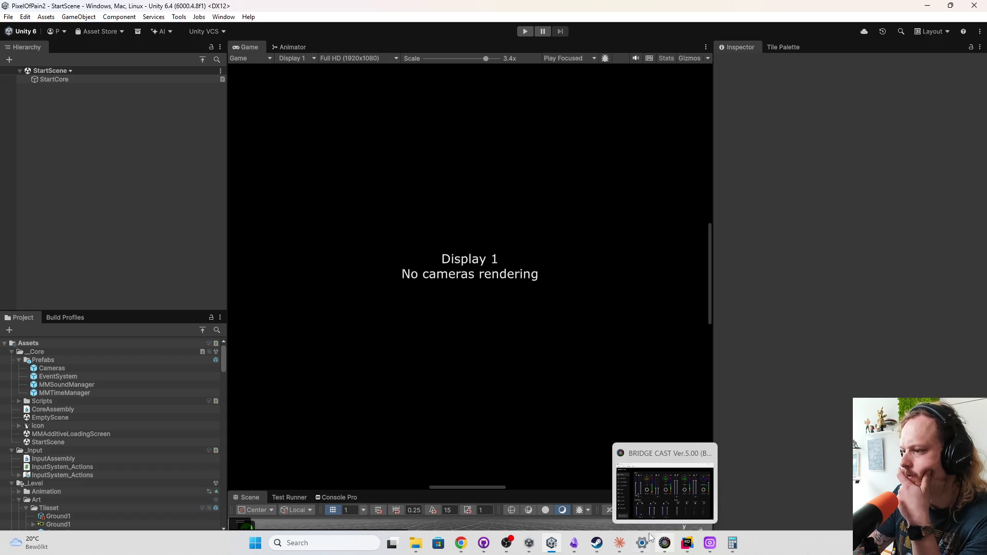
{"action": "left_click", "coordinate": [591, 549]}
{"action": "scroll", "coordinate": [185, 446], "scroll_direction": "down", "scroll_amount": 5}
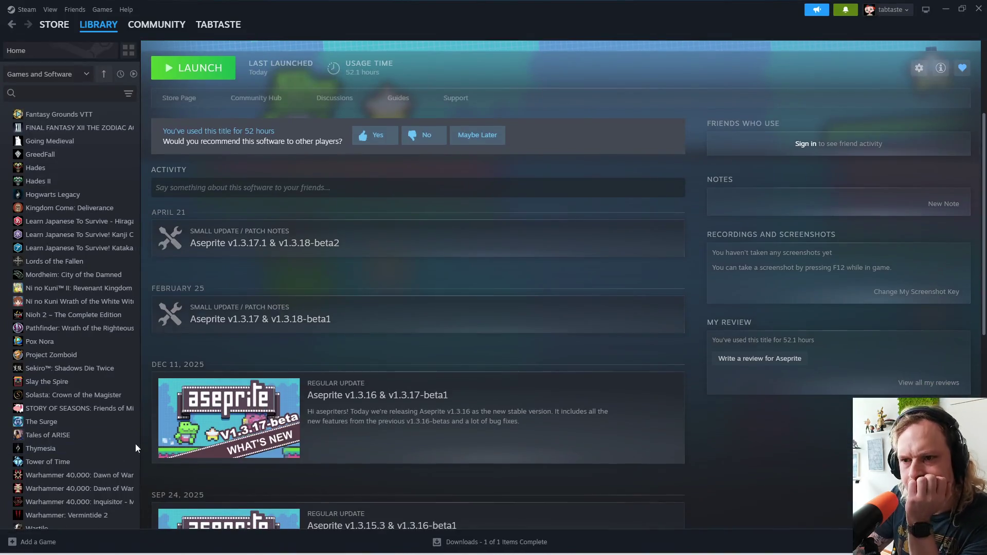
{"action": "scroll", "coordinate": [80, 425], "scroll_direction": "down", "scroll_amount": 2}
{"action": "scroll", "coordinate": [96, 468], "scroll_direction": "down", "scroll_amount": 5}
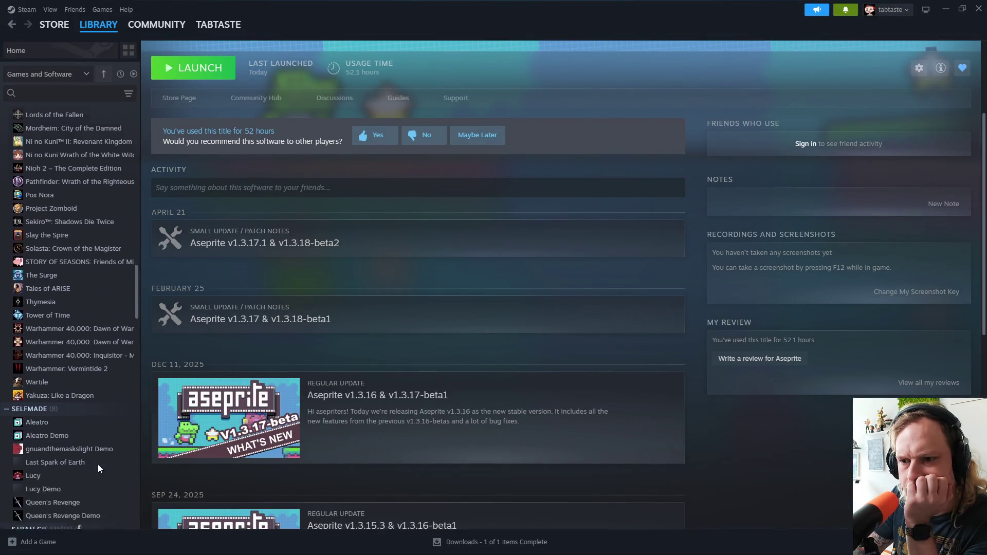
{"action": "scroll", "coordinate": [98, 468], "scroll_direction": "down", "scroll_amount": 3}
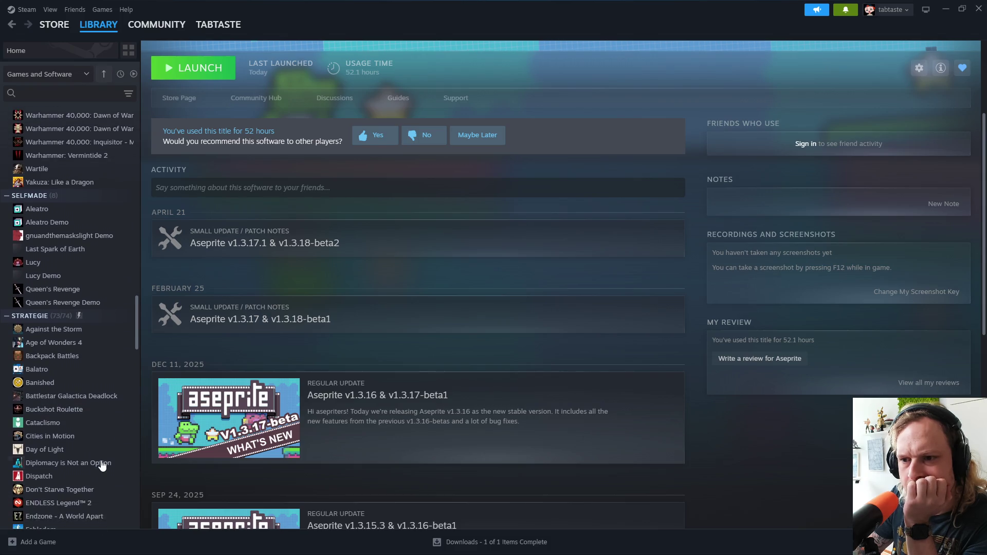
{"action": "left_click", "coordinate": [64, 397]}
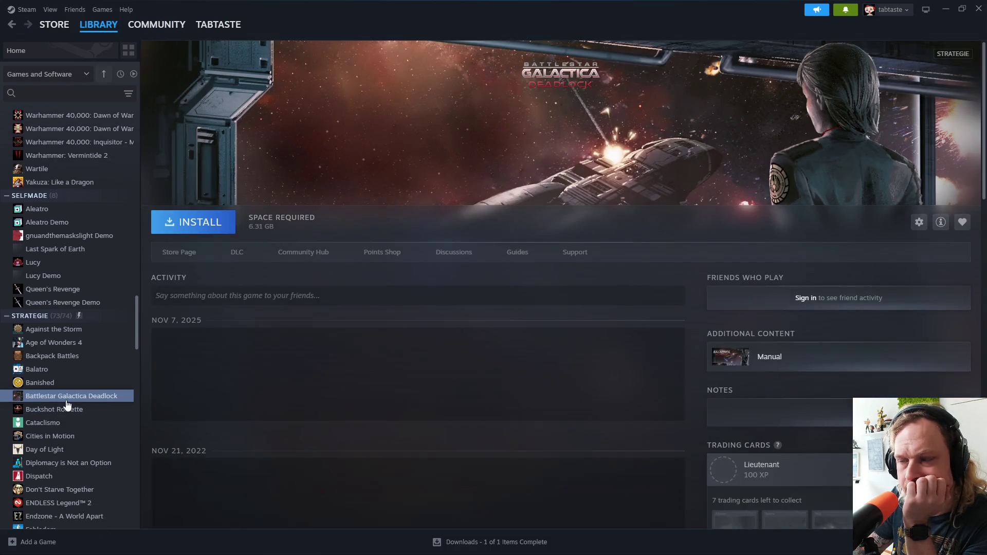
Step: Install The King is Watching to the local drive and wait for the download
{"action": "scroll", "coordinate": [71, 437], "scroll_direction": "down", "scroll_amount": 2}
{"action": "scroll", "coordinate": [71, 445], "scroll_direction": "down", "scroll_amount": 1}
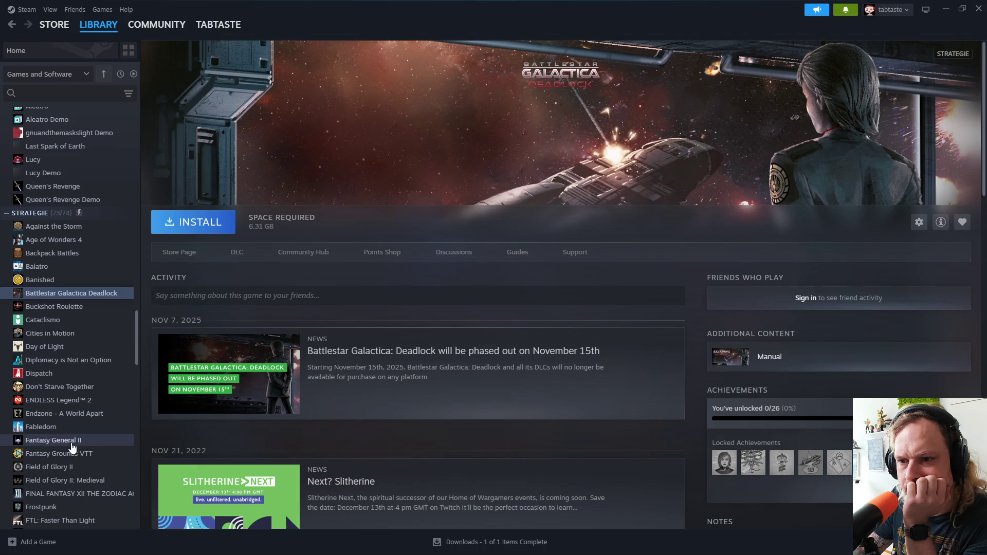
{"action": "scroll", "coordinate": [72, 448], "scroll_direction": "down", "scroll_amount": 3}
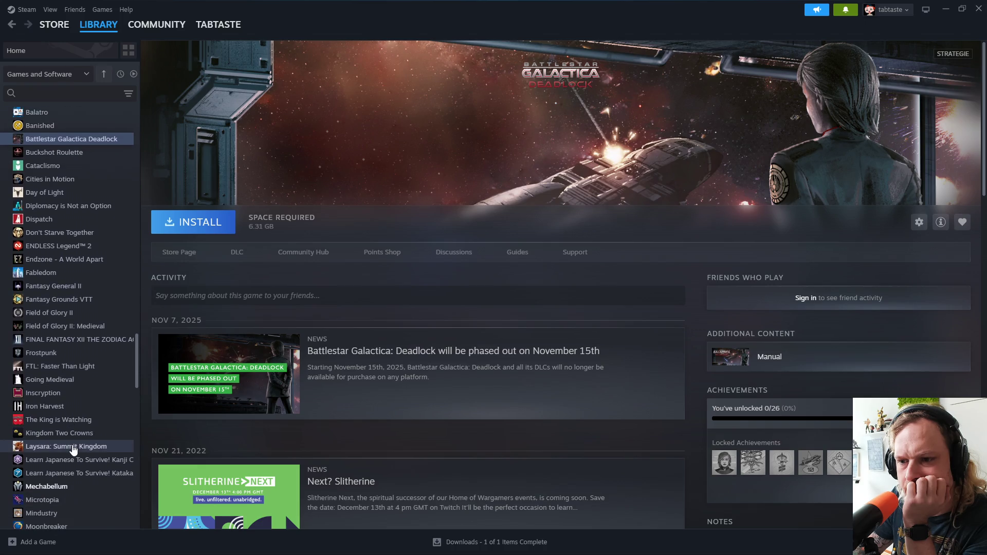
{"action": "left_click", "coordinate": [81, 423]}
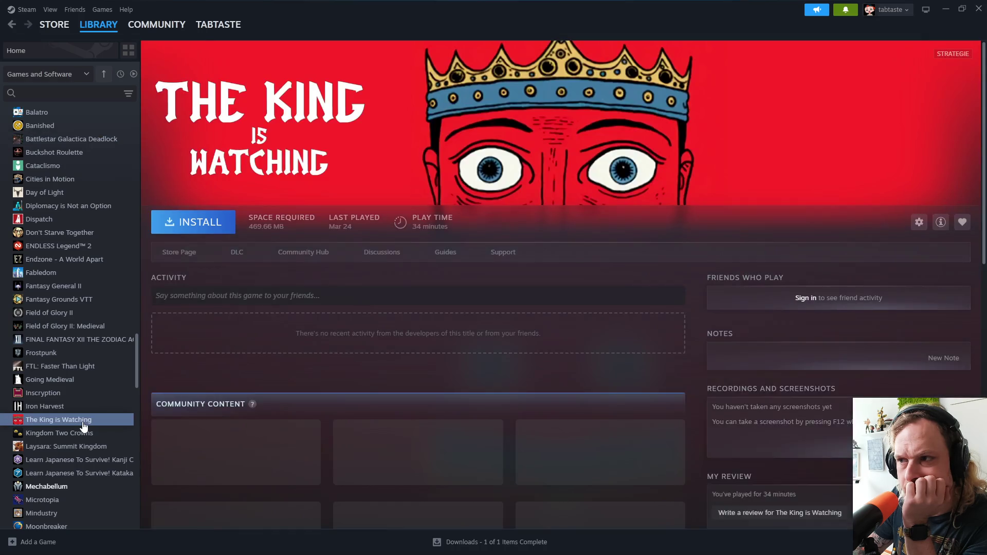
{"action": "left_click", "coordinate": [197, 228]}
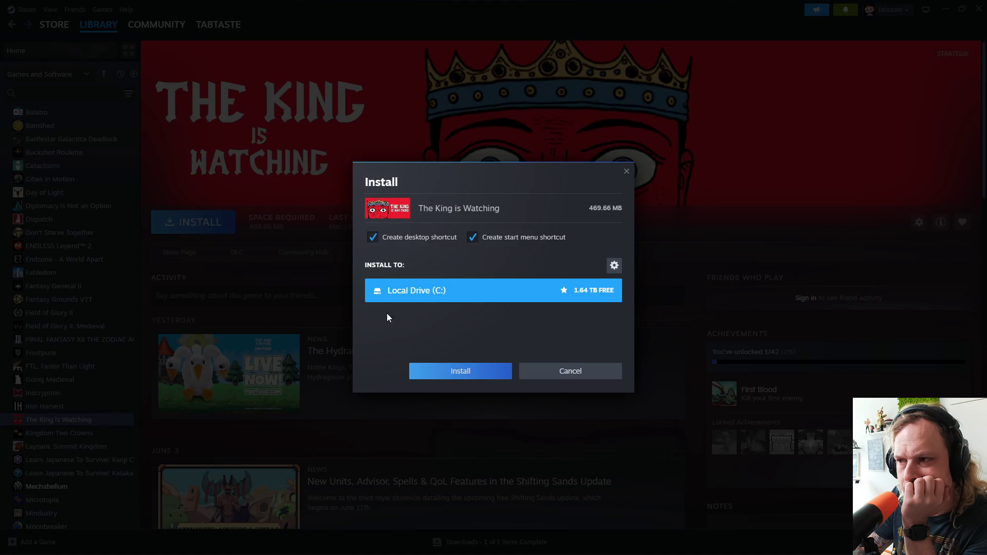
{"action": "left_click", "coordinate": [455, 371]}
{"action": "scroll", "coordinate": [133, 418], "scroll_direction": "down", "scroll_amount": 4}
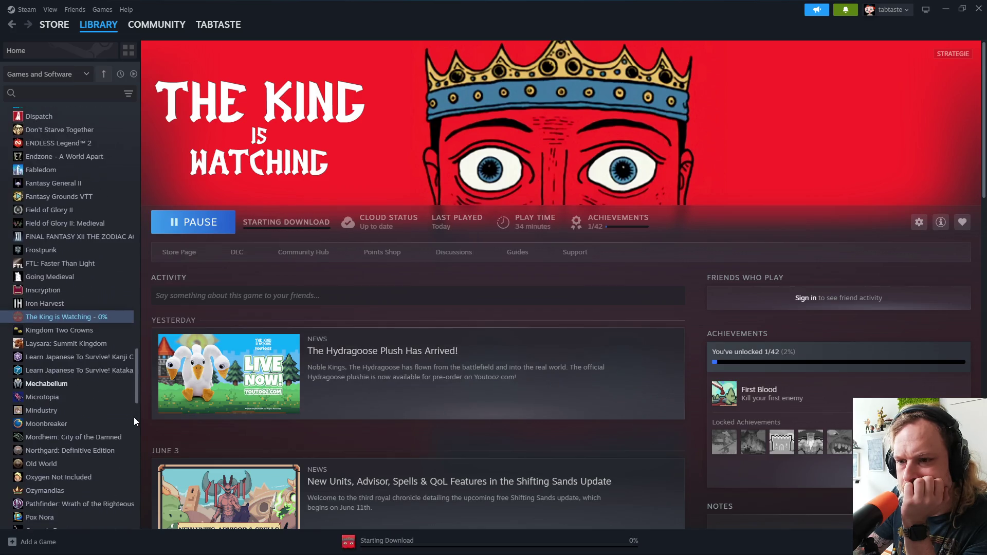
{"action": "scroll", "coordinate": [103, 433], "scroll_direction": "down", "scroll_amount": 3}
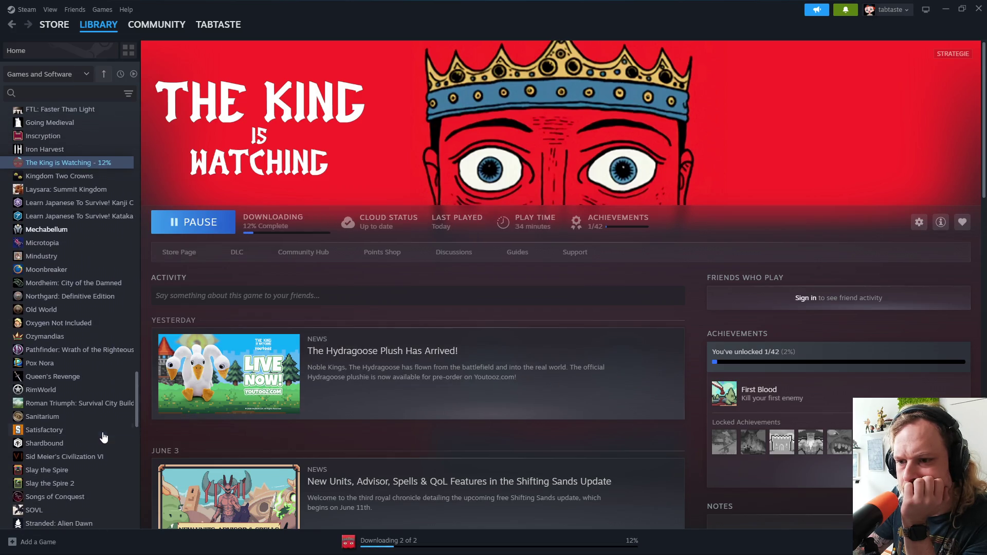
{"action": "scroll", "coordinate": [103, 436], "scroll_direction": "down", "scroll_amount": 4}
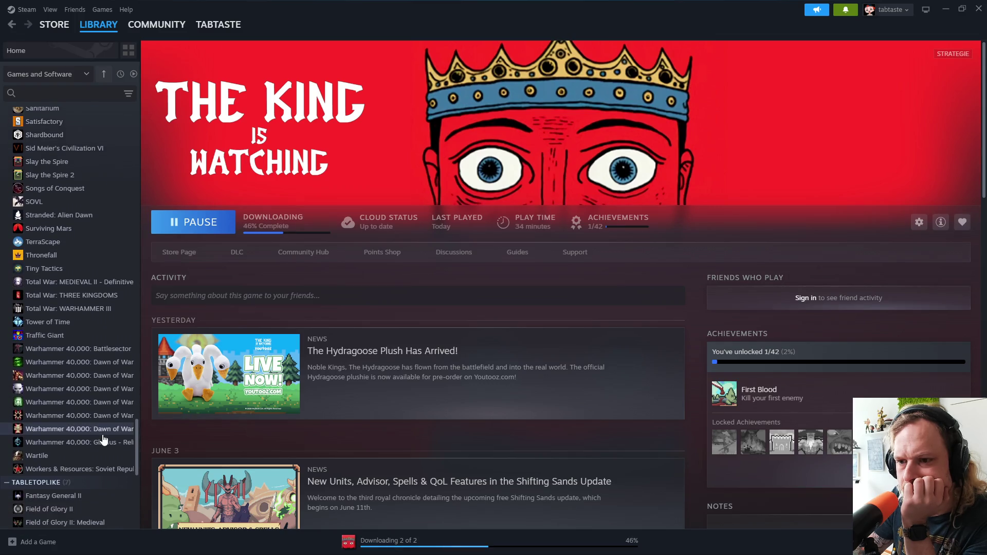
{"action": "scroll", "coordinate": [103, 435], "scroll_direction": "down", "scroll_amount": 2}
{"action": "scroll", "coordinate": [103, 435], "scroll_direction": "down", "scroll_amount": 2}
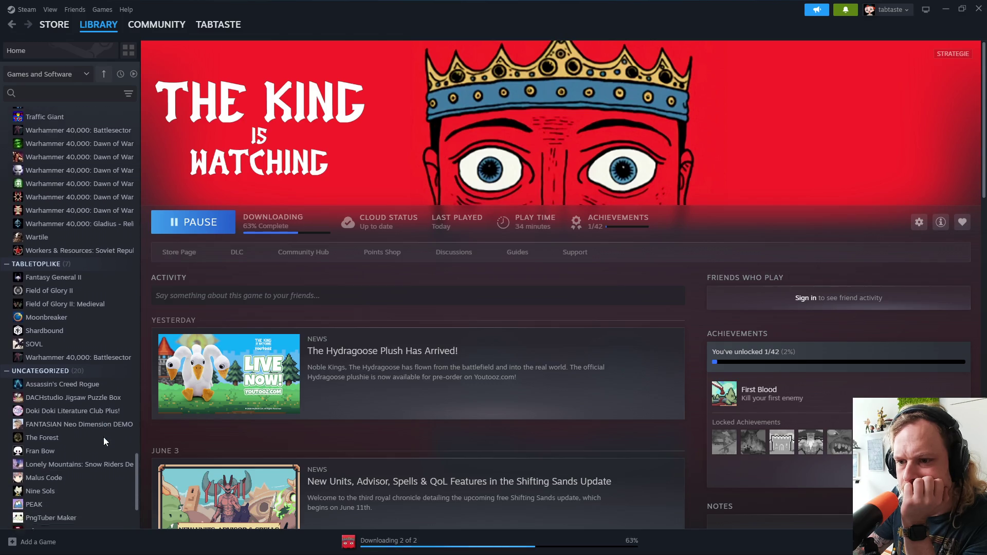
{"action": "scroll", "coordinate": [103, 437], "scroll_direction": "down", "scroll_amount": 2}
{"action": "scroll", "coordinate": [103, 434], "scroll_direction": "up", "scroll_amount": 10}
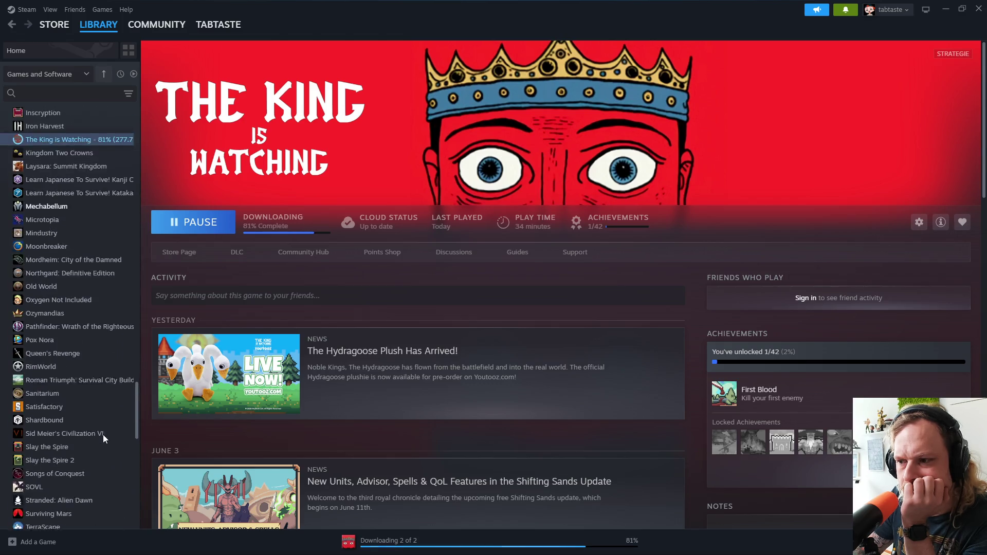
{"action": "scroll", "coordinate": [105, 429], "scroll_direction": "up", "scroll_amount": 3}
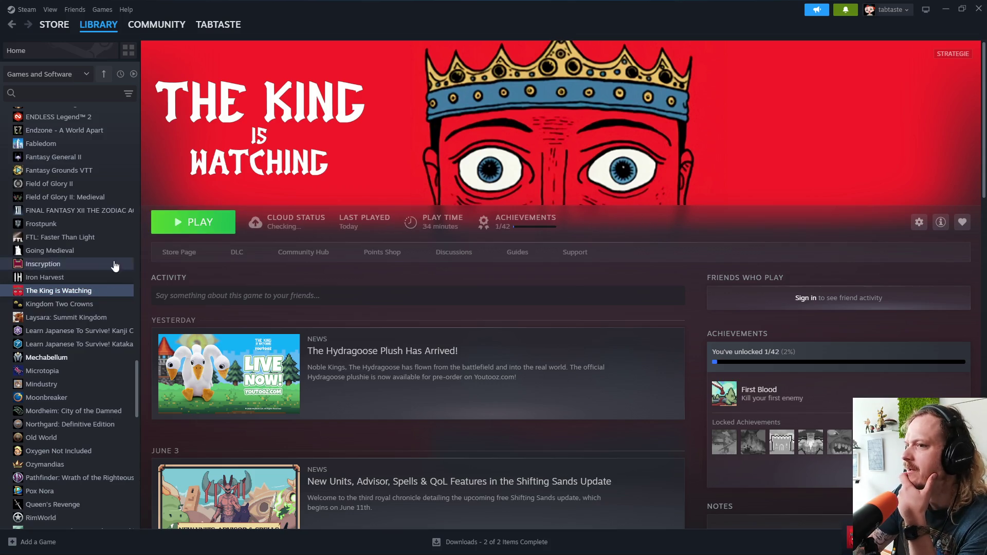
Step: Launch The King is Watching, open Optionen, and try x2, x3, then fullscreen
{"action": "left_click", "coordinate": [227, 222]}
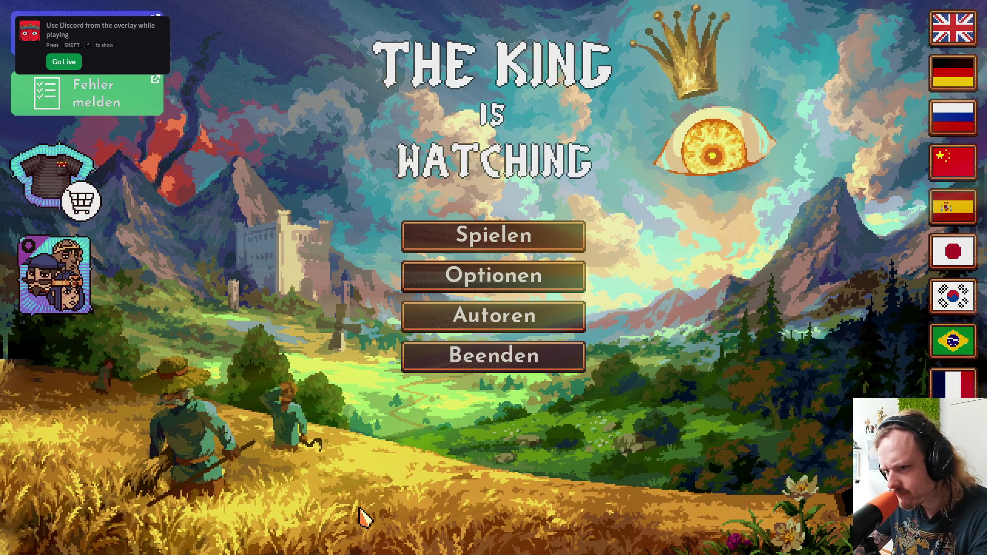
{"action": "left_click", "coordinate": [492, 276]}
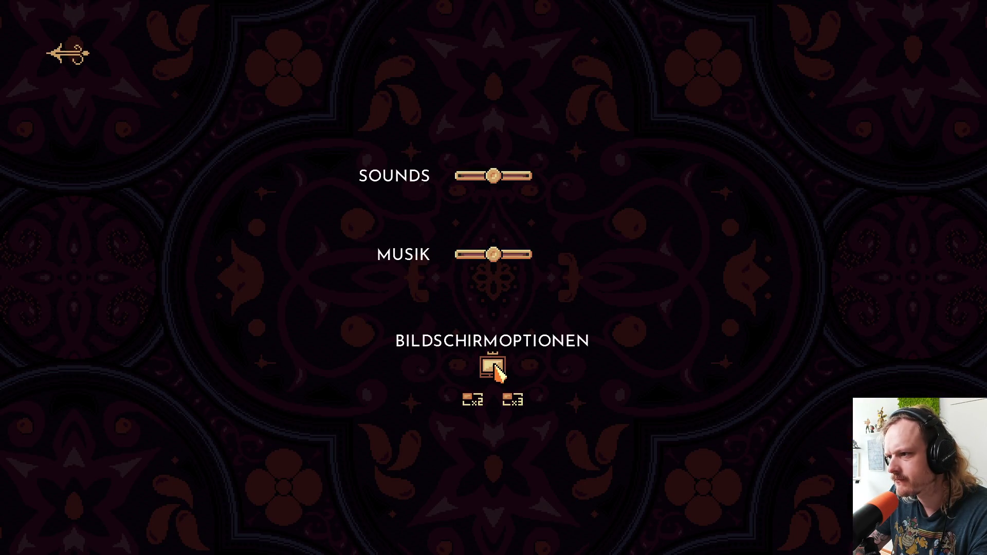
{"action": "left_click", "coordinate": [473, 401]}
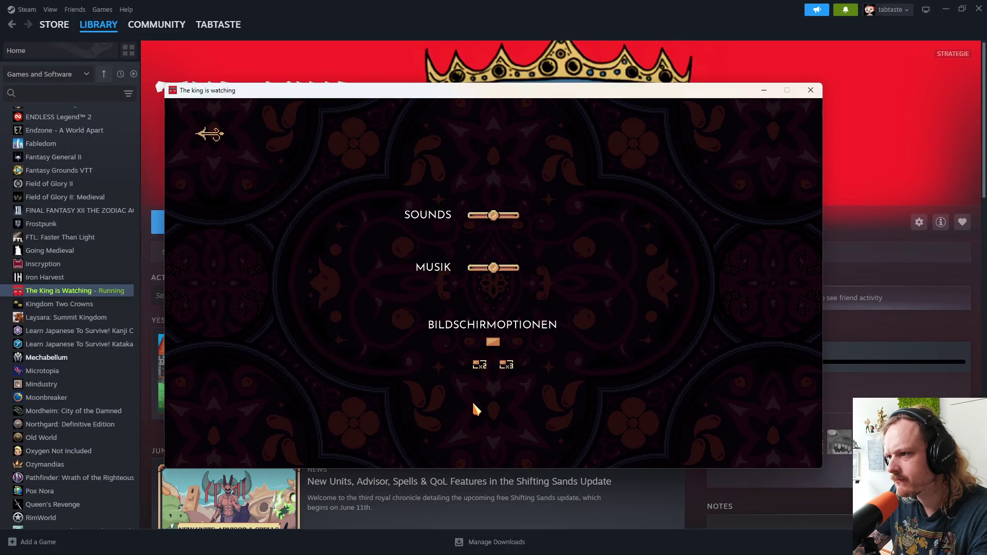
{"action": "left_click", "coordinate": [505, 365]}
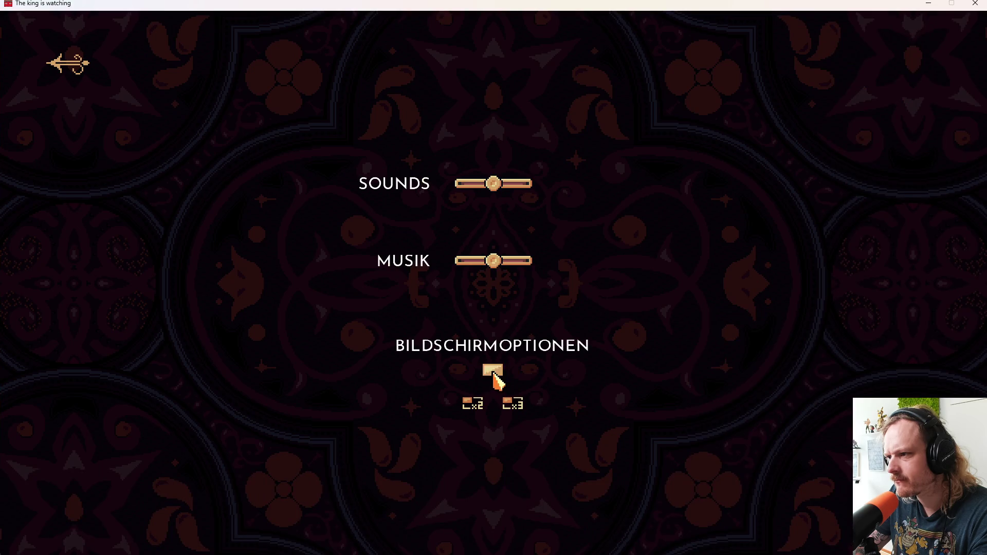
{"action": "left_click", "coordinate": [494, 373]}
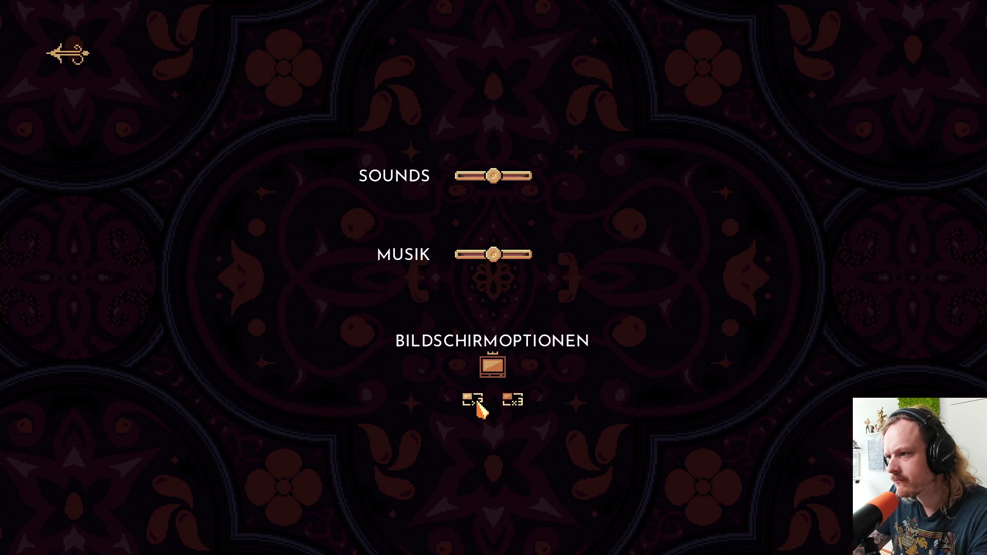
Step: Compare x3, x2 and fullscreen again, ending in an x2 window
{"action": "left_click", "coordinate": [513, 399]}
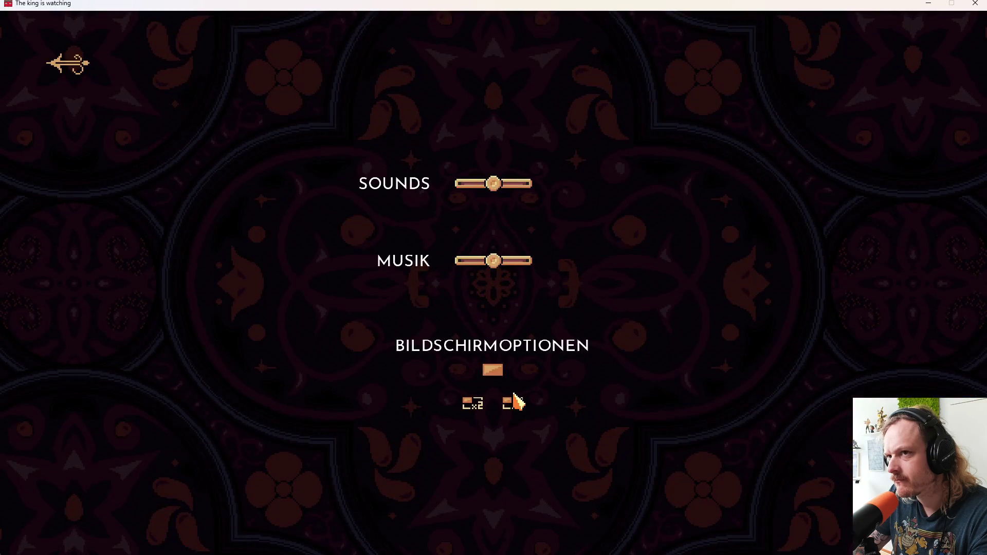
{"action": "left_click", "coordinate": [473, 405]}
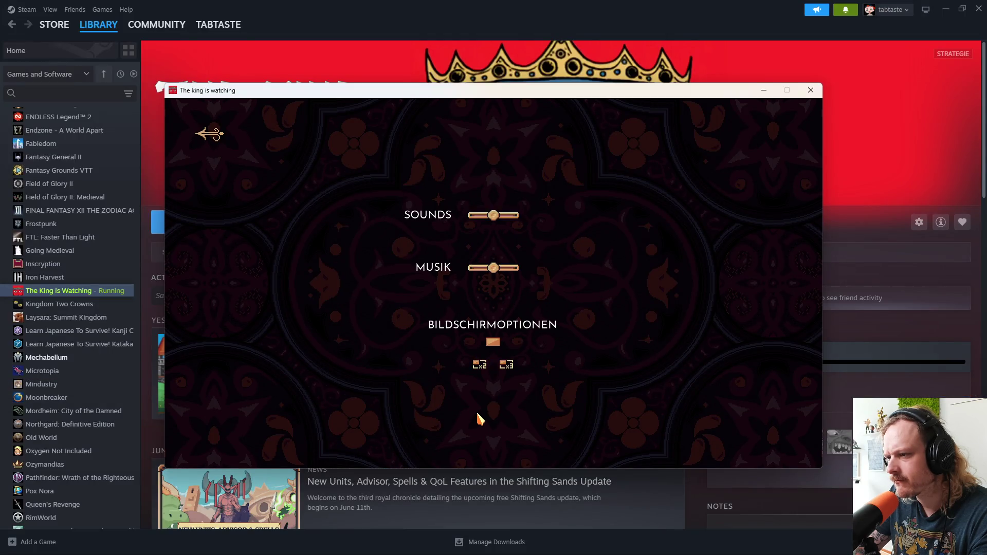
{"action": "left_click", "coordinate": [494, 343]}
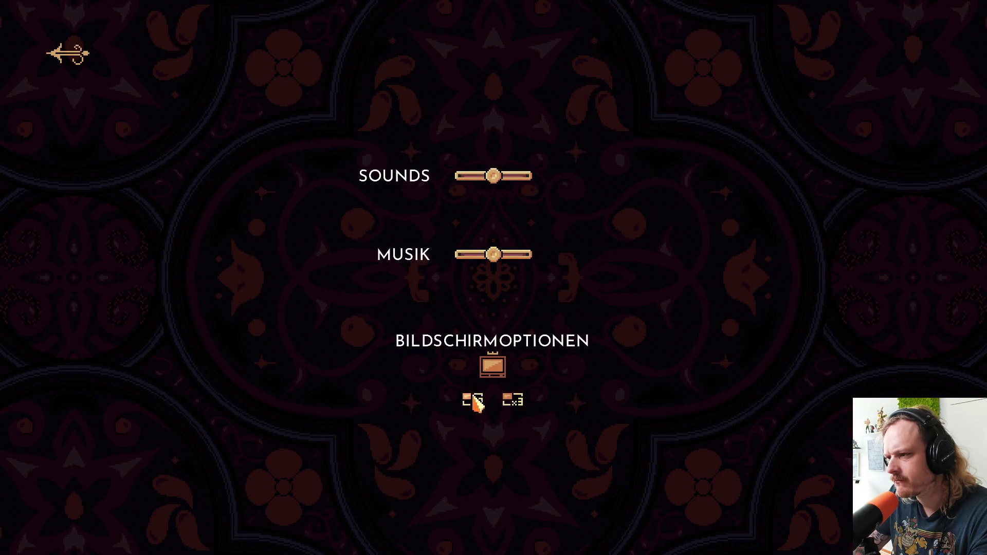
{"action": "left_click", "coordinate": [473, 398]}
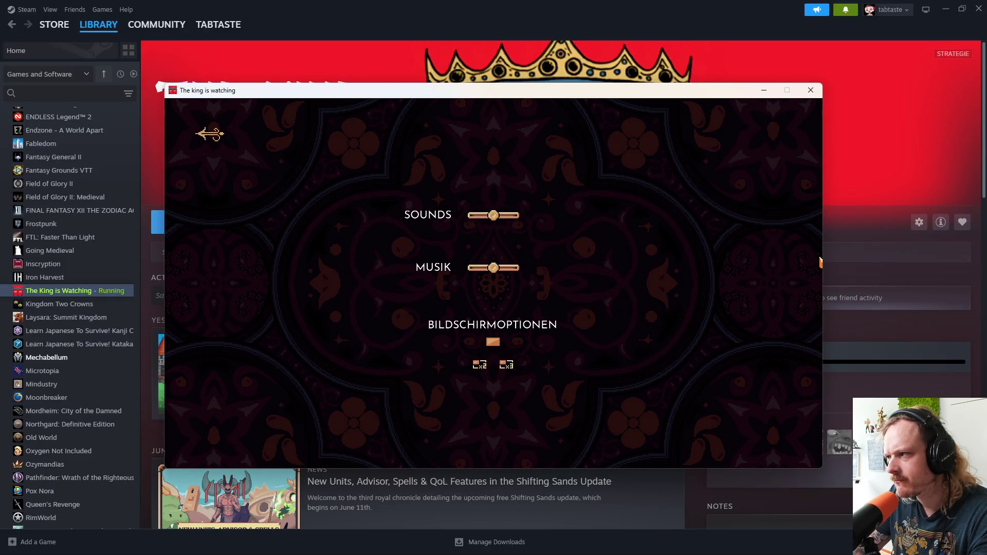
Step: Move the x2 game window around, then return to fullscreen and the main menu
{"action": "left_click_drag", "start_coordinate": [723, 97], "coordinate": [678, 152]}
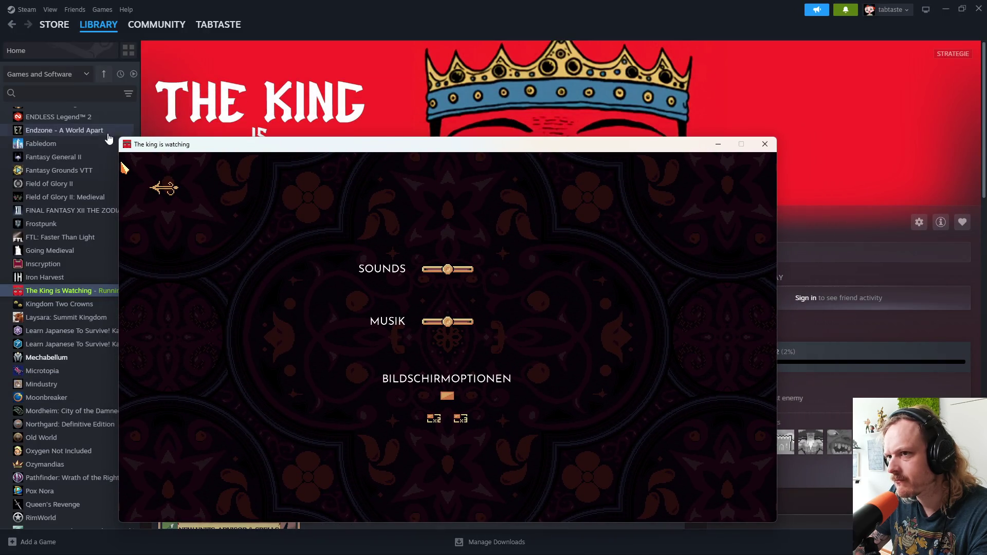
{"action": "mouse_move", "coordinate": [252, 144]}
{"action": "left_mouse_down"}
{"action": "mouse_move", "coordinate": [283, 152]}
{"action": "mouse_move", "coordinate": [316, 124]}
{"action": "left_mouse_up"}
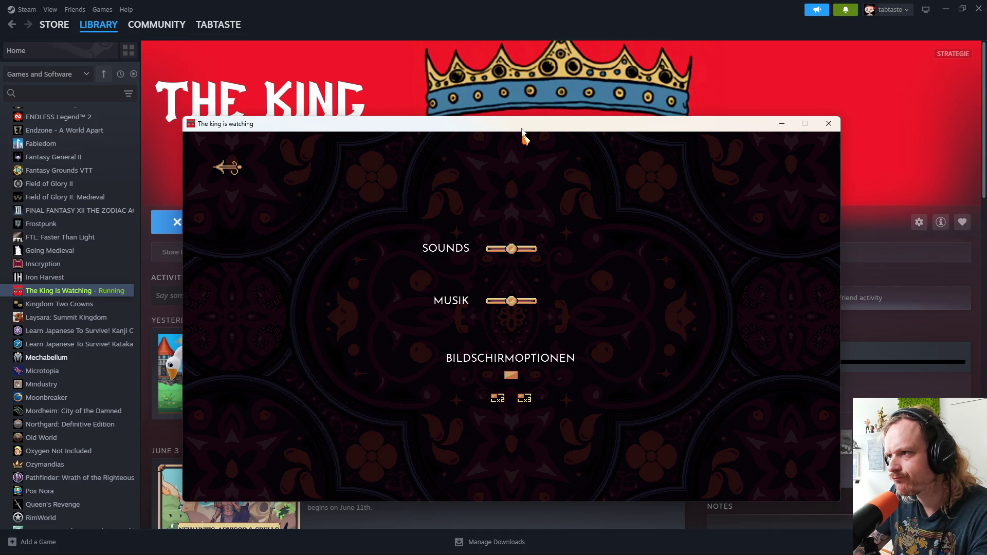
{"action": "mouse_move", "coordinate": [528, 129]}
{"action": "left_mouse_down"}
{"action": "mouse_move", "coordinate": [3, 216]}
{"action": "mouse_move", "coordinate": [1, 226]}
{"action": "mouse_move", "coordinate": [540, 3]}
{"action": "mouse_move", "coordinate": [657, 169]}
{"action": "mouse_move", "coordinate": [685, 177]}
{"action": "mouse_move", "coordinate": [789, 279]}
{"action": "mouse_move", "coordinate": [590, 125]}
{"action": "left_mouse_up"}
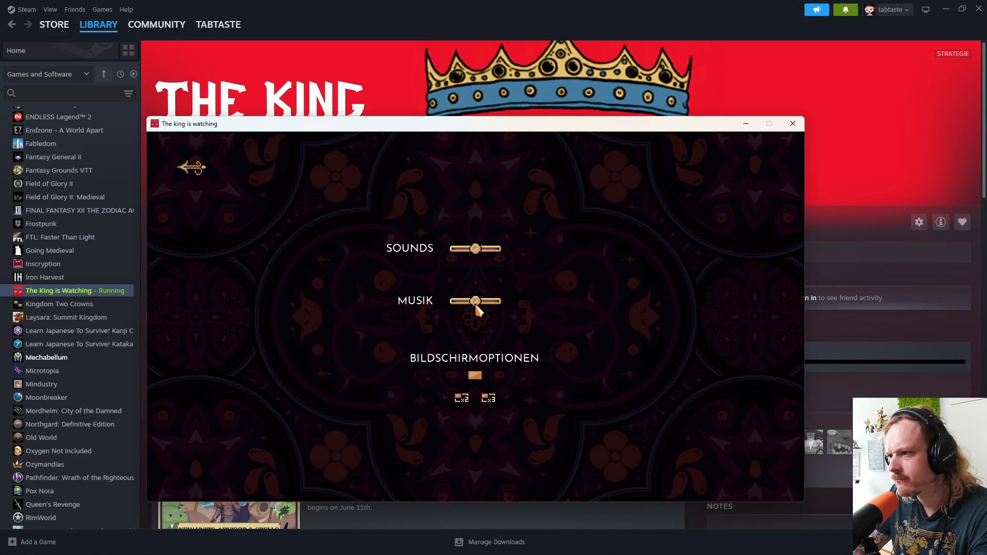
{"action": "left_click", "coordinate": [477, 379]}
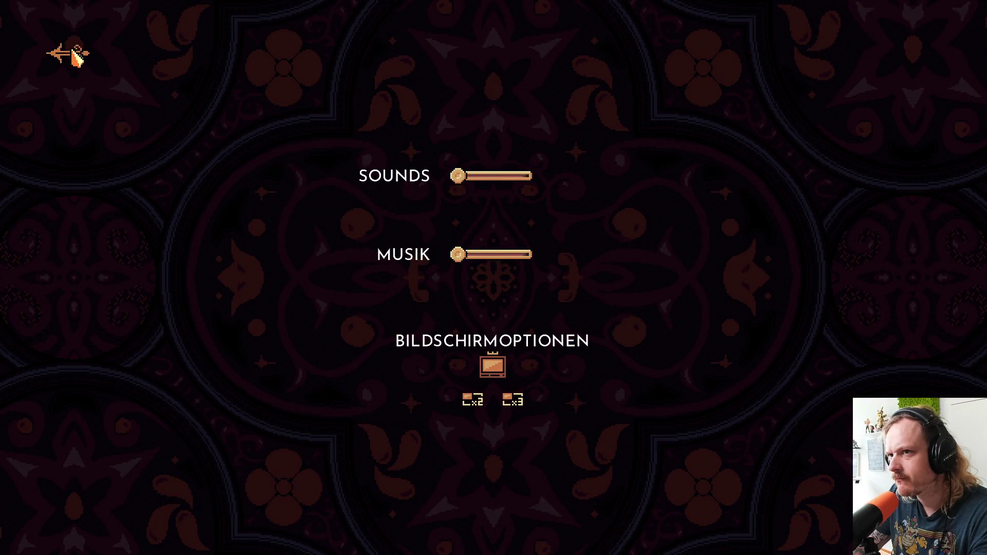
{"action": "left_click", "coordinate": [72, 54]}
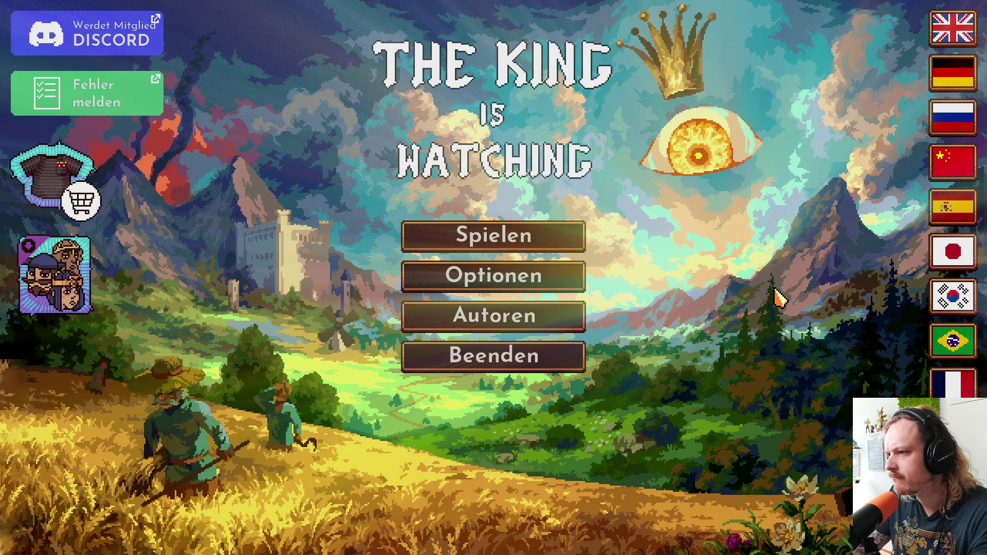
{"action": "left_click", "coordinate": [472, 281]}
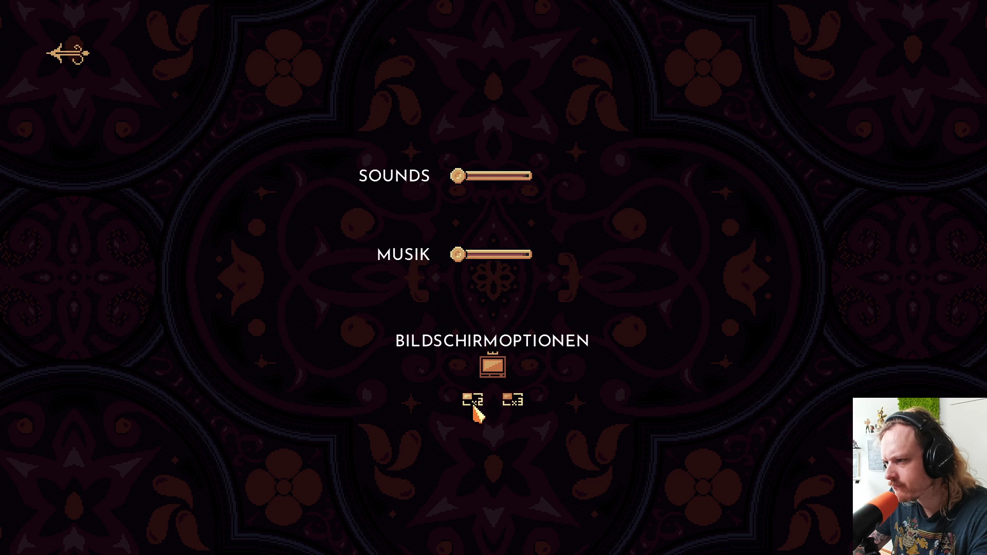
{"action": "left_click", "coordinate": [506, 404]}
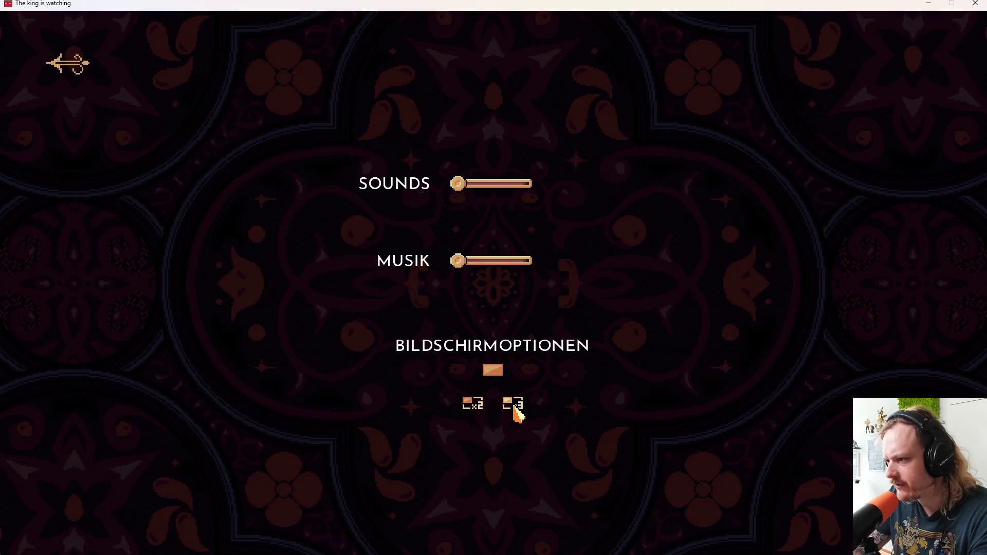
{"action": "left_click", "coordinate": [482, 408]}
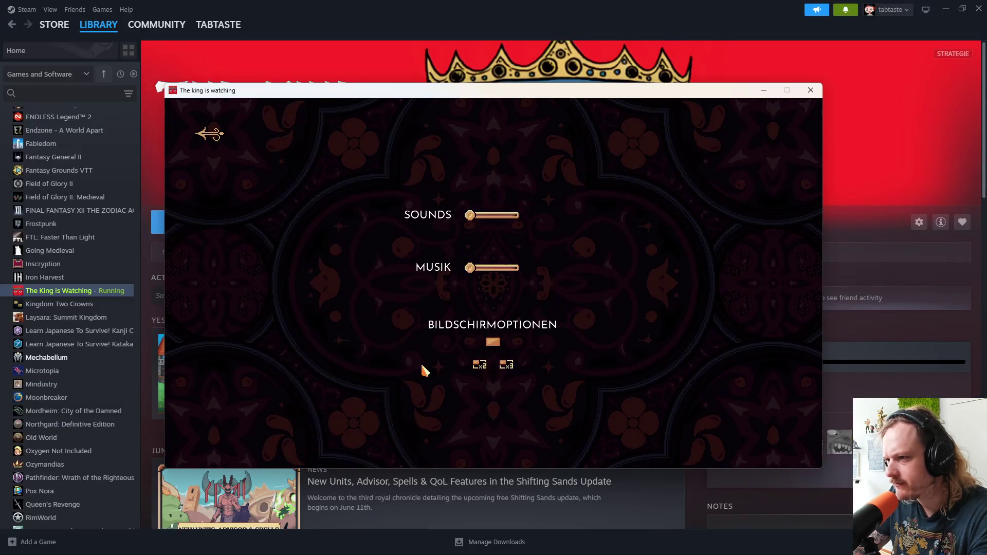
{"action": "left_click", "coordinate": [493, 345]}
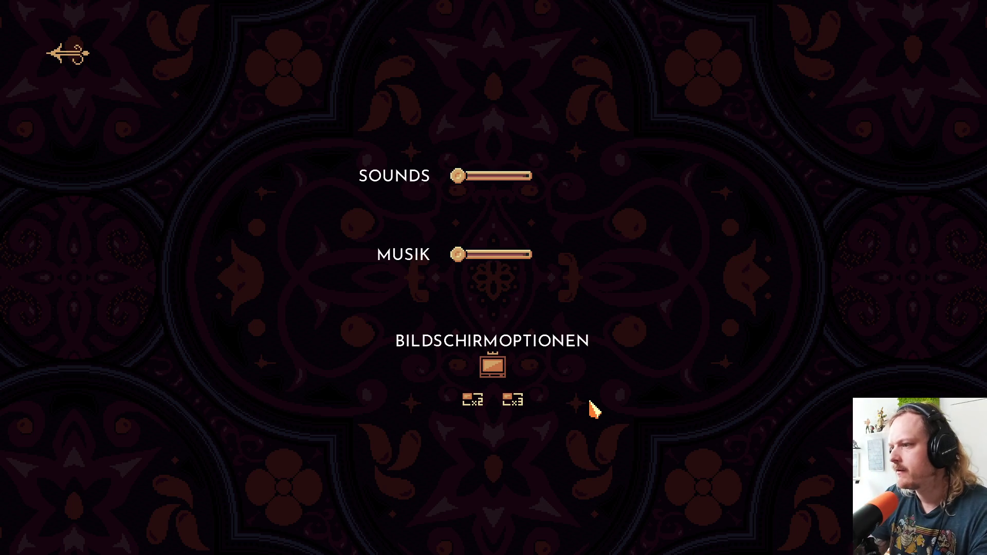
{"action": "left_click", "coordinate": [470, 400]}
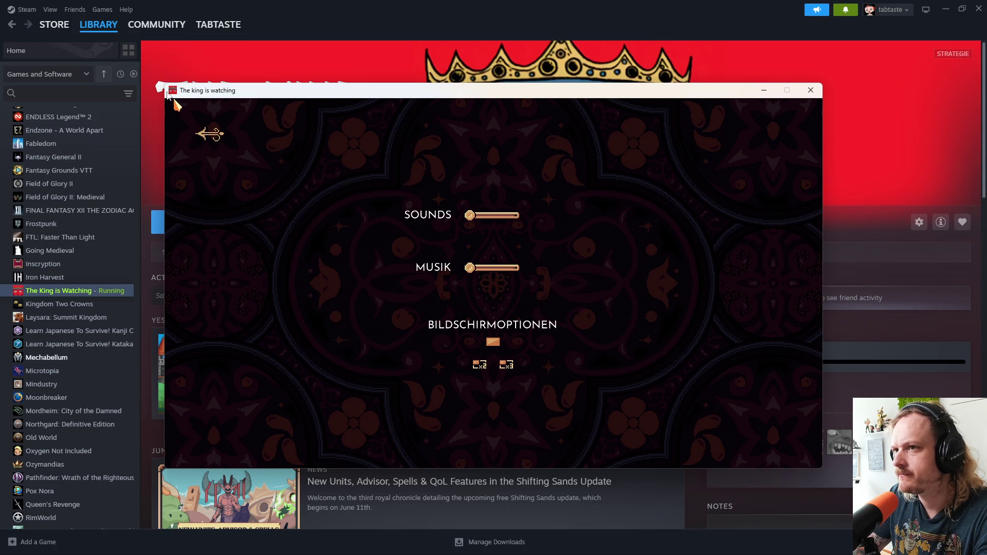
{"action": "left_click", "coordinate": [507, 365]}
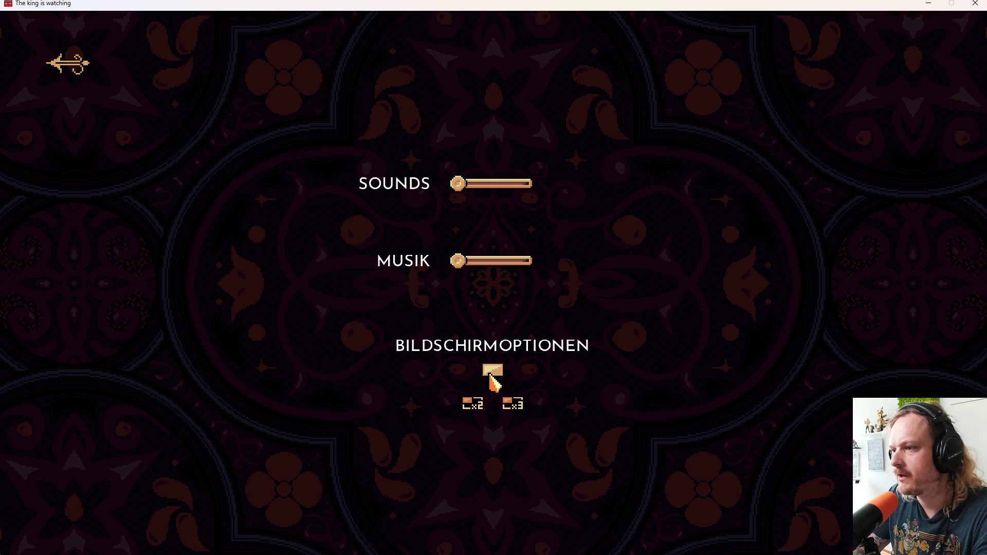
{"action": "left_click", "coordinate": [490, 376]}
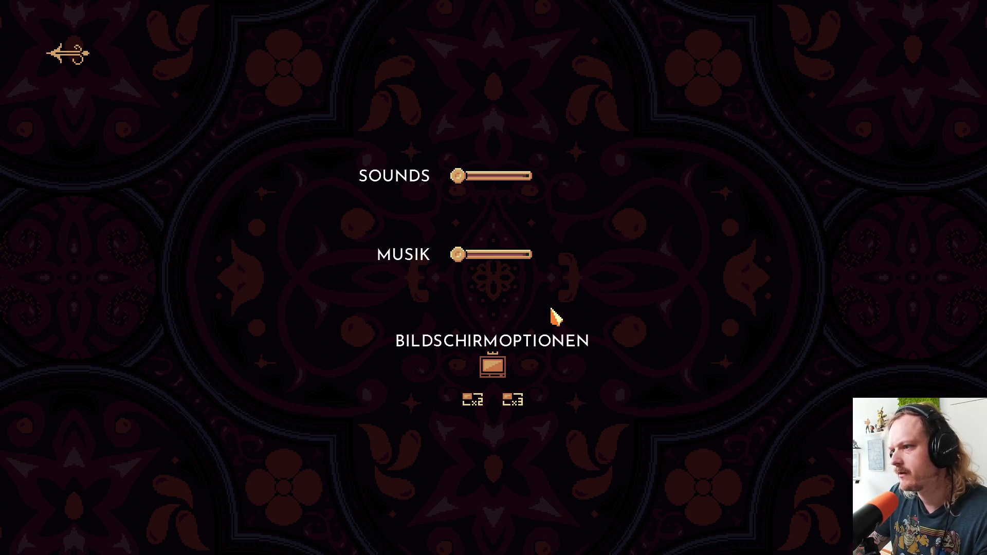
{"action": "left_click", "coordinate": [66, 53]}
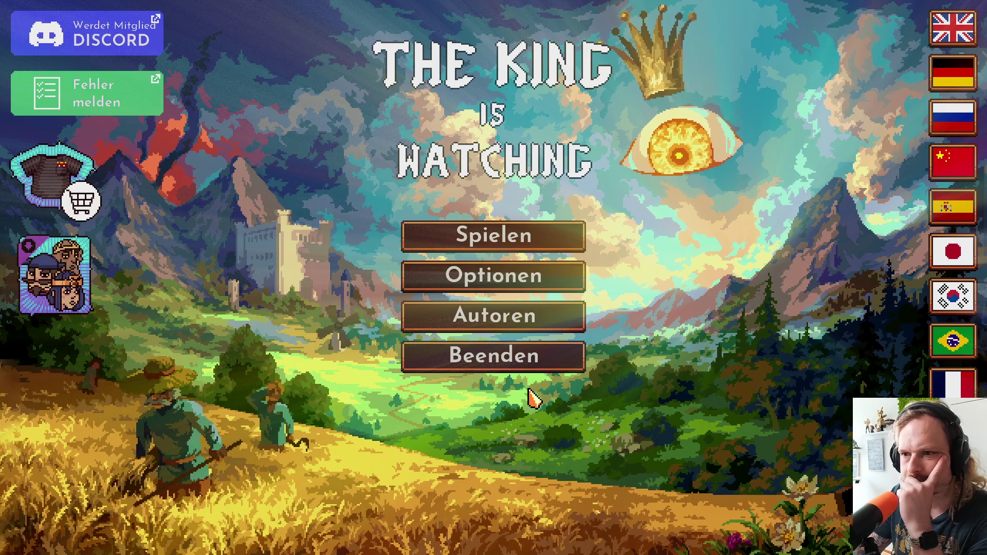
Step: Quit the game and browse Songs of Conquest, Nine Sols, The Forest and FANTASIAN Neo Dimension DEMO pages
{"action": "left_click", "coordinate": [535, 366]}
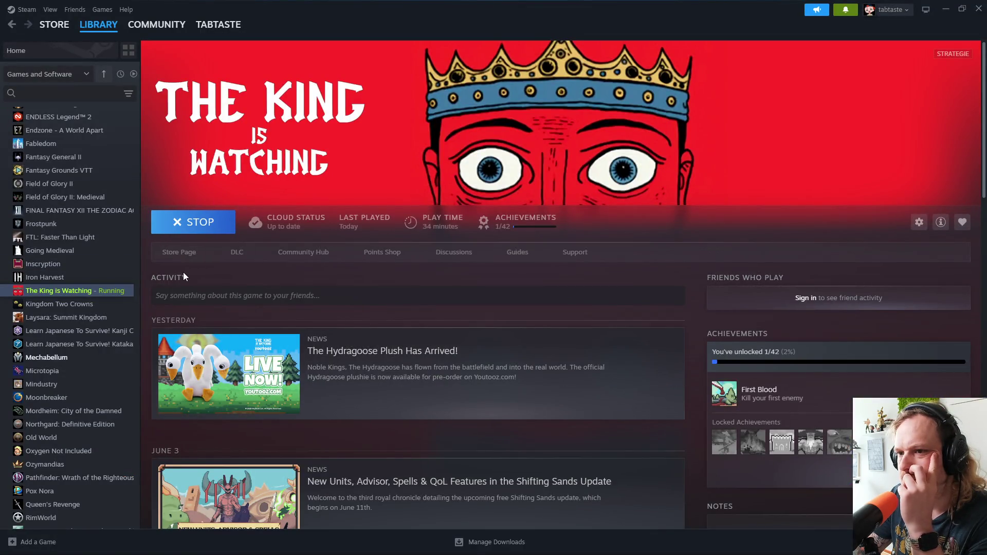
{"action": "scroll", "coordinate": [67, 370], "scroll_direction": "down", "scroll_amount": 5}
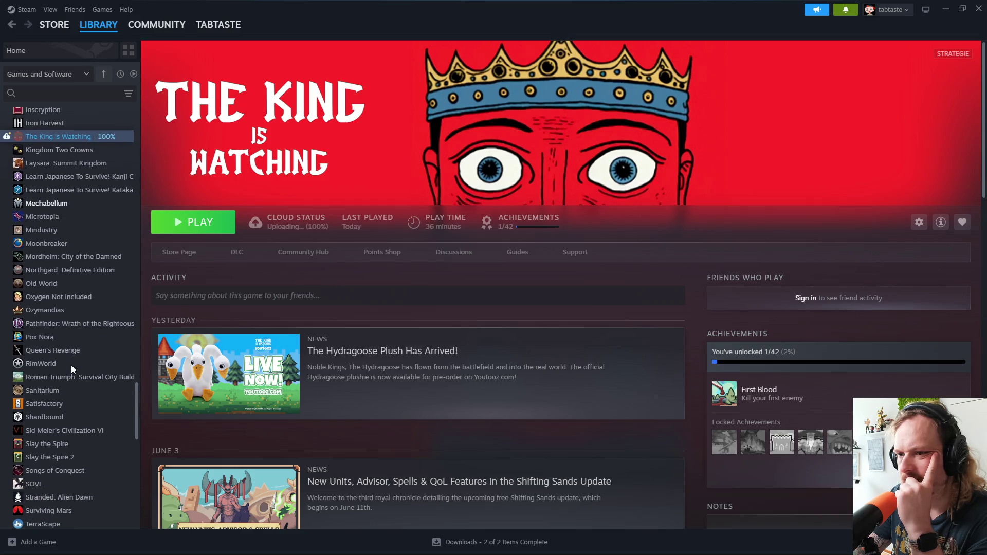
{"action": "scroll", "coordinate": [72, 365], "scroll_direction": "down", "scroll_amount": 3}
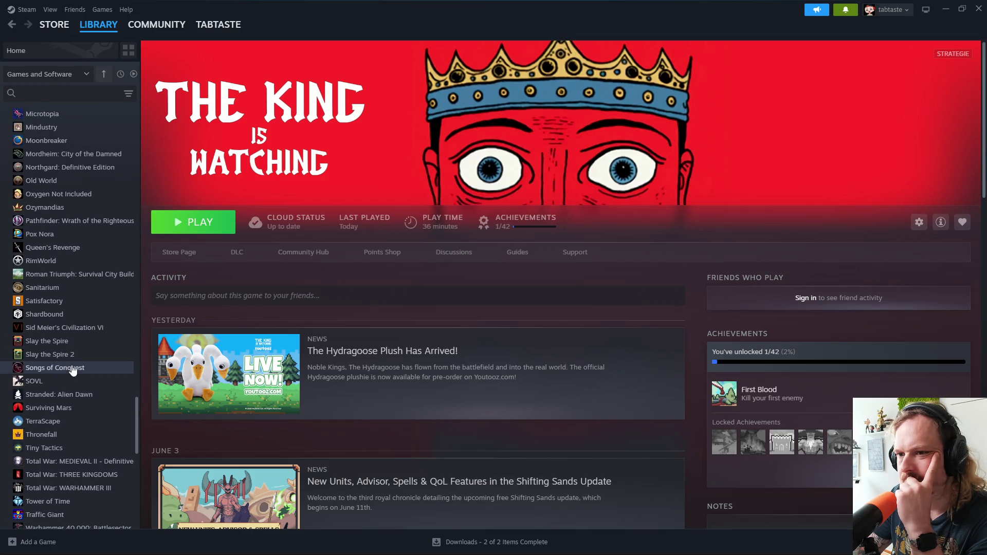
{"action": "scroll", "coordinate": [71, 369], "scroll_direction": "down", "scroll_amount": 2}
{"action": "left_click", "coordinate": [70, 317]}
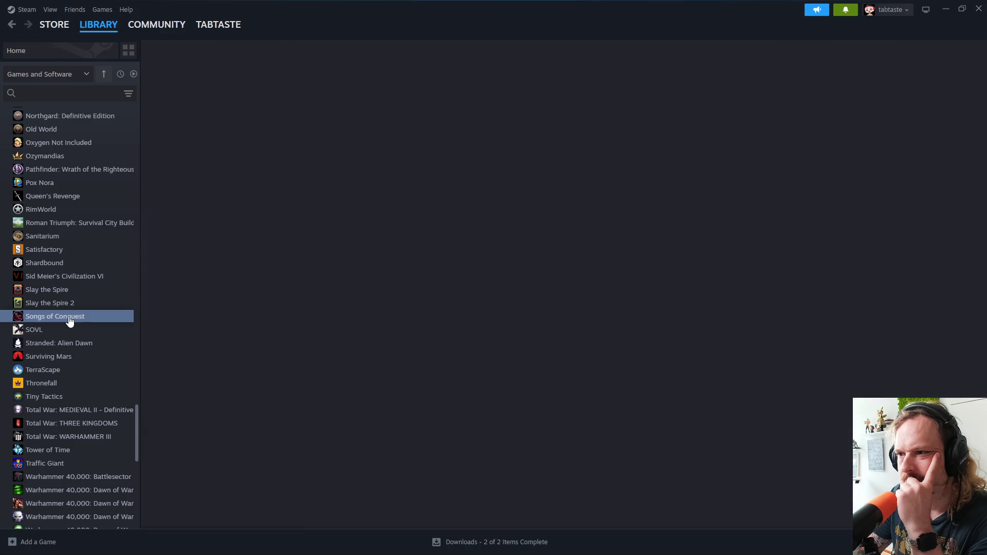
{"action": "scroll", "coordinate": [62, 343], "scroll_direction": "down", "scroll_amount": 2}
{"action": "scroll", "coordinate": [60, 360], "scroll_direction": "down", "scroll_amount": 8}
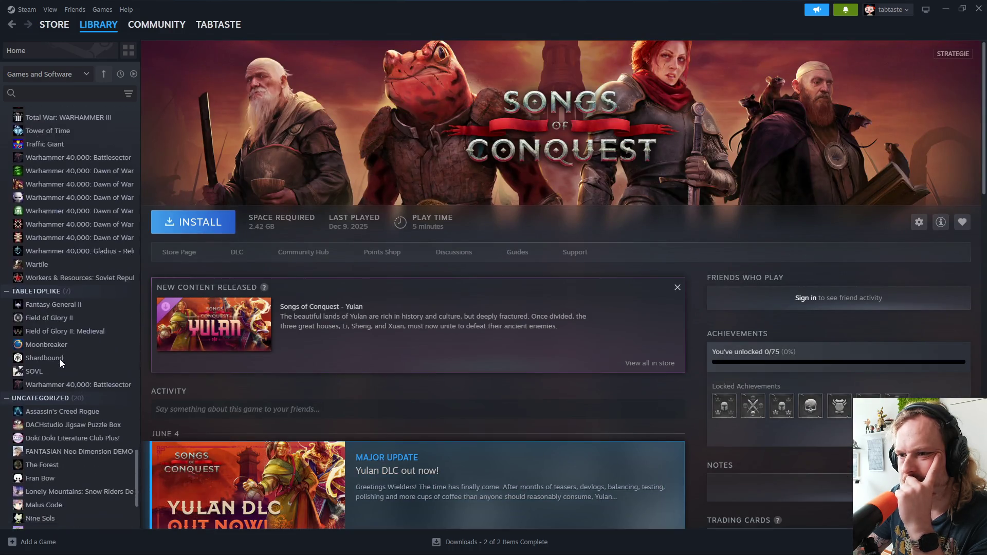
{"action": "scroll", "coordinate": [59, 359], "scroll_direction": "down", "scroll_amount": 4}
{"action": "left_click", "coordinate": [71, 376]}
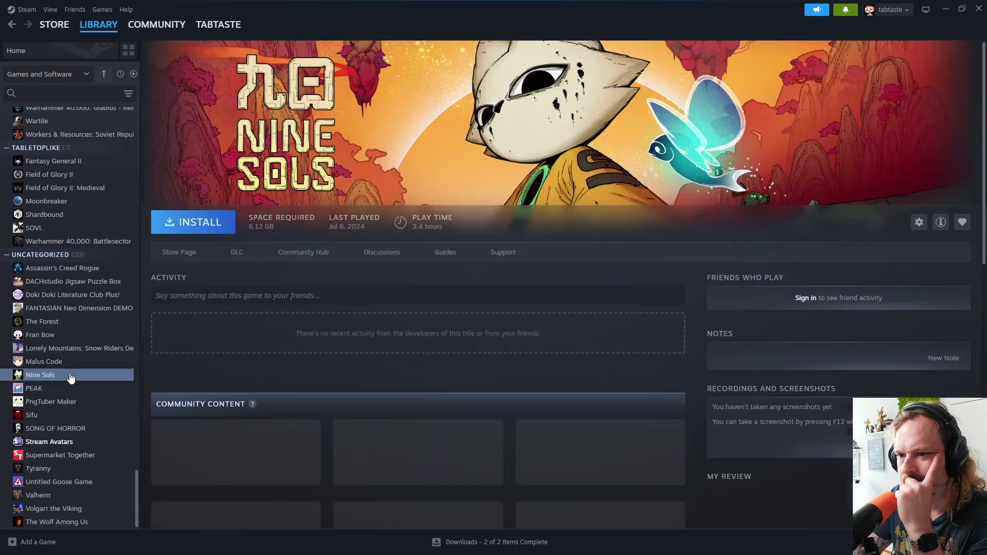
{"action": "left_click", "coordinate": [72, 321]}
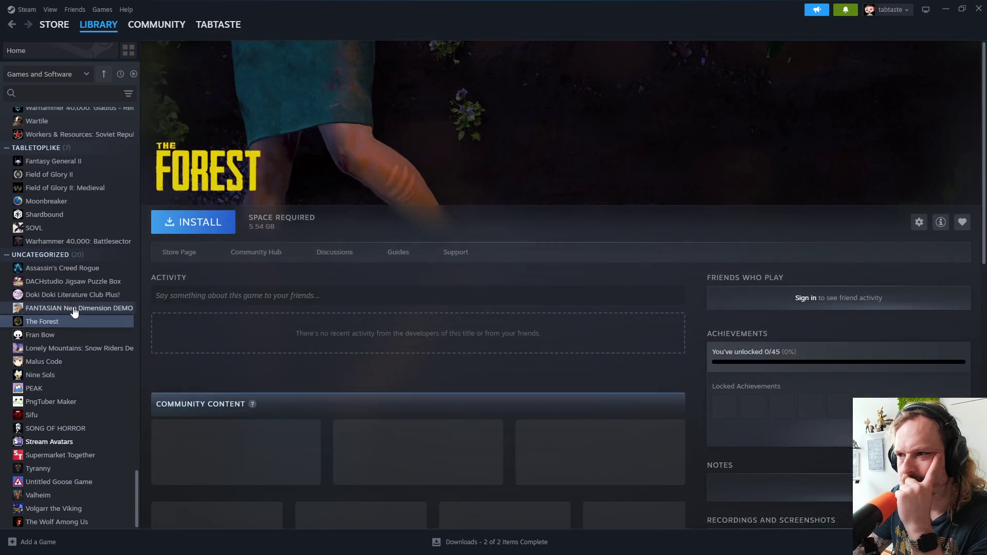
{"action": "left_click", "coordinate": [74, 309]}
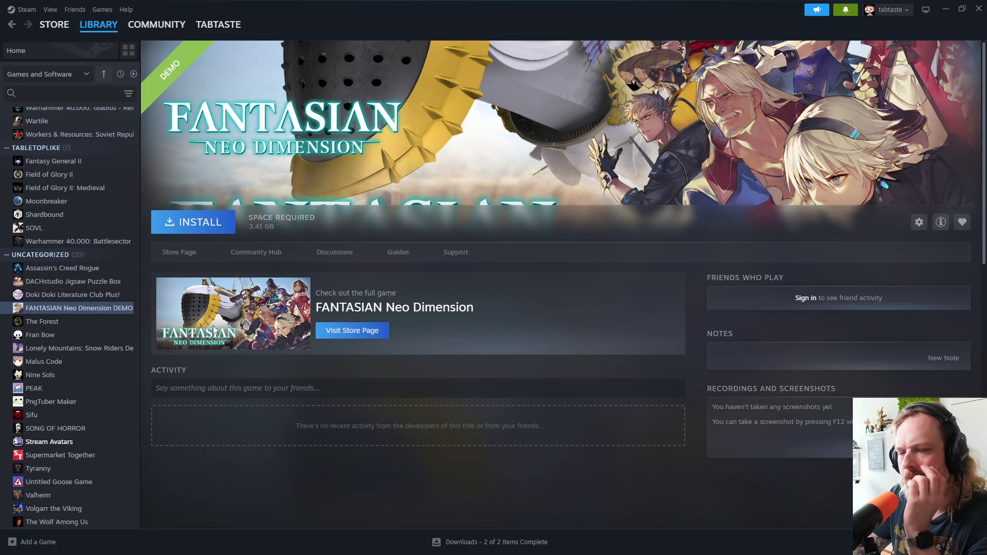
Step: Minimize Steam, enlarge Unity's Scene view, and show a widened Build Profiles panel
{"action": "left_click", "coordinate": [946, 9]}
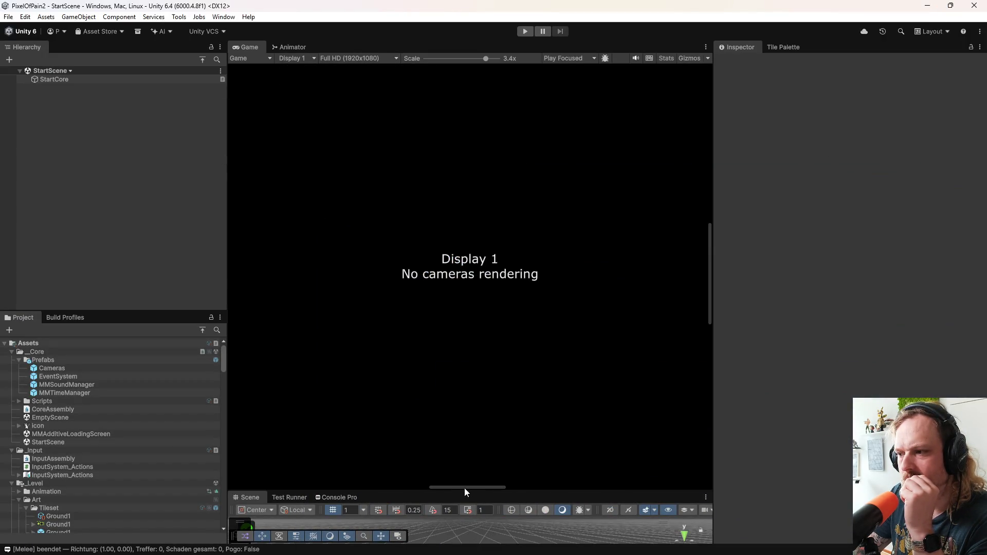
{"action": "mouse_move", "coordinate": [464, 488]}
{"action": "left_mouse_down"}
{"action": "mouse_move", "coordinate": [450, 292]}
{"action": "mouse_move", "coordinate": [449, 307]}
{"action": "left_mouse_up"}
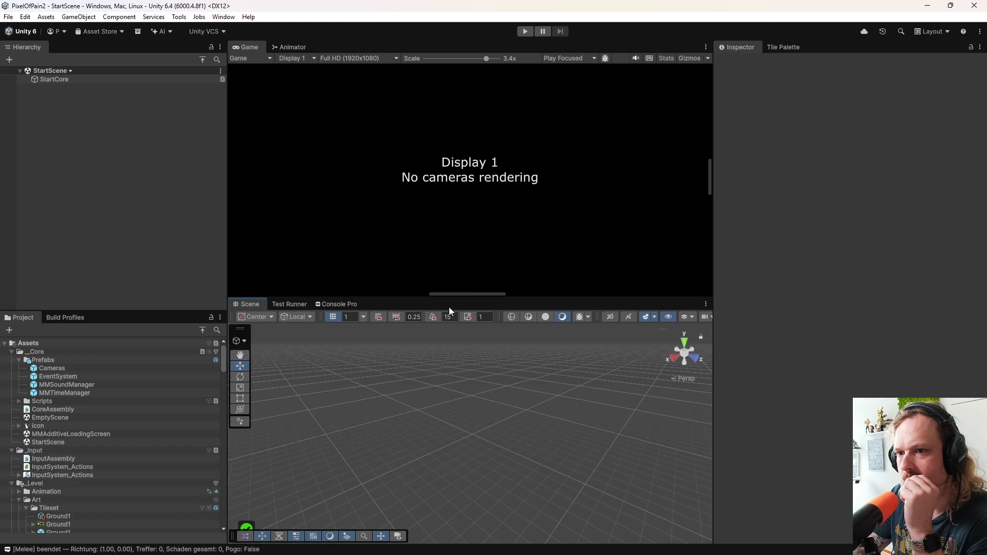
{"action": "left_click", "coordinate": [65, 318]}
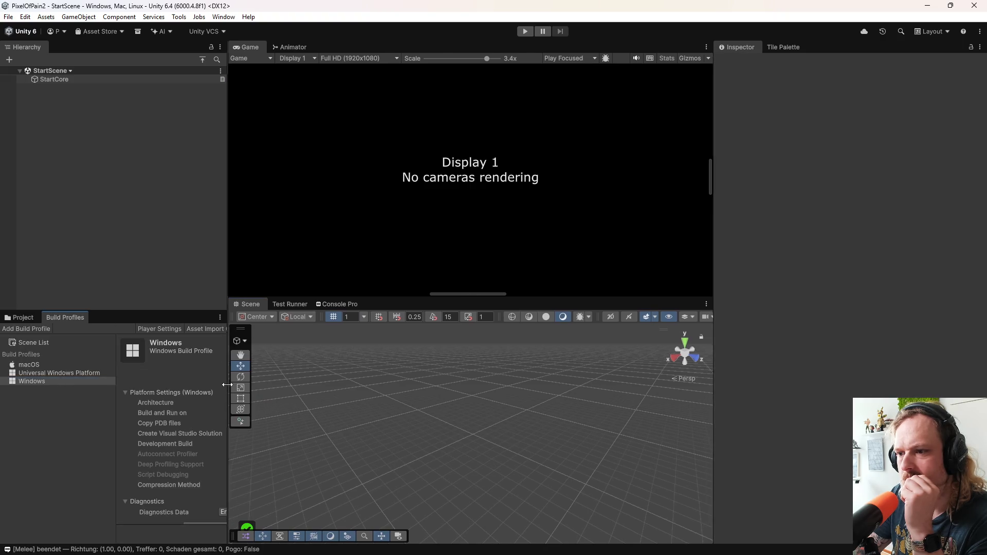
{"action": "left_click_drag", "start_coordinate": [222, 386], "coordinate": [455, 401]}
{"action": "scroll", "coordinate": [314, 405], "scroll_direction": "down", "scroll_amount": 1}
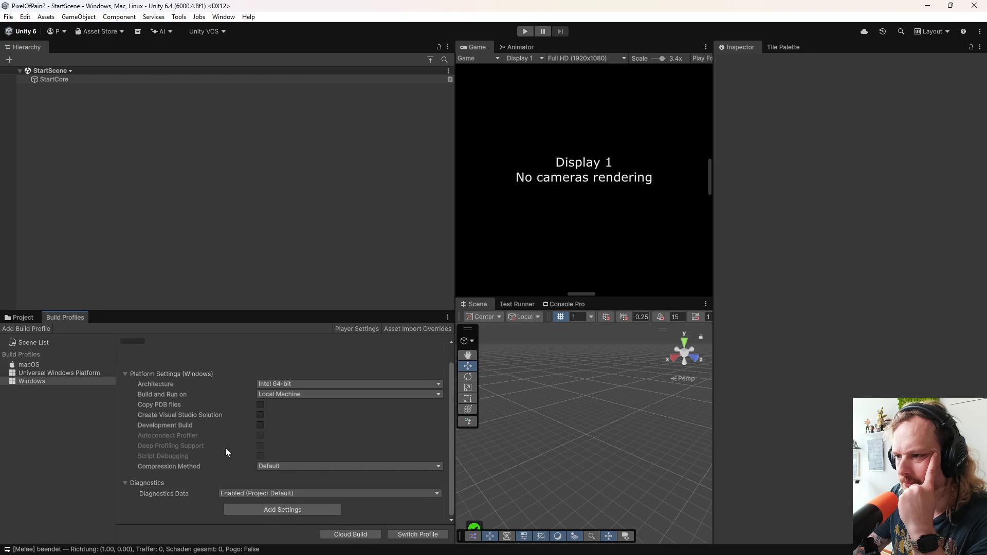
{"action": "scroll", "coordinate": [225, 449], "scroll_direction": "up", "scroll_amount": 1}
Step: Open Player settings and expand Resolution and Presentation: Maximized Window, 1920×1080
{"action": "left_click", "coordinate": [359, 329]}
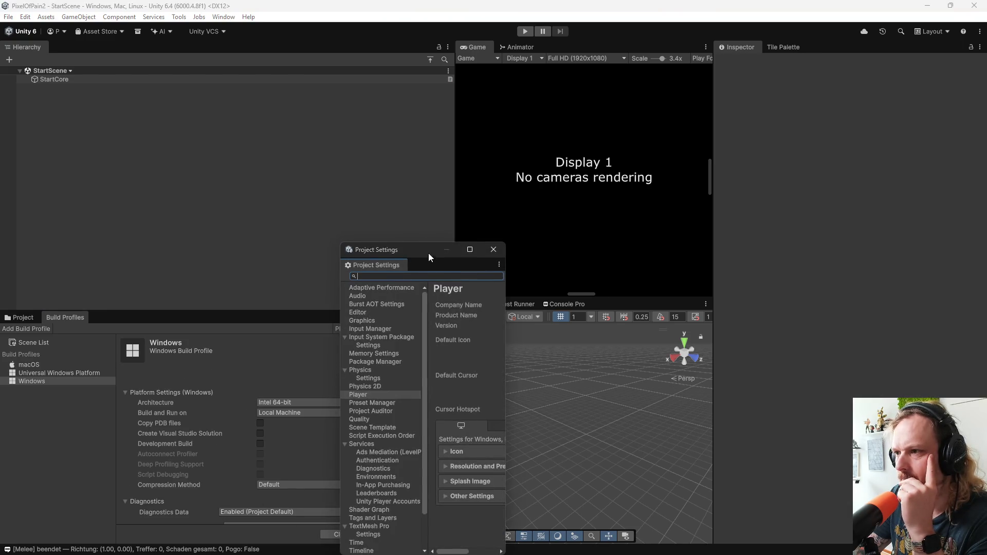
{"action": "left_click_drag", "start_coordinate": [428, 253], "coordinate": [330, 166]}
{"action": "left_click_drag", "start_coordinate": [405, 229], "coordinate": [822, 242]}
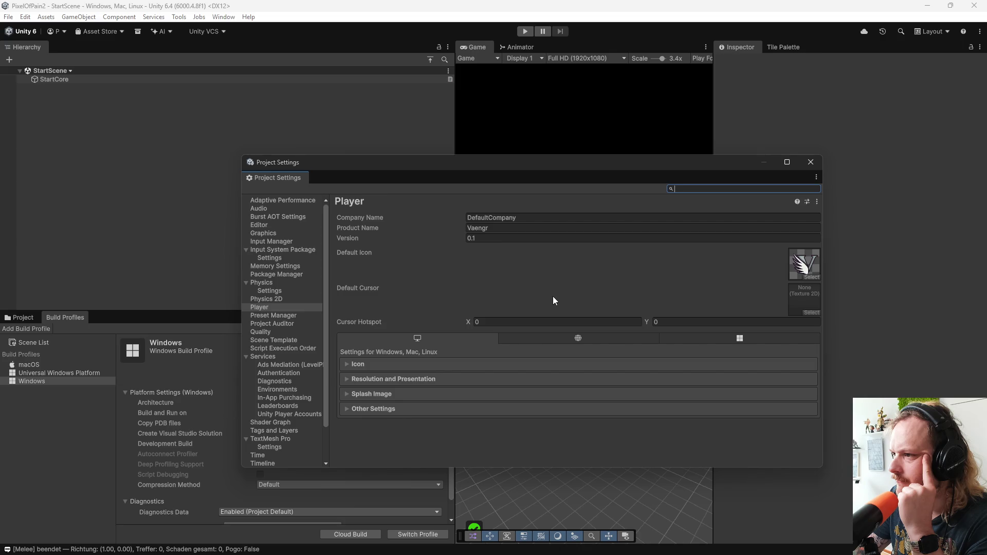
{"action": "left_click", "coordinate": [362, 381]}
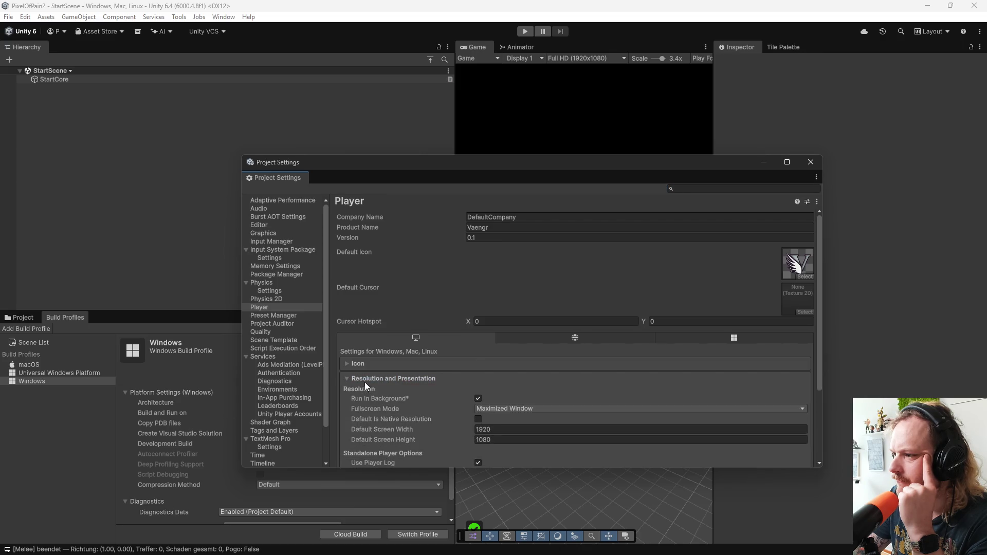
{"action": "scroll", "coordinate": [380, 382], "scroll_direction": "down", "scroll_amount": 3}
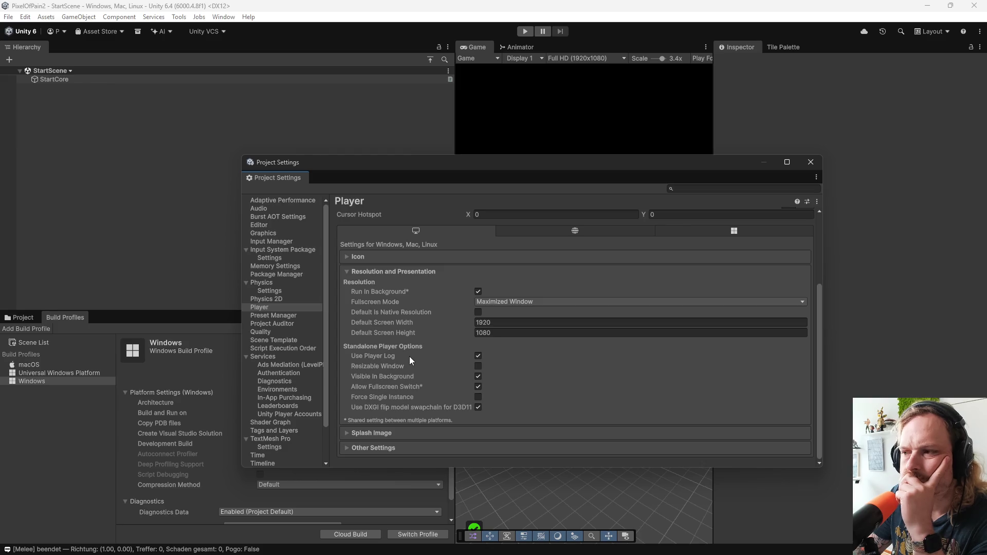
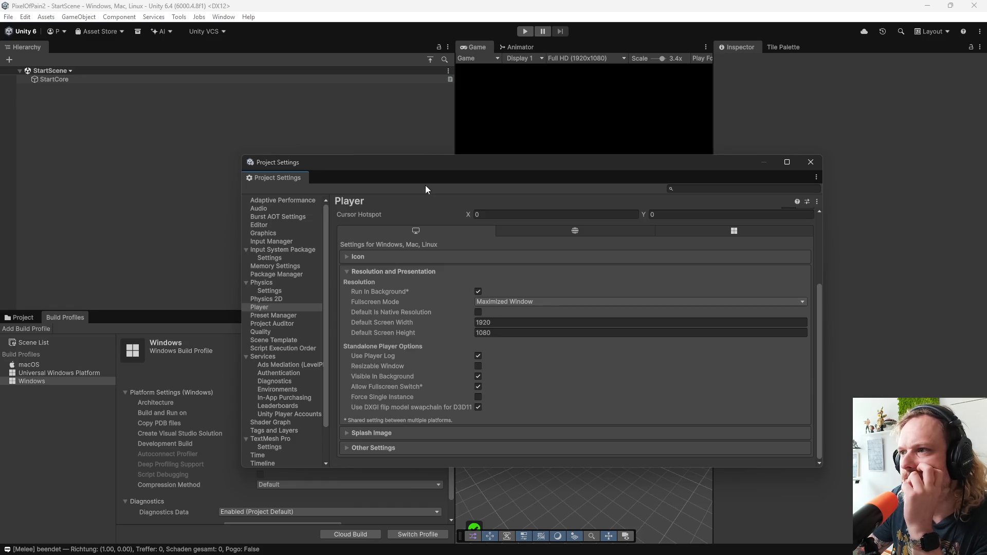
Step: Dock the floating Project Settings window into the editor layout next to Hierarchy
{"action": "left_click_drag", "start_coordinate": [438, 165], "coordinate": [422, 155]}
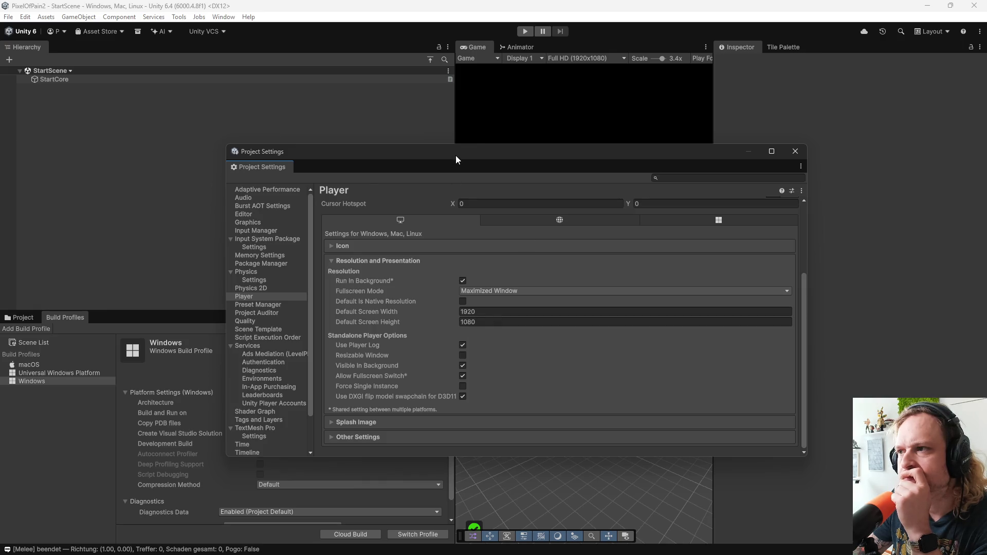
{"action": "left_click_drag", "start_coordinate": [456, 155], "coordinate": [554, 150]}
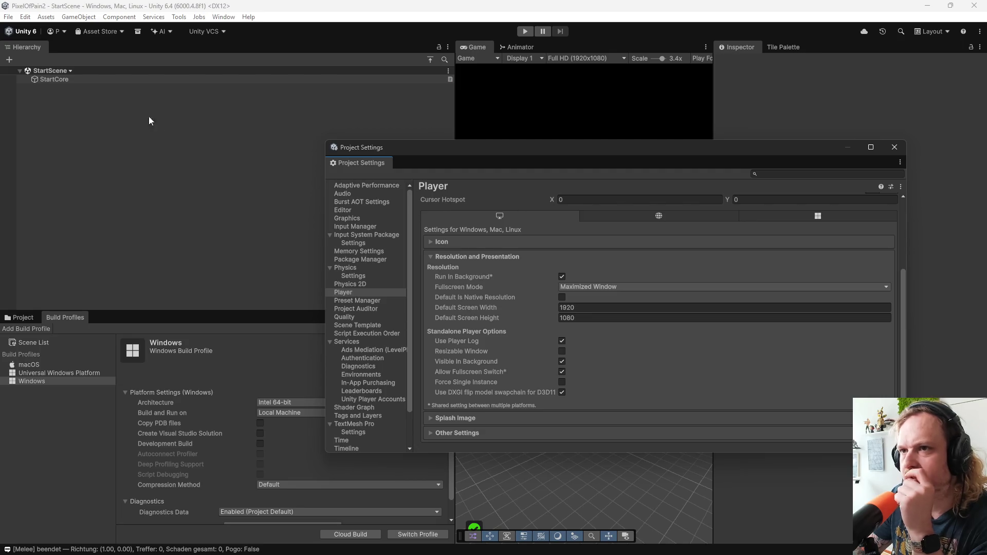
{"action": "mouse_move", "coordinate": [530, 162]}
{"action": "left_mouse_down"}
{"action": "mouse_move", "coordinate": [611, 187]}
{"action": "mouse_move", "coordinate": [438, 197]}
{"action": "mouse_move", "coordinate": [177, 70]}
{"action": "mouse_move", "coordinate": [167, 51]}
{"action": "left_mouse_up"}
Step: Open the Cameras prefab, inspect its Main Camera's components, then return to Project Settings
{"action": "left_click", "coordinate": [12, 46]}
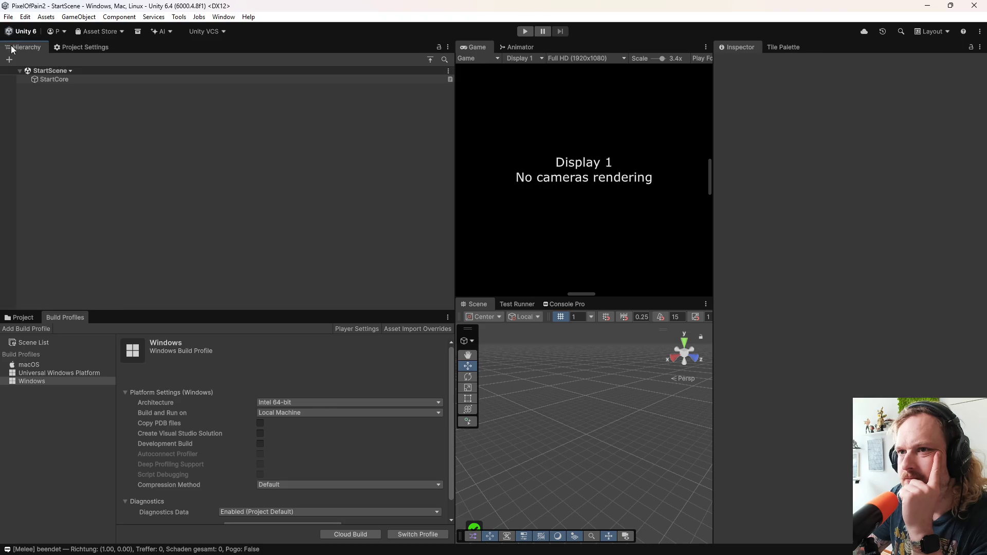
{"action": "left_click", "coordinate": [15, 317]}
{"action": "left_click", "coordinate": [57, 366]}
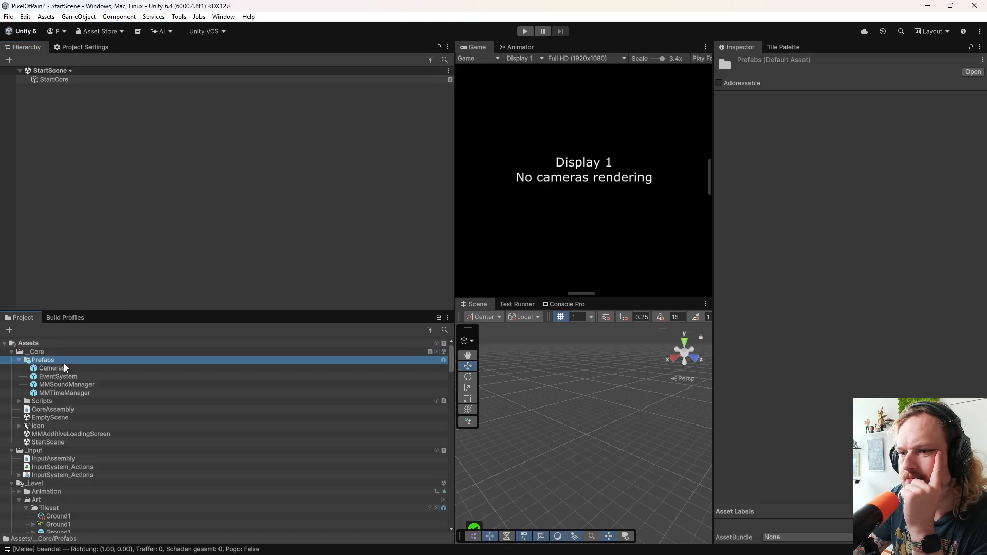
{"action": "double_click", "coordinate": [57, 366]}
{"action": "left_click", "coordinate": [63, 93]}
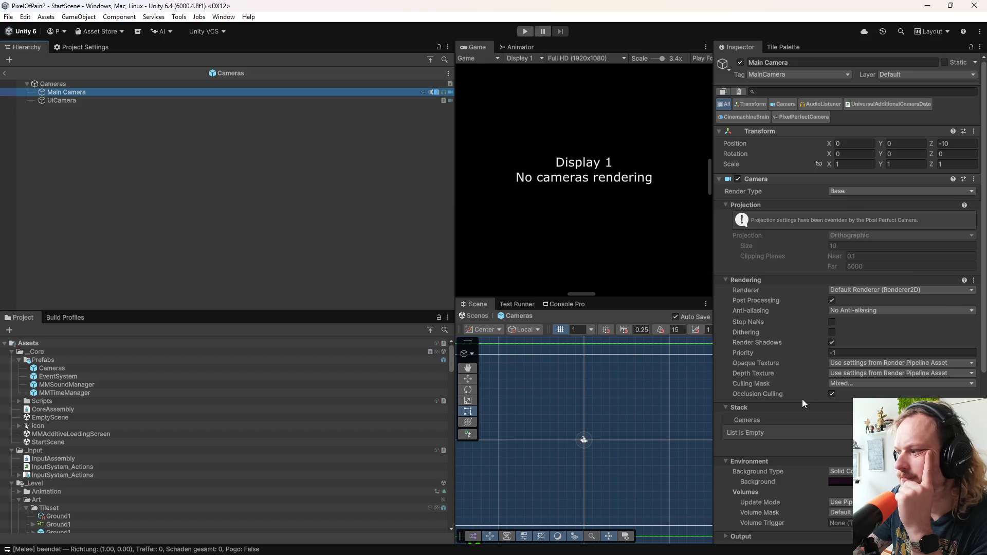
{"action": "scroll", "coordinate": [803, 399], "scroll_direction": "down", "scroll_amount": 10}
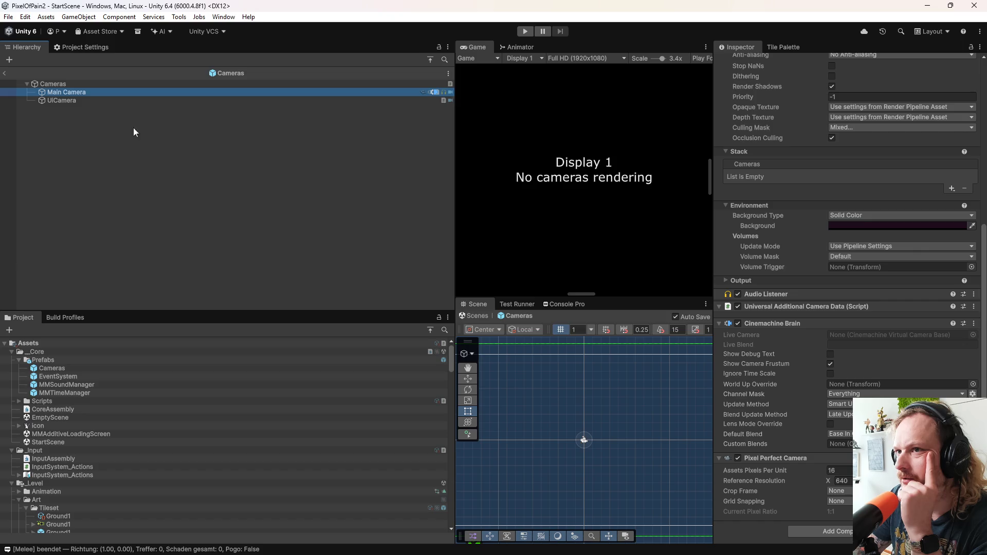
{"action": "left_click", "coordinate": [81, 47]}
Step: Enter 640 for Default Screen Width and 360 for Default Screen Height
{"action": "left_click", "coordinate": [303, 191]}
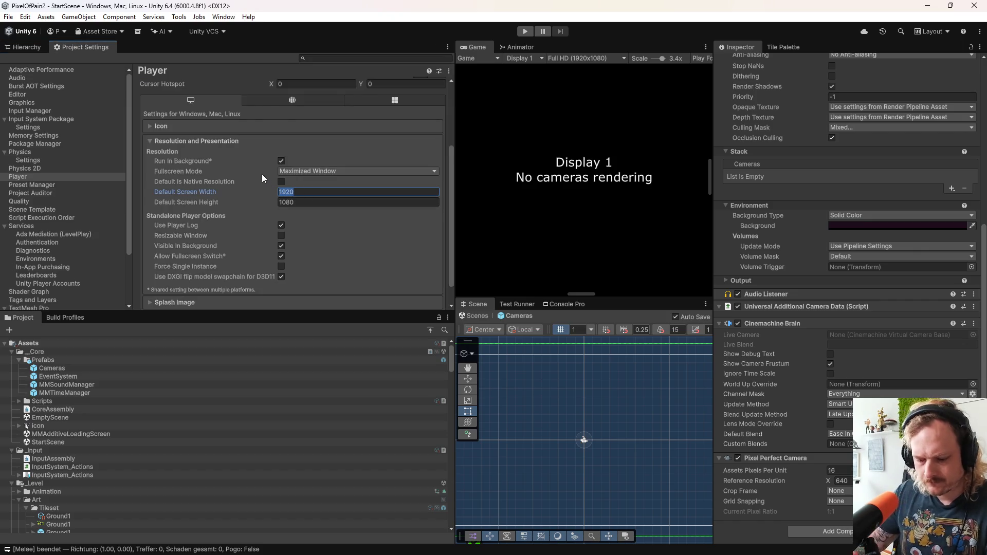
{"action": "type", "text": "64"}
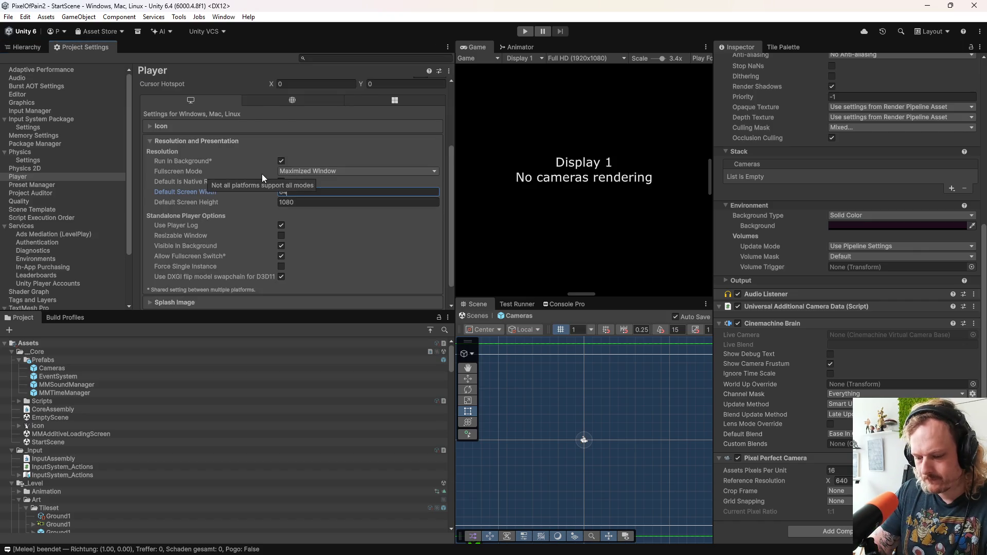
{"action": "type", "text": "0"}
{"action": "key", "text": "Tab"}
{"action": "type", "text": "3"}
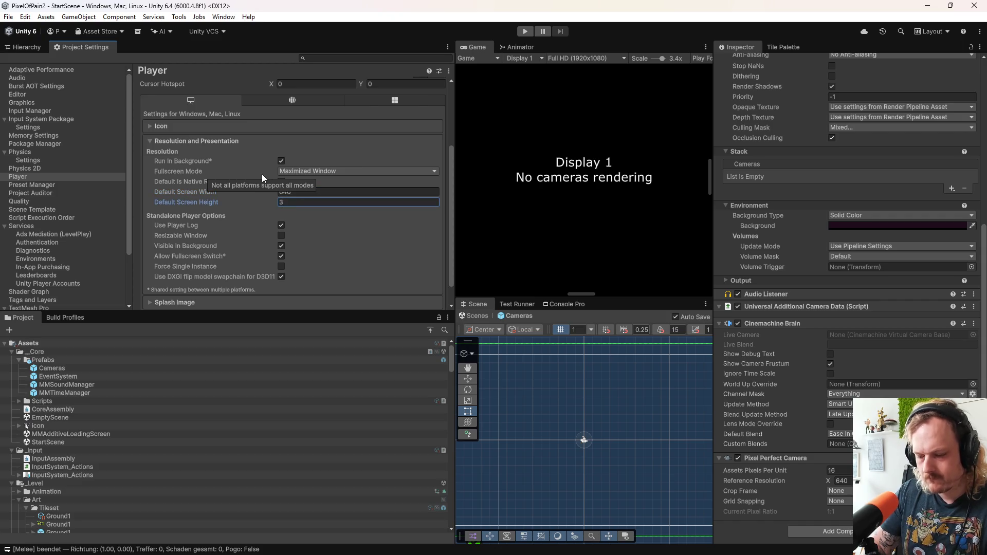
{"action": "left_click", "coordinate": [332, 139]}
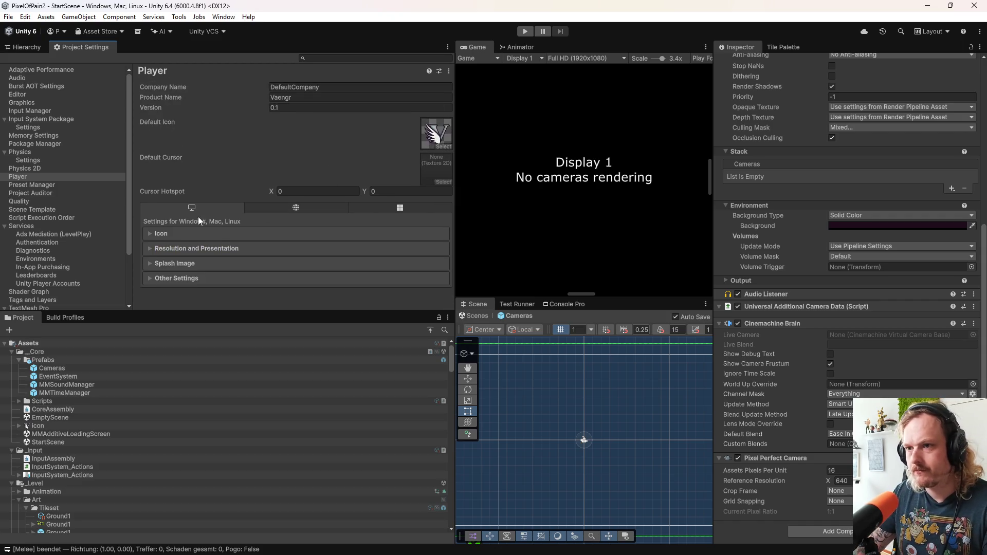
Step: Expand Resolution and Presentation and keep Fullscreen Mode on Maximized Window
{"action": "left_click", "coordinate": [179, 232]}
{"action": "scroll", "coordinate": [354, 242], "scroll_direction": "down", "scroll_amount": 5}
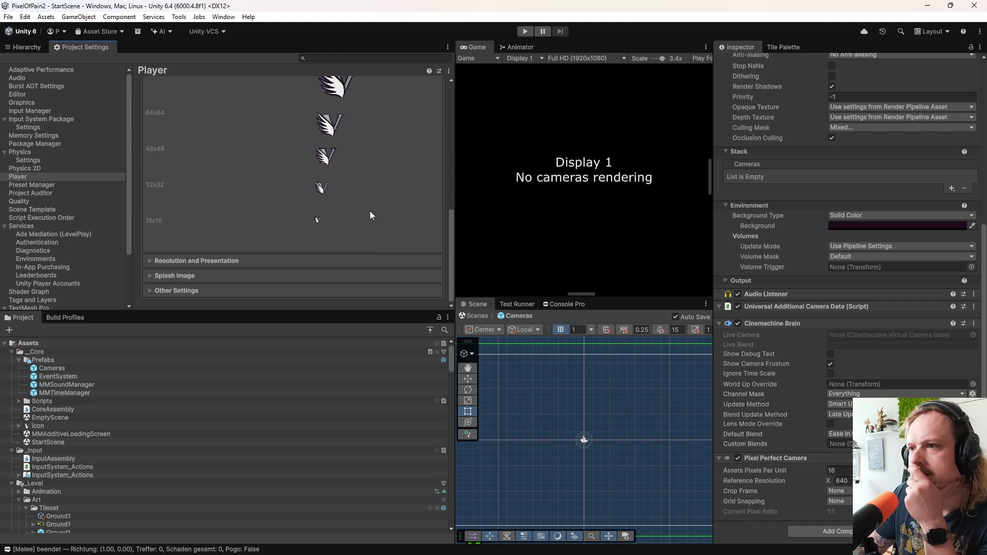
{"action": "left_click", "coordinate": [213, 265]}
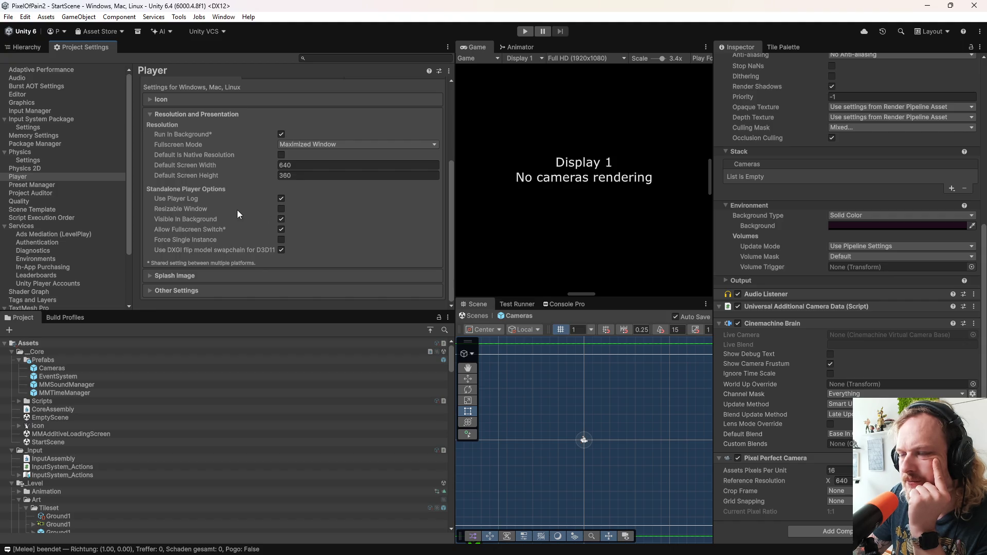
{"action": "left_click", "coordinate": [298, 147]}
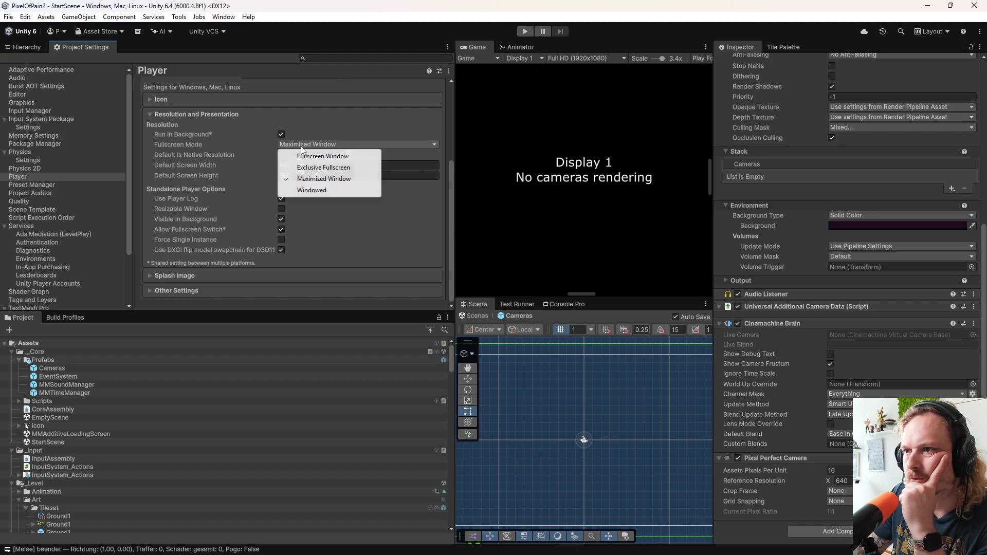
{"action": "left_click", "coordinate": [319, 180]}
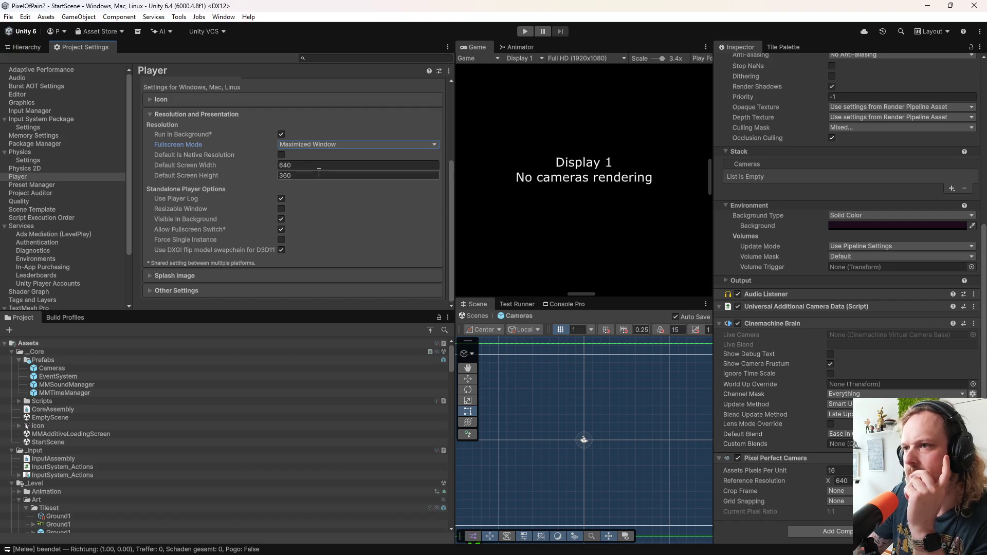
{"action": "mouse_move", "coordinate": [206, 217]}
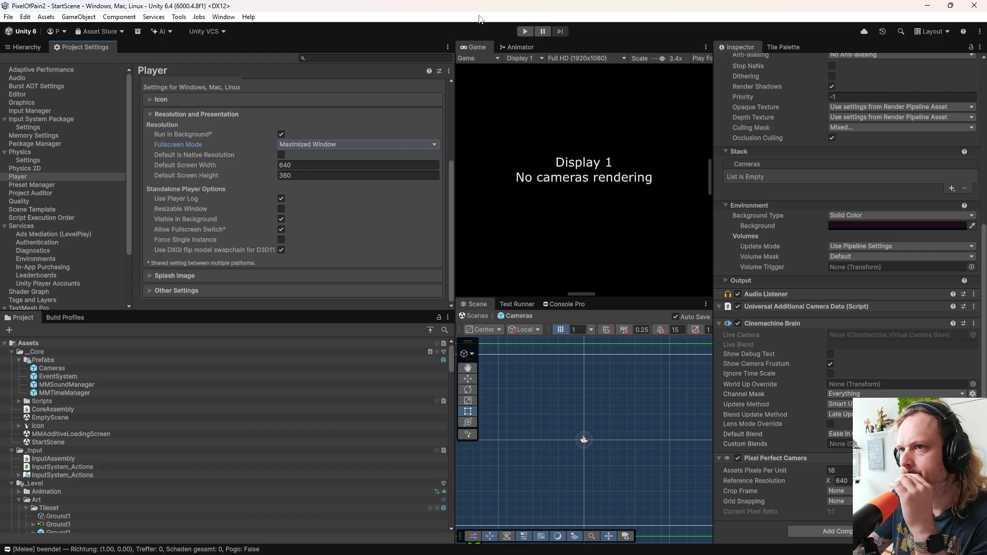
{"action": "left_click", "coordinate": [325, 162]}
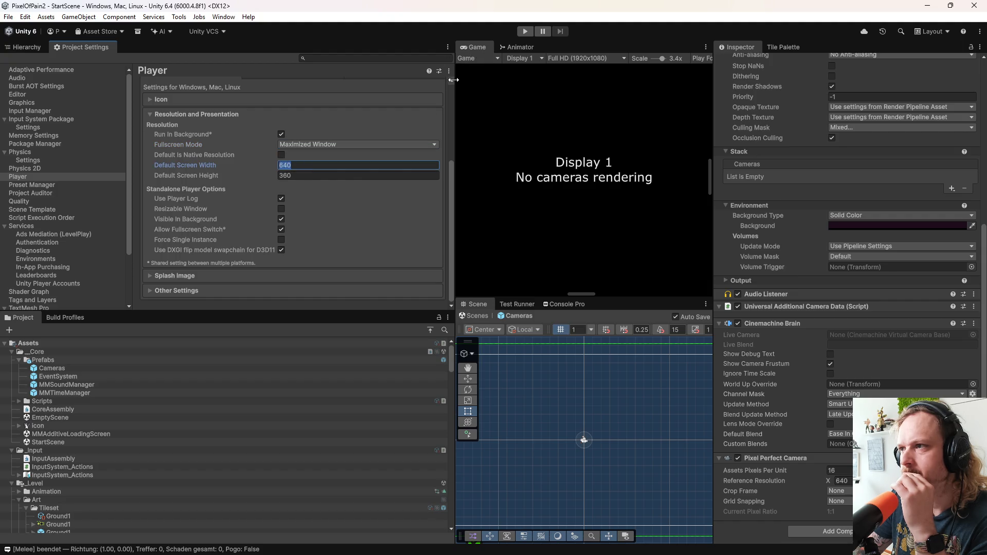
Step: Widen the Game view, add a custom 640×320 resolution labelled '640', and return to the hierarchy
{"action": "left_click_drag", "start_coordinate": [456, 67], "coordinate": [174, 67]}
{"action": "left_click", "coordinate": [316, 59]}
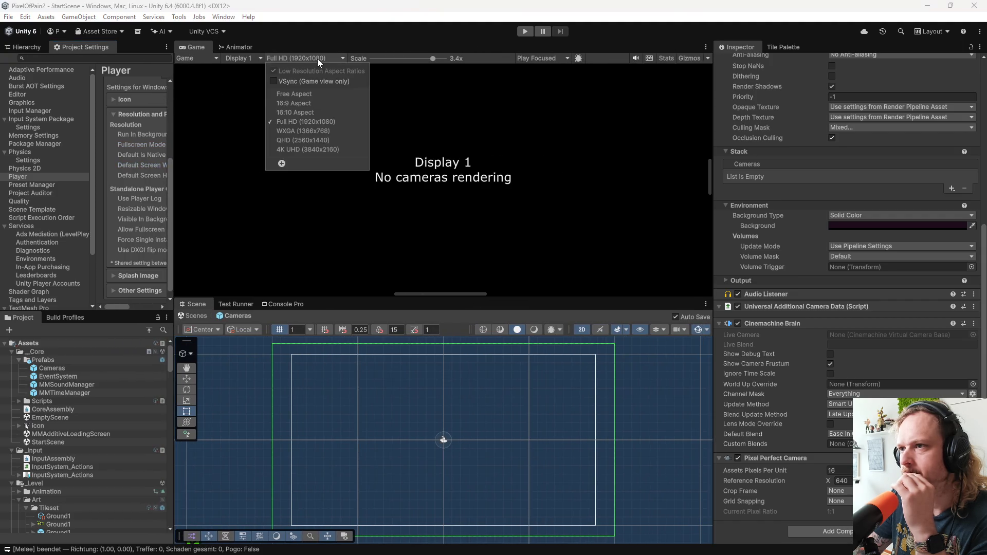
{"action": "left_click", "coordinate": [284, 161]}
{"action": "left_click", "coordinate": [359, 177]}
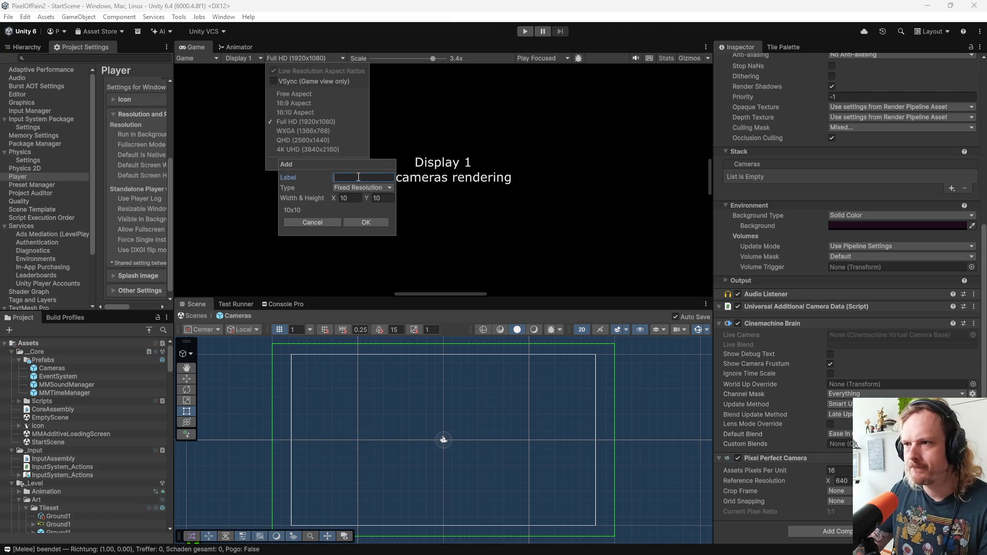
{"action": "type", "text": "640"}
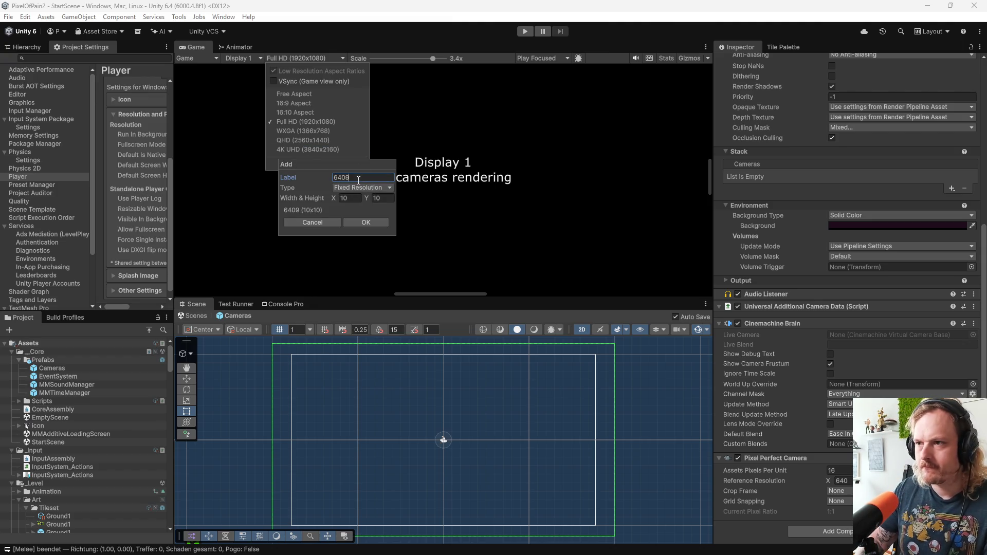
{"action": "left_click", "coordinate": [348, 197]}
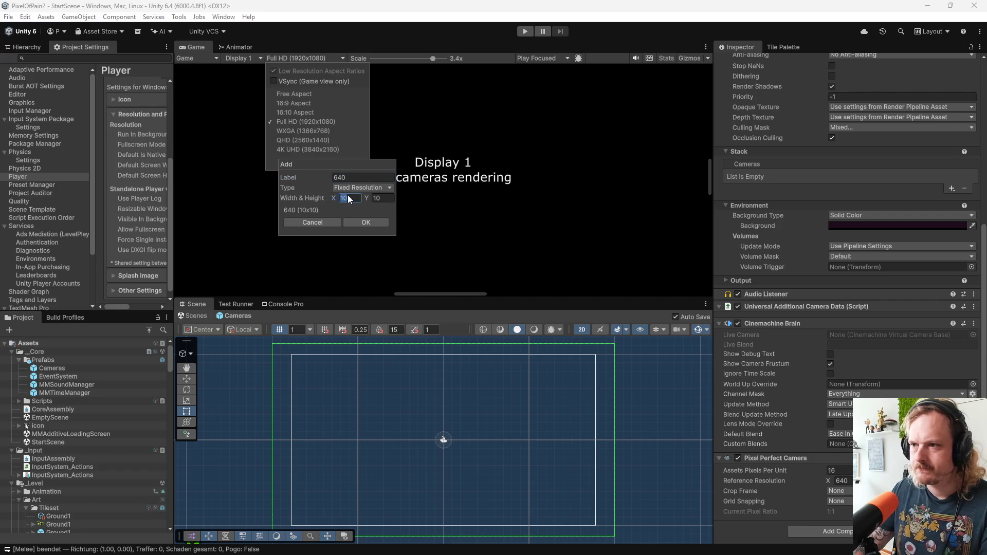
{"action": "type", "text": "640"}
{"action": "key", "text": "Tab"}
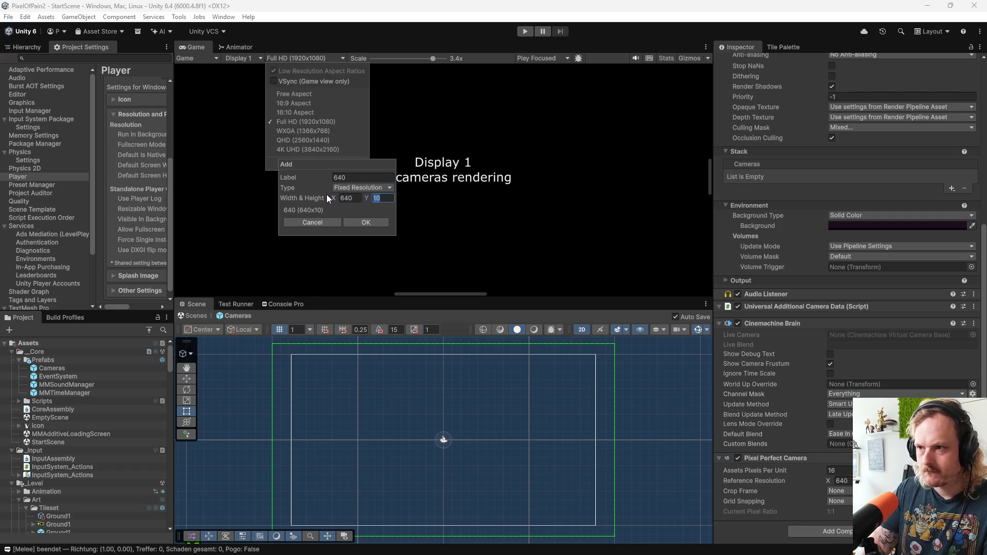
{"action": "type", "text": "320"}
{"action": "left_click", "coordinate": [370, 222]}
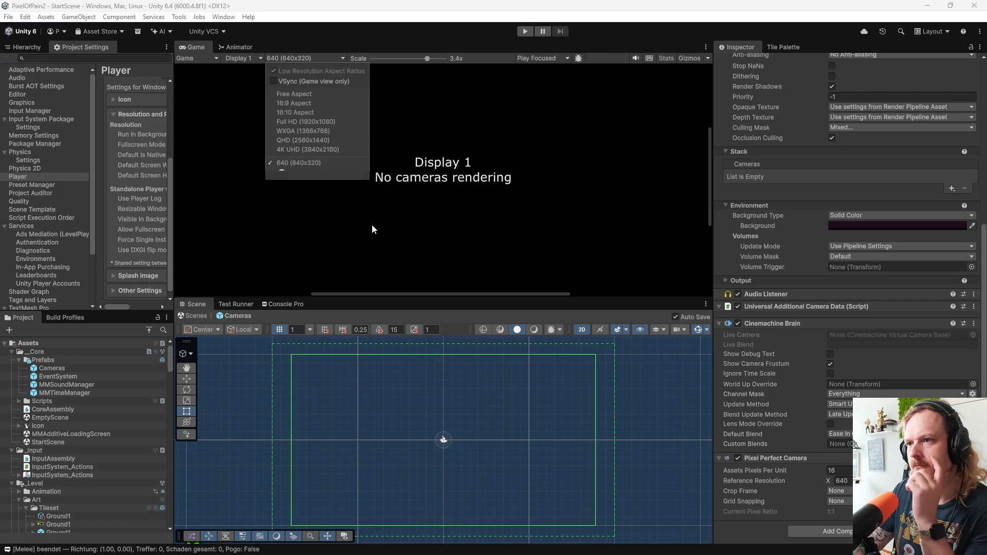
{"action": "left_click", "coordinate": [361, 212]}
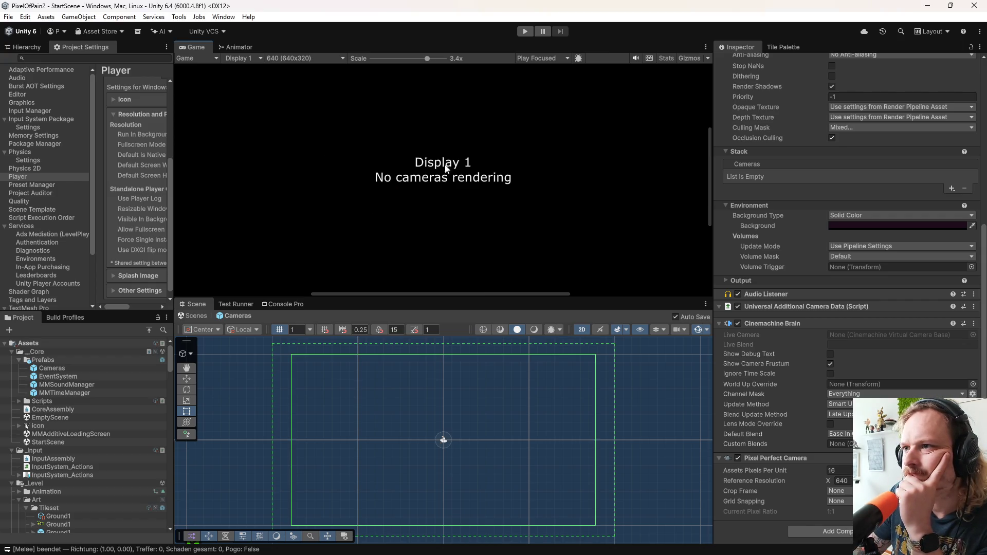
{"action": "left_click", "coordinate": [23, 46]}
Step: Back in StartScene, play-test at 1x scale, inspect Cameras(Clone)'s Main Camera, then stop playing
{"action": "left_click", "coordinate": [4, 75]}
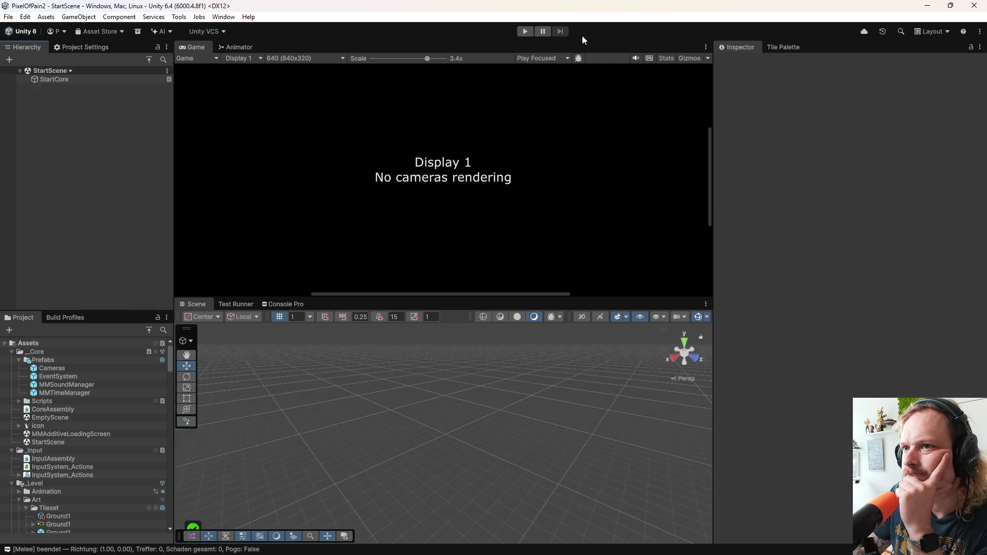
{"action": "left_click", "coordinate": [520, 30]}
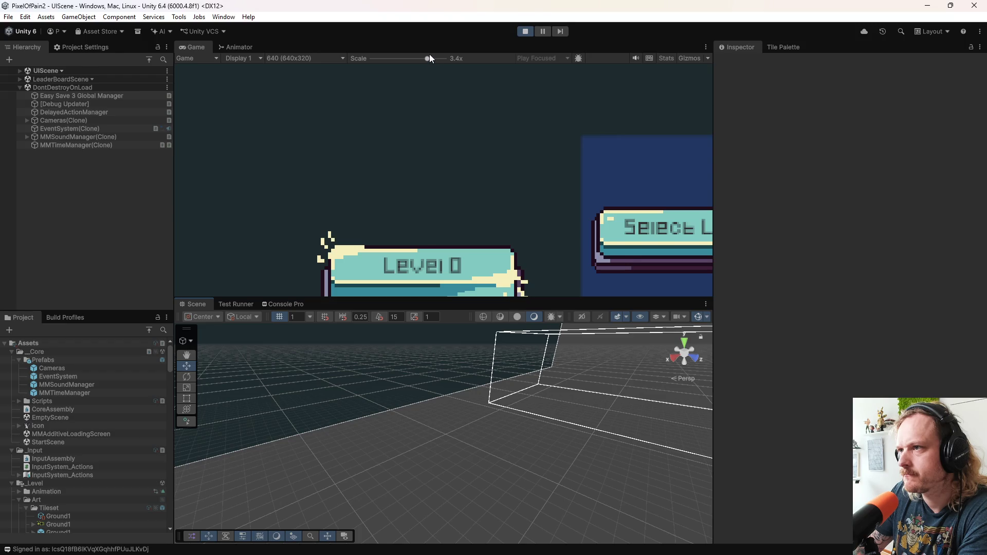
{"action": "left_click_drag", "start_coordinate": [429, 54], "coordinate": [278, 65]}
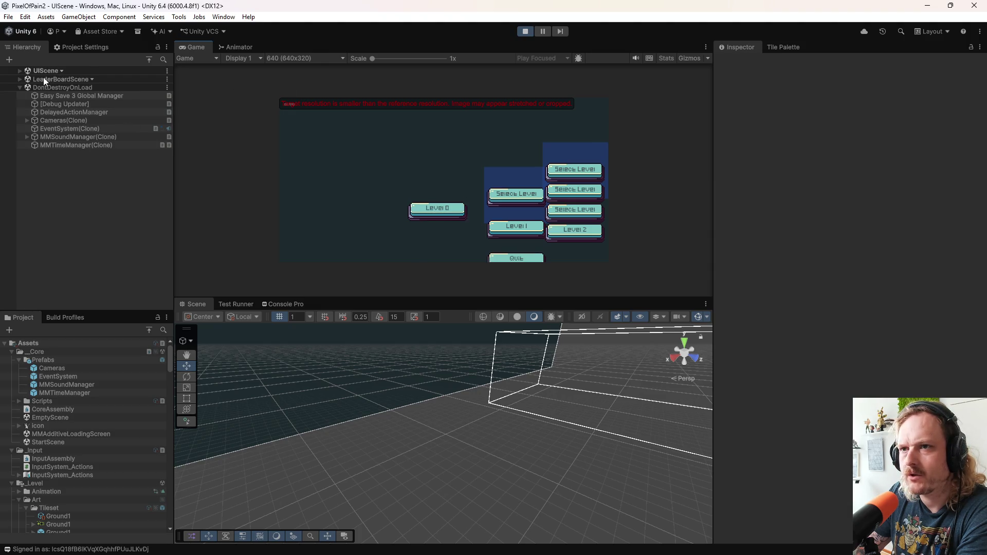
{"action": "left_click", "coordinate": [27, 120]}
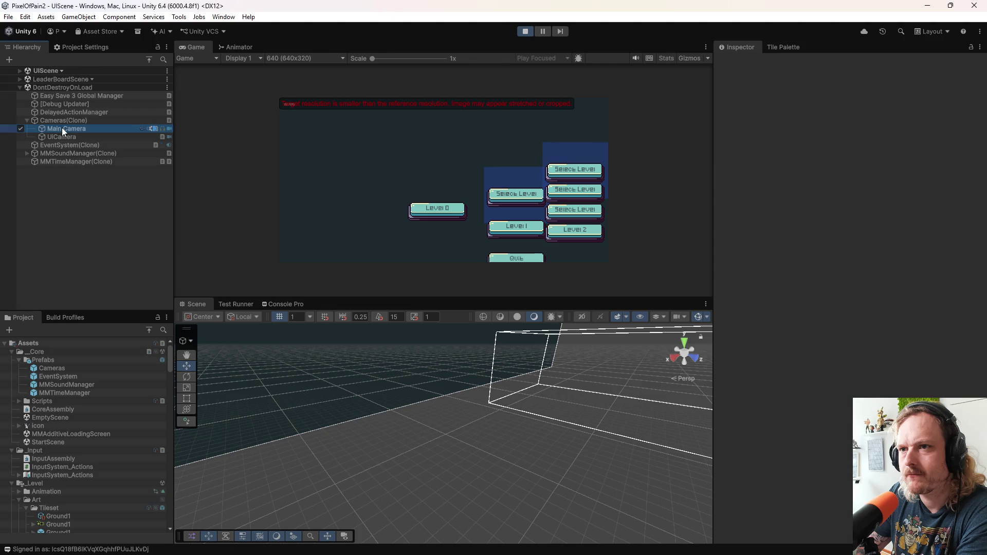
{"action": "left_click", "coordinate": [62, 128]}
{"action": "scroll", "coordinate": [899, 366], "scroll_direction": "down", "scroll_amount": 5}
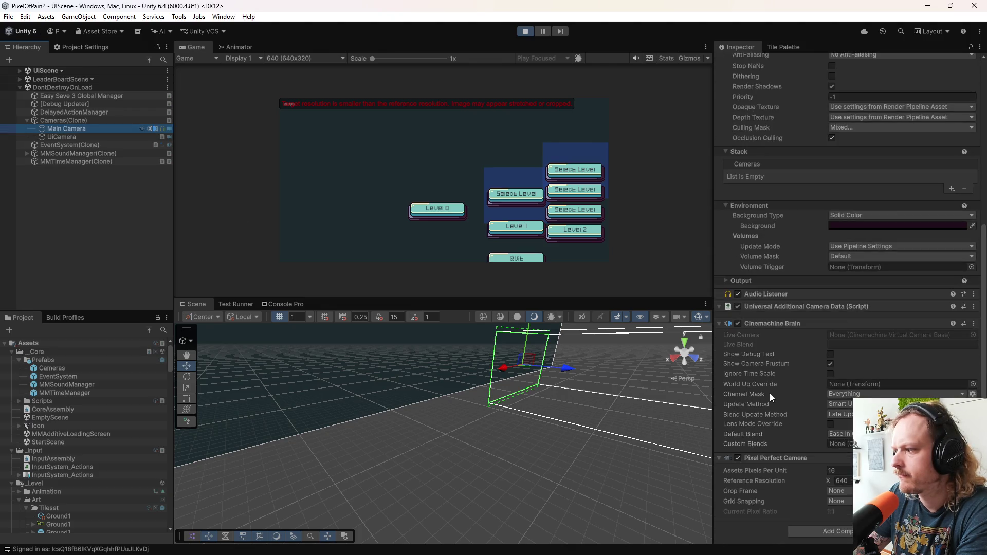
{"action": "left_click", "coordinate": [524, 32]}
Step: Edit the '640' Game view resolution preset from 640×320 to 640×360
{"action": "left_click", "coordinate": [301, 55]}
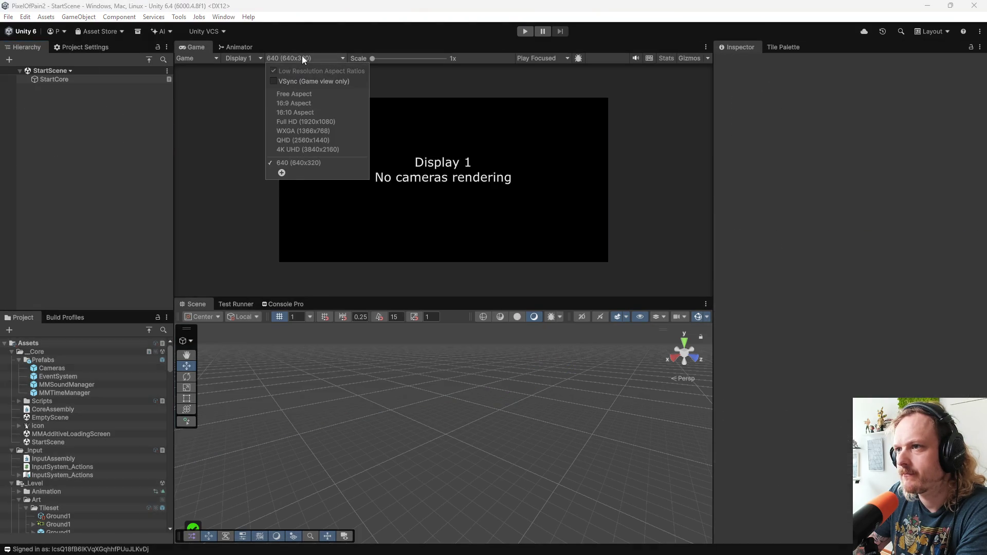
{"action": "right_click", "coordinate": [298, 163]}
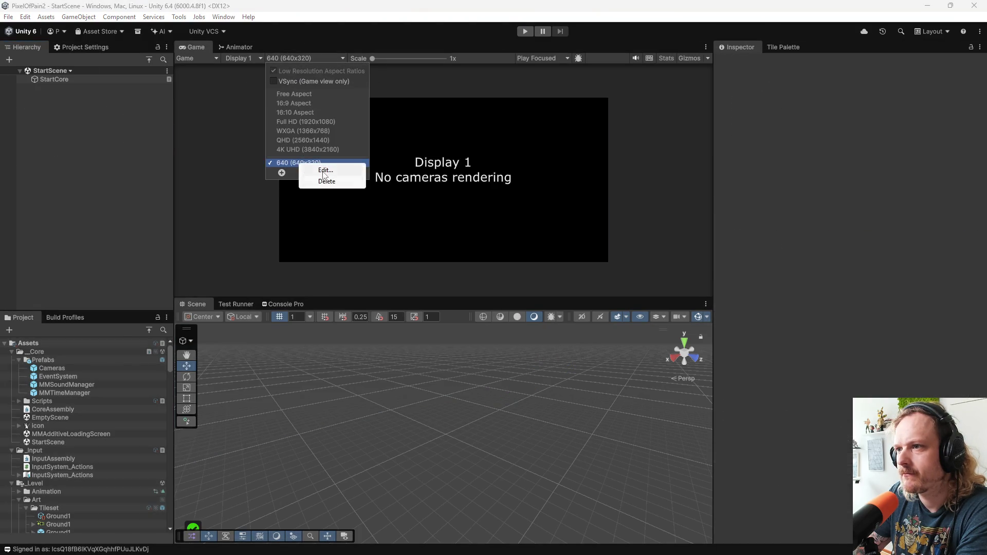
{"action": "left_click", "coordinate": [308, 169]}
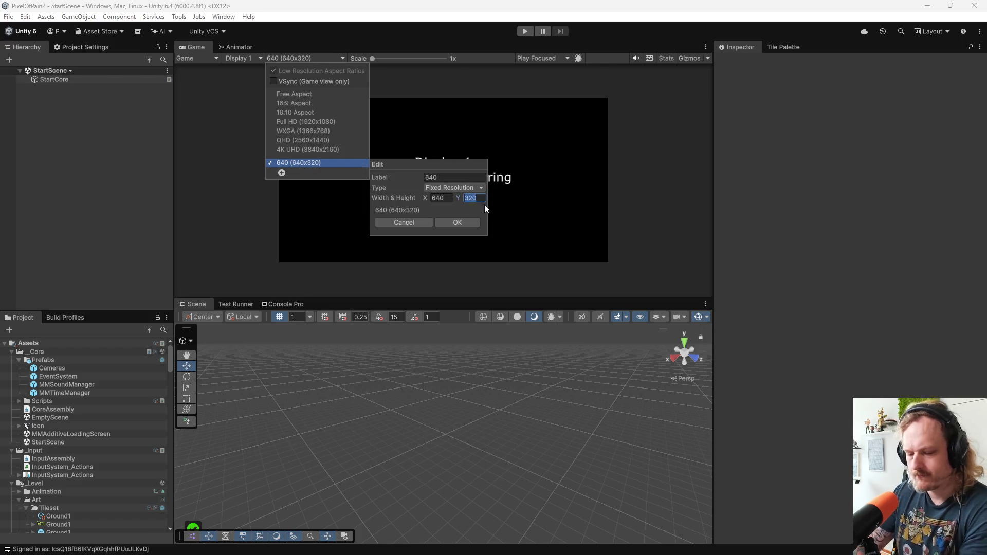
{"action": "type", "text": "360"}
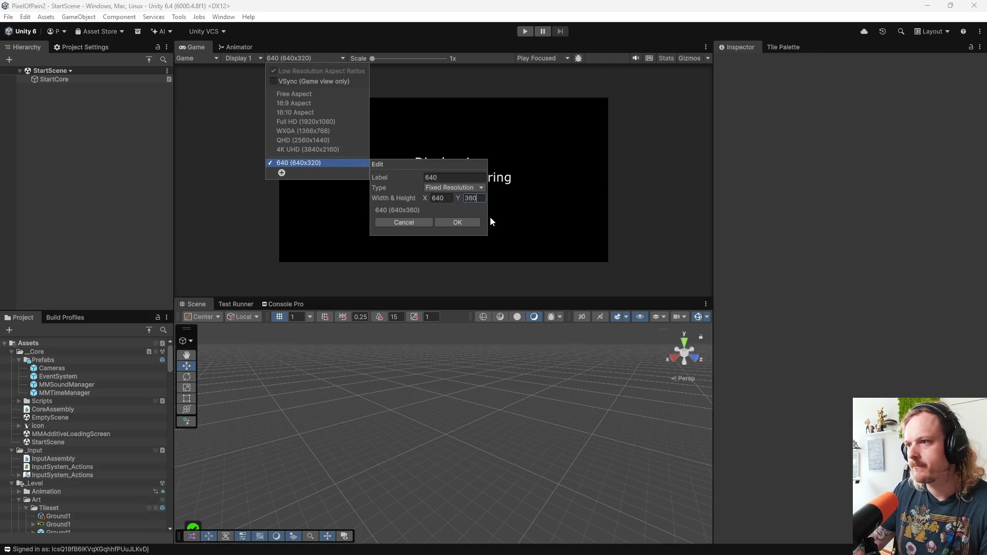
{"action": "left_click", "coordinate": [477, 221]}
{"action": "left_click", "coordinate": [627, 101]}
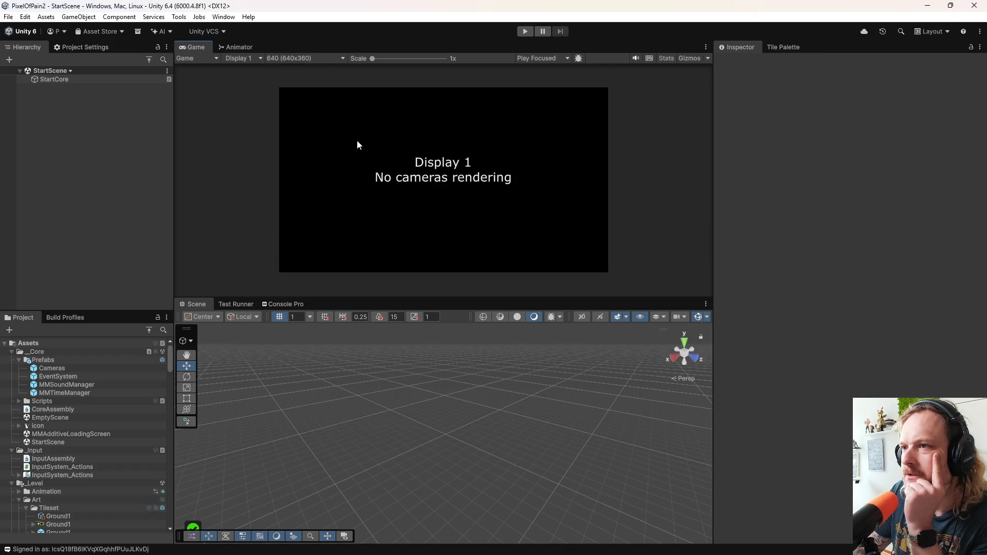
Step: Start play mode and switch the preview from Game to Simulator
{"action": "left_click", "coordinate": [525, 31]}
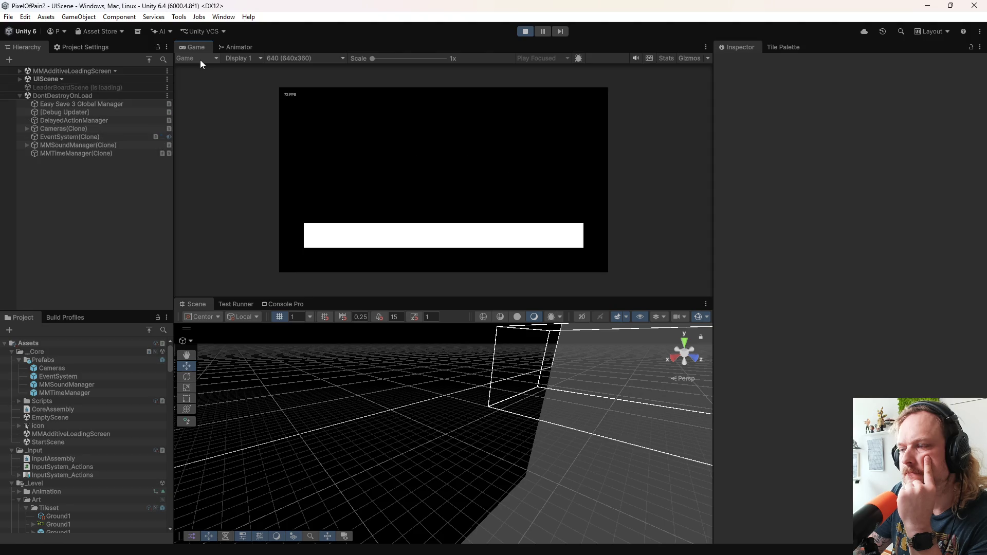
{"action": "left_click", "coordinate": [198, 56]}
{"action": "left_click", "coordinate": [203, 78]}
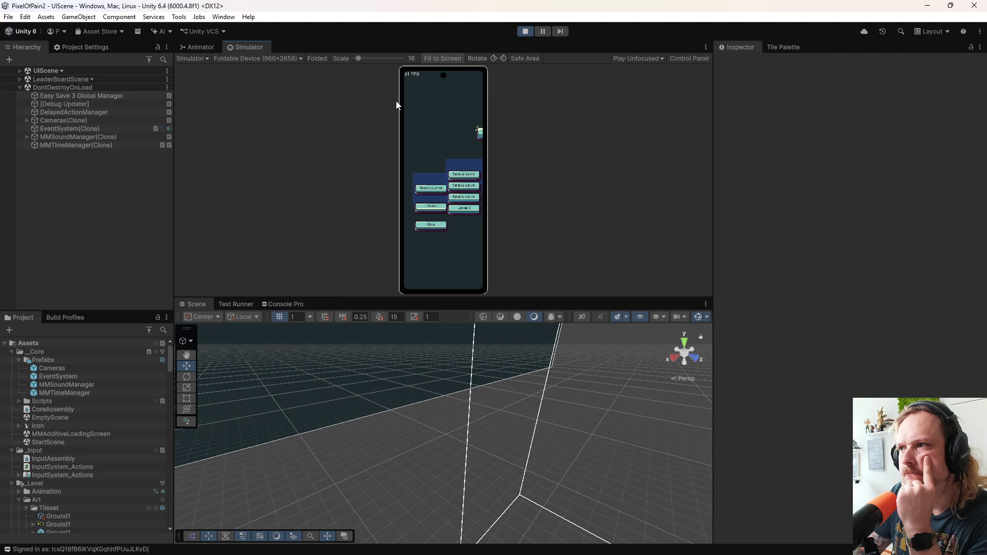
Step: Rotate the Foldable Device to landscape, toggle Safe Area on and off, scale to 33, then stop play
{"action": "left_click", "coordinate": [502, 59]}
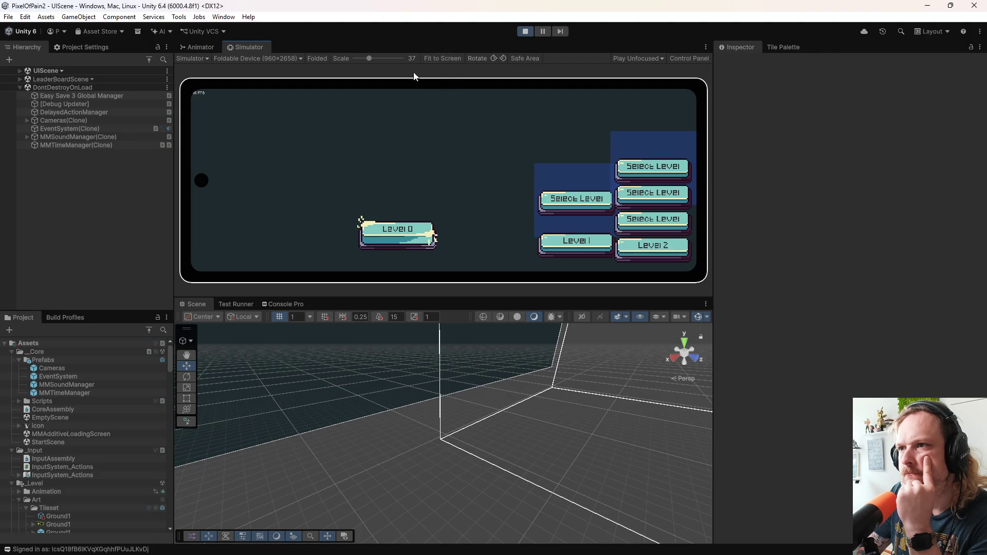
{"action": "left_click", "coordinate": [292, 55]}
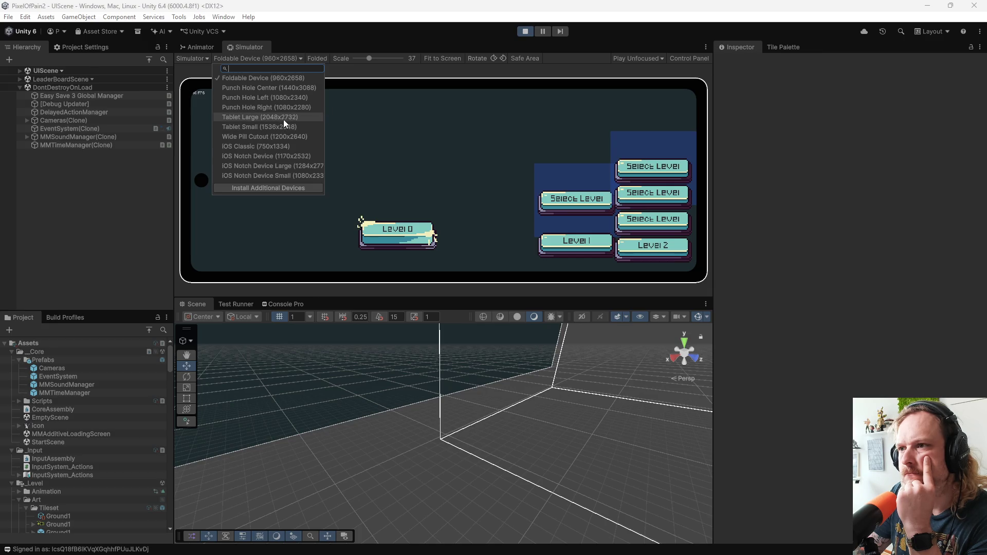
{"action": "left_click", "coordinate": [358, 74]}
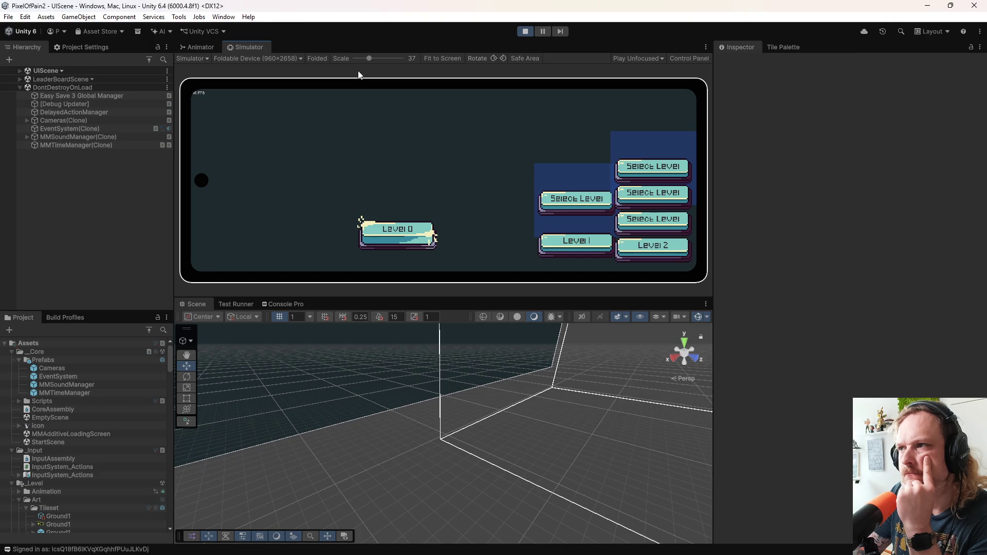
{"action": "left_click", "coordinate": [520, 58]}
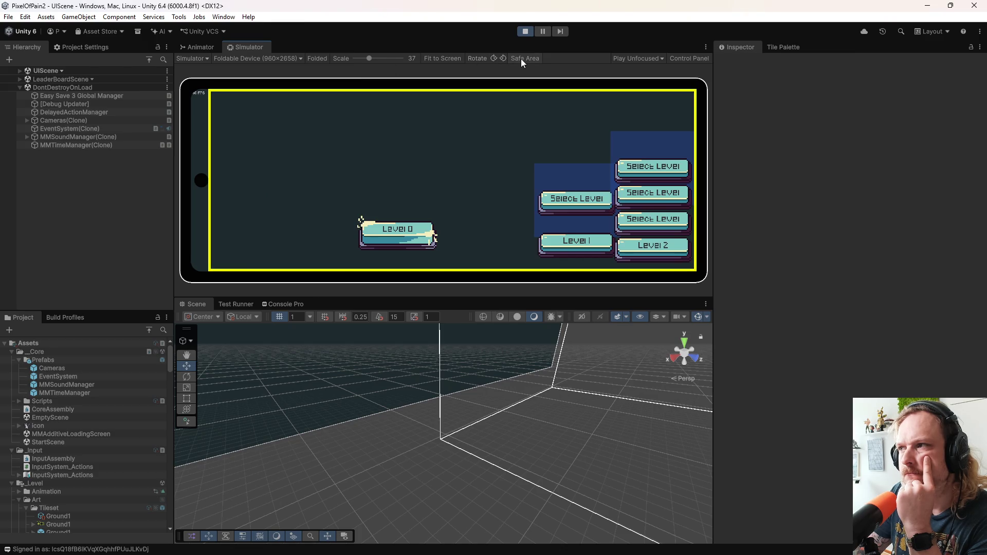
{"action": "left_click", "coordinate": [520, 59]}
{"action": "left_click", "coordinate": [520, 59]}
{"action": "left_click", "coordinate": [521, 58]}
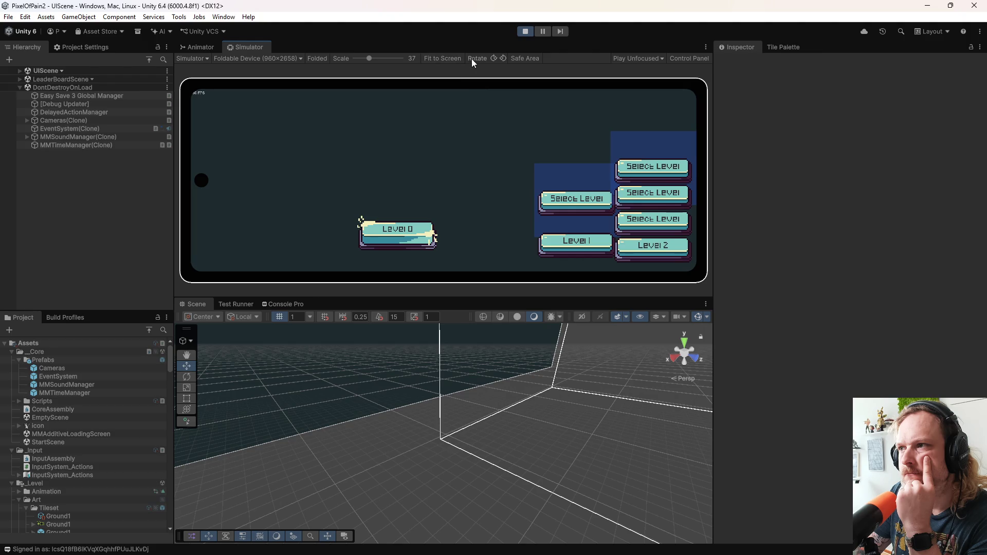
{"action": "mouse_move", "coordinate": [369, 58]}
{"action": "left_mouse_down"}
{"action": "mouse_move", "coordinate": [380, 58]}
{"action": "mouse_move", "coordinate": [354, 57]}
{"action": "mouse_move", "coordinate": [368, 57]}
{"action": "left_mouse_up"}
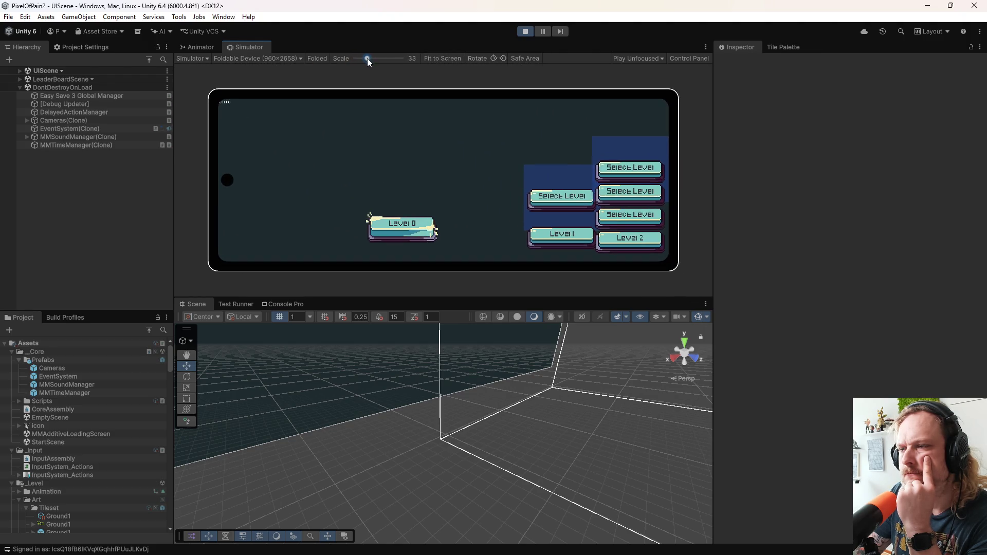
{"action": "left_click", "coordinate": [269, 57]}
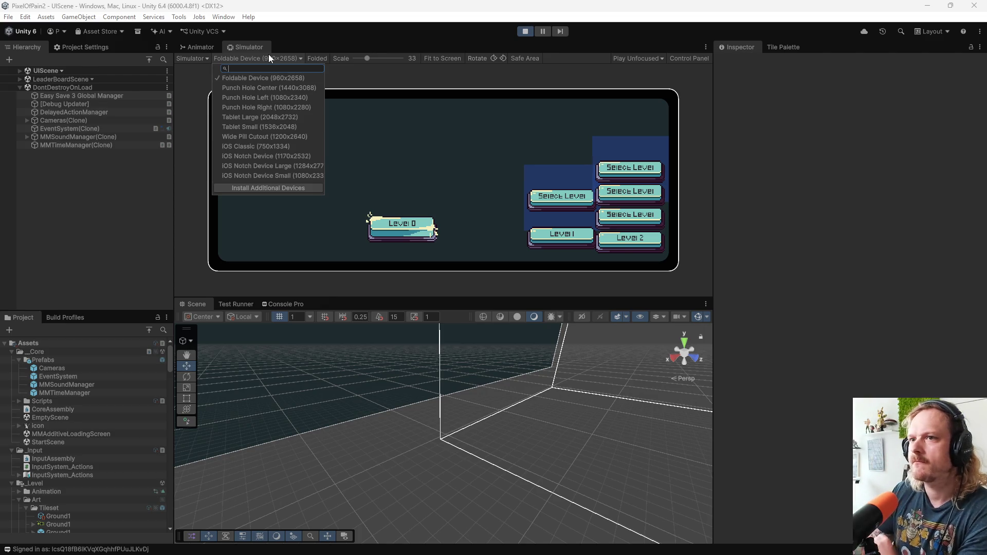
{"action": "left_click", "coordinate": [526, 32]}
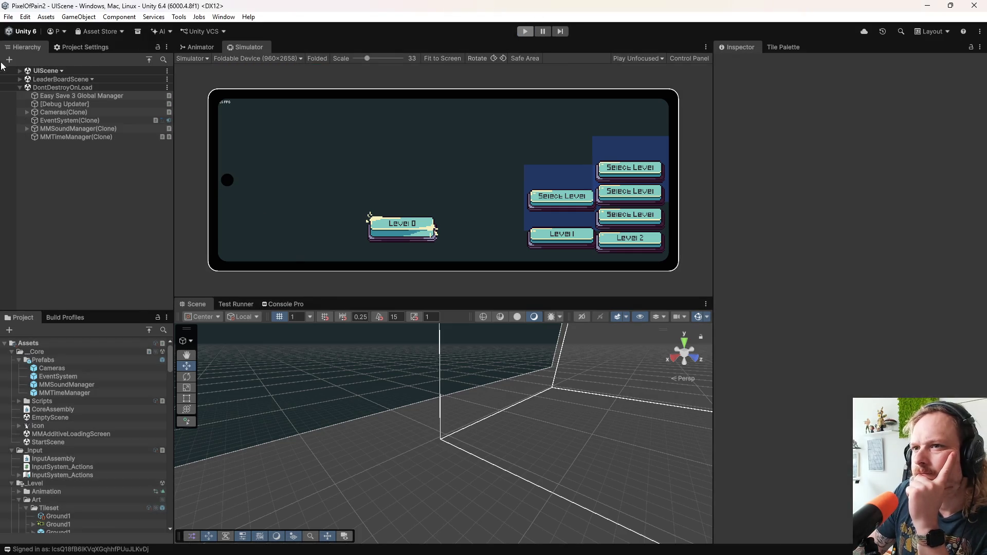
Step: Compare Web, UWP and Windows/Mac/Linux Player resolution settings, collapsing Resolution and Presentation
{"action": "left_click", "coordinate": [85, 50]}
{"action": "left_click_drag", "start_coordinate": [176, 146], "coordinate": [520, 163]}
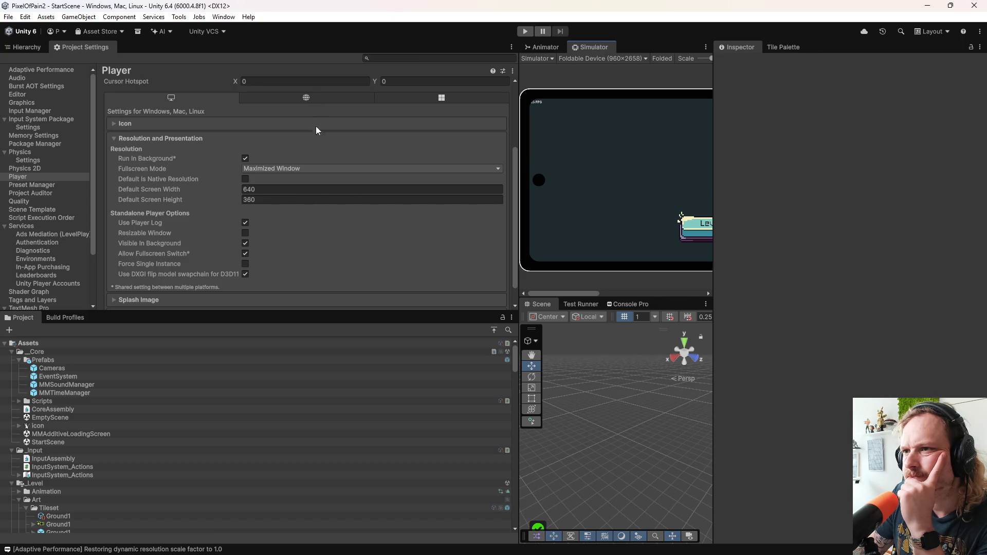
{"action": "scroll", "coordinate": [315, 155], "scroll_direction": "up", "scroll_amount": 5}
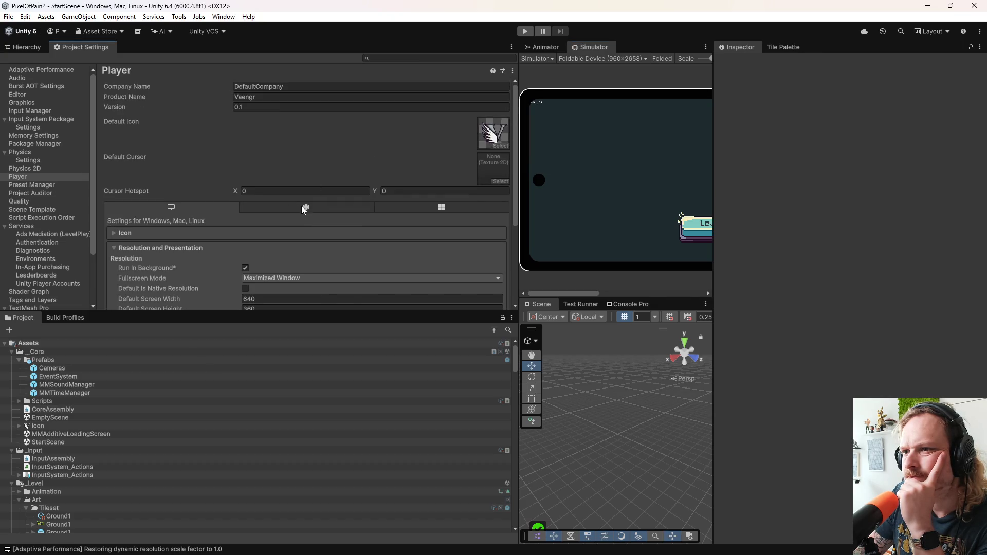
{"action": "left_click", "coordinate": [303, 206]}
{"action": "left_click", "coordinate": [406, 210]}
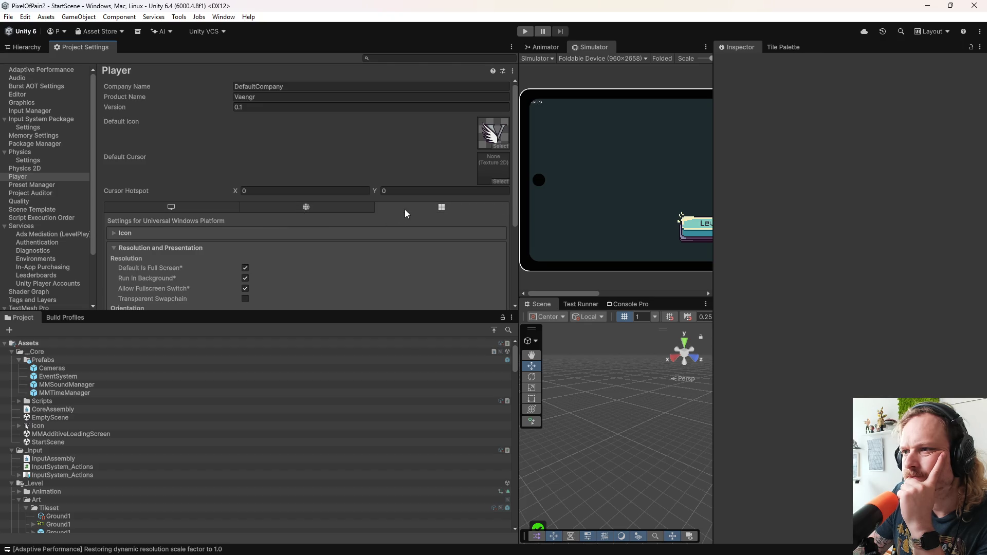
{"action": "scroll", "coordinate": [467, 257], "scroll_direction": "down", "scroll_amount": 3}
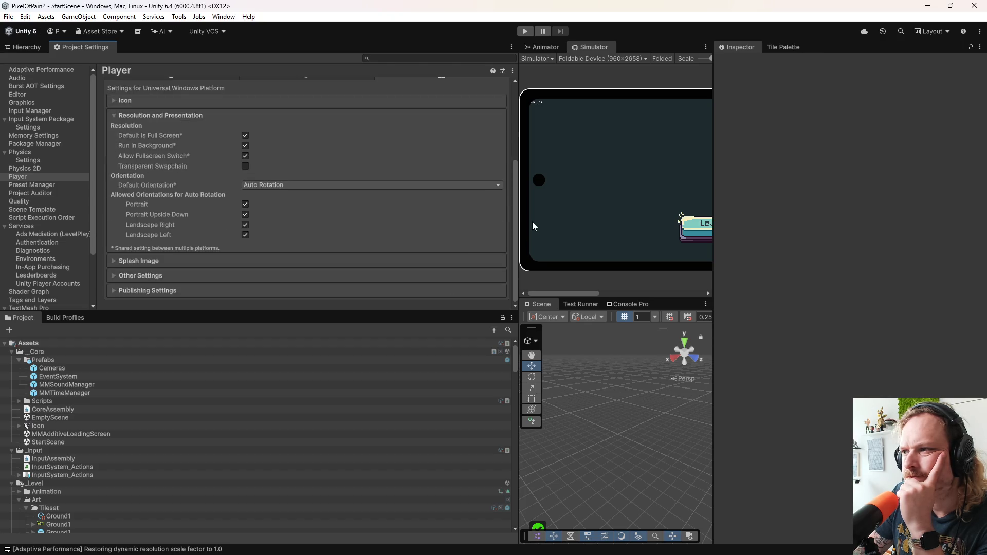
{"action": "left_click_drag", "start_coordinate": [518, 221], "coordinate": [649, 221]}
{"action": "scroll", "coordinate": [475, 206], "scroll_direction": "up", "scroll_amount": 3}
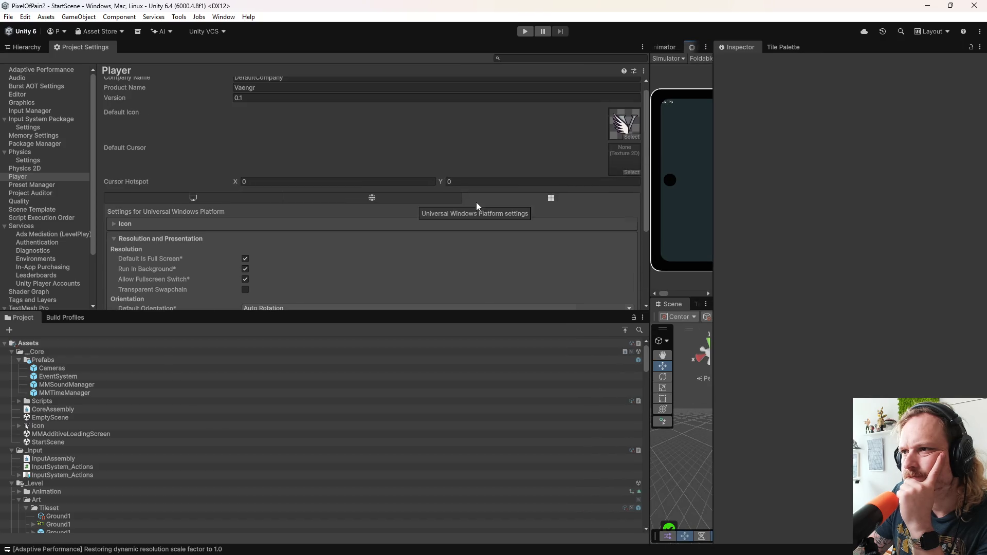
{"action": "scroll", "coordinate": [360, 200], "scroll_direction": "down", "scroll_amount": 1}
{"action": "left_click", "coordinate": [238, 180]}
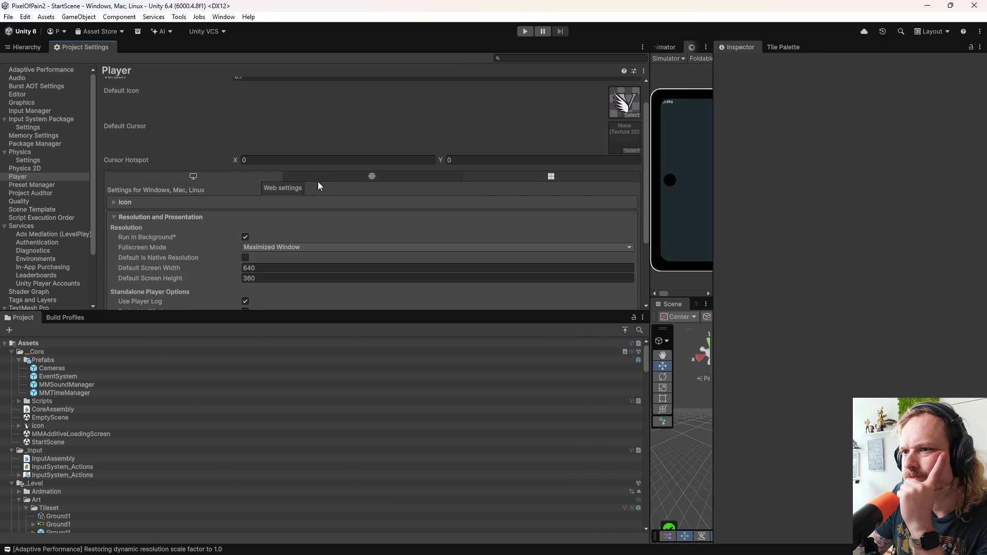
{"action": "left_click", "coordinate": [163, 216]}
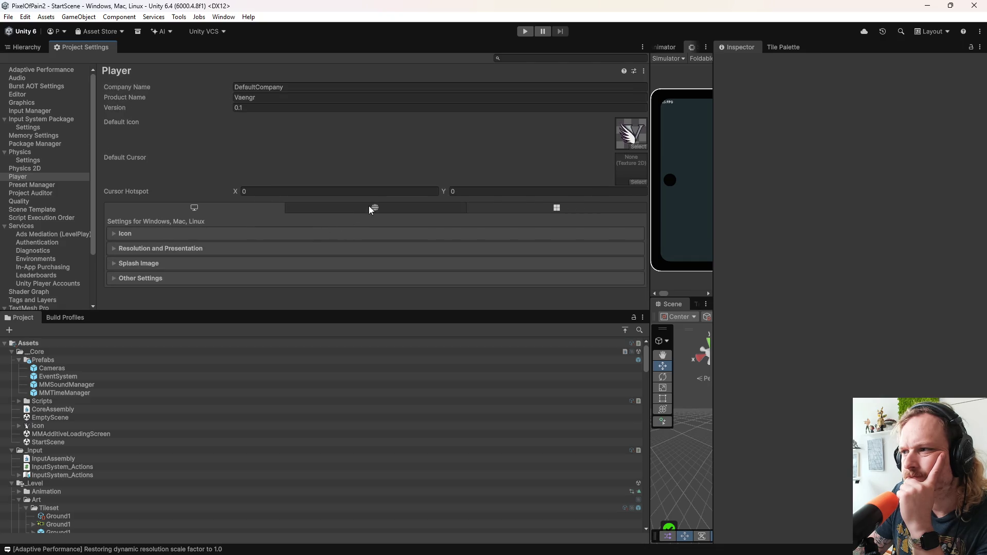
{"action": "left_click", "coordinate": [534, 211]}
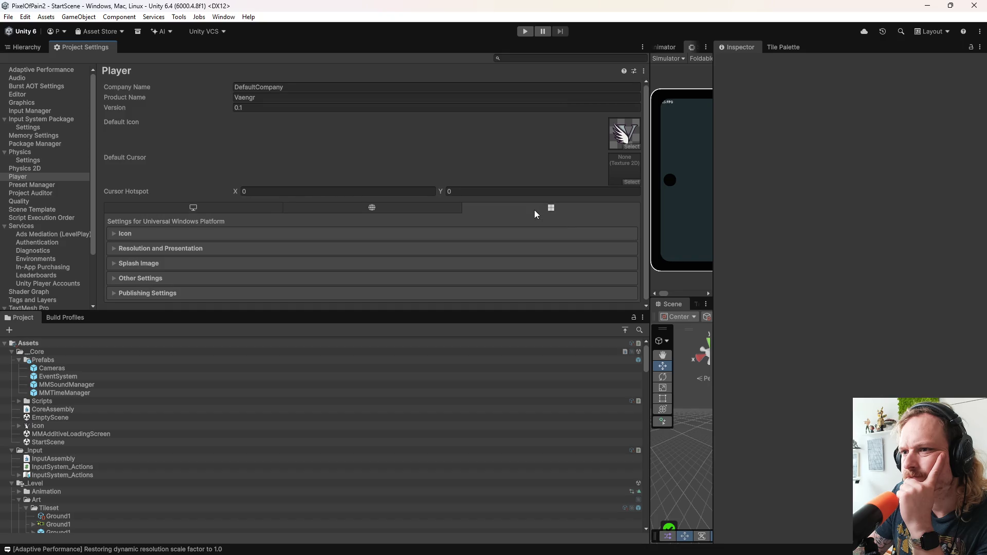
{"action": "left_click", "coordinate": [251, 210]}
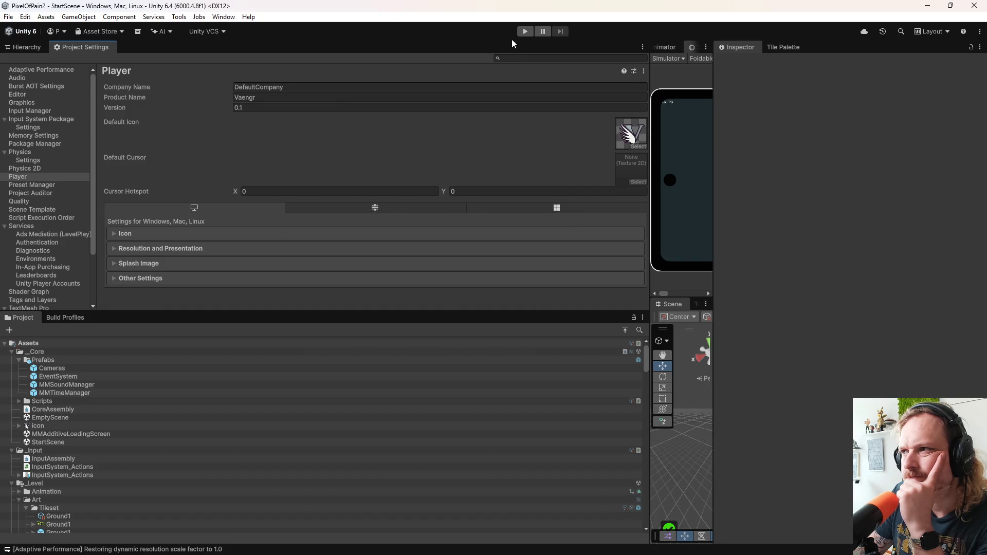
Step: Switch the preview from Simulator back to the 640×360 Game view and make it taller
{"action": "left_click_drag", "start_coordinate": [649, 113], "coordinate": [194, 129]}
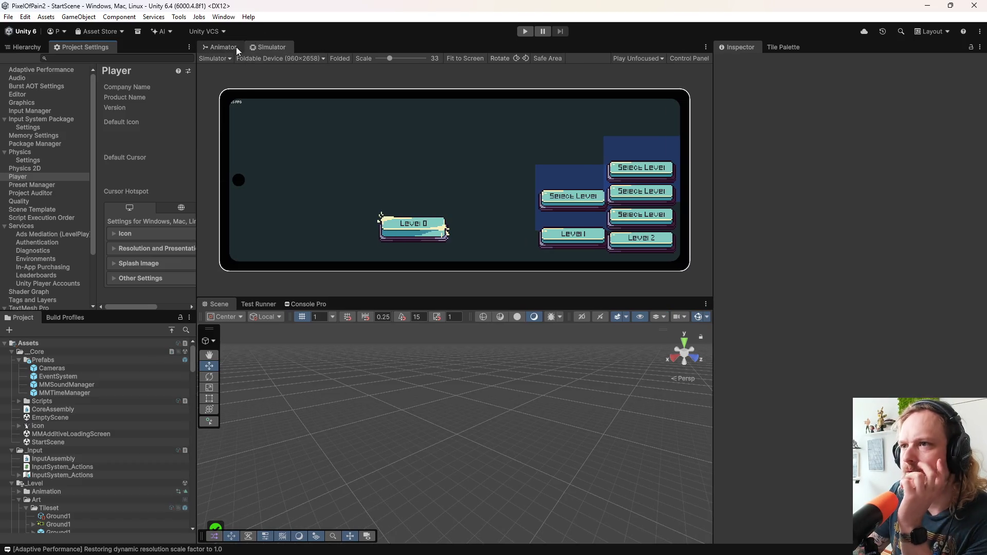
{"action": "left_click", "coordinate": [221, 57]}
{"action": "left_click", "coordinate": [226, 71]}
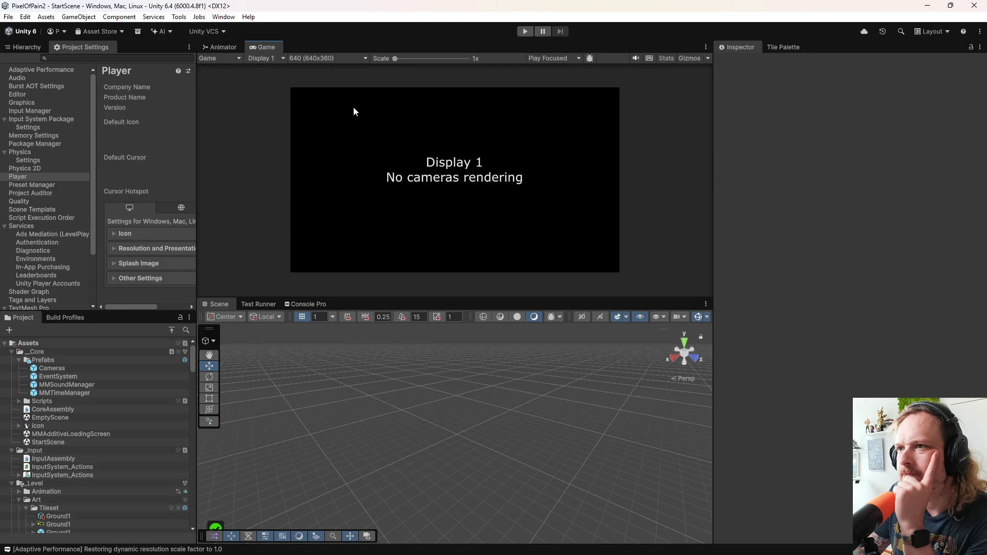
{"action": "left_click_drag", "start_coordinate": [473, 295], "coordinate": [482, 354]}
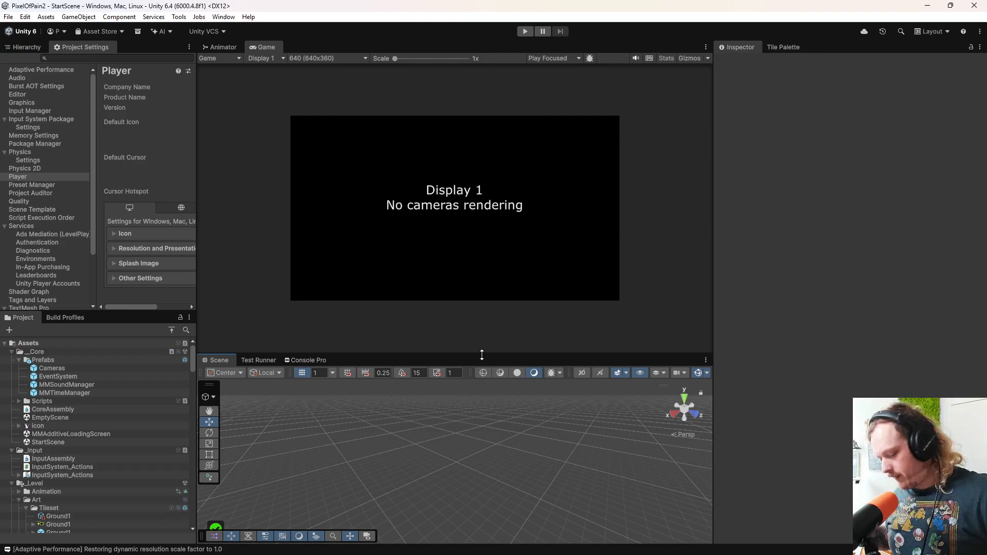
Step: In GitHub Desktop, commit all 7 changed files to main with summary 'a', push to origin, and minimize
{"action": "key", "text": "super"}
{"action": "left_click", "coordinate": [486, 546]}
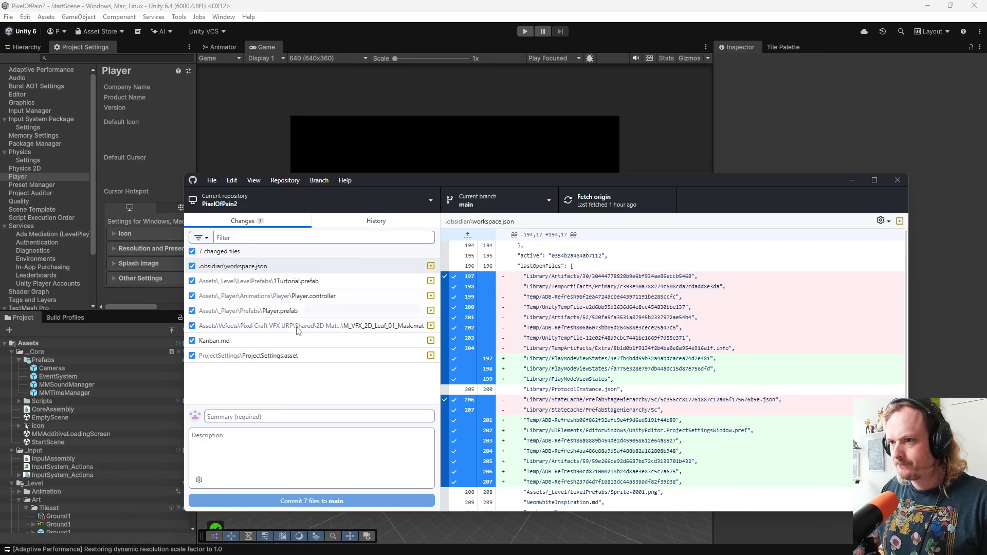
{"action": "left_click", "coordinate": [276, 416]}
{"action": "type", "text": "a"}
{"action": "left_click", "coordinate": [269, 497]}
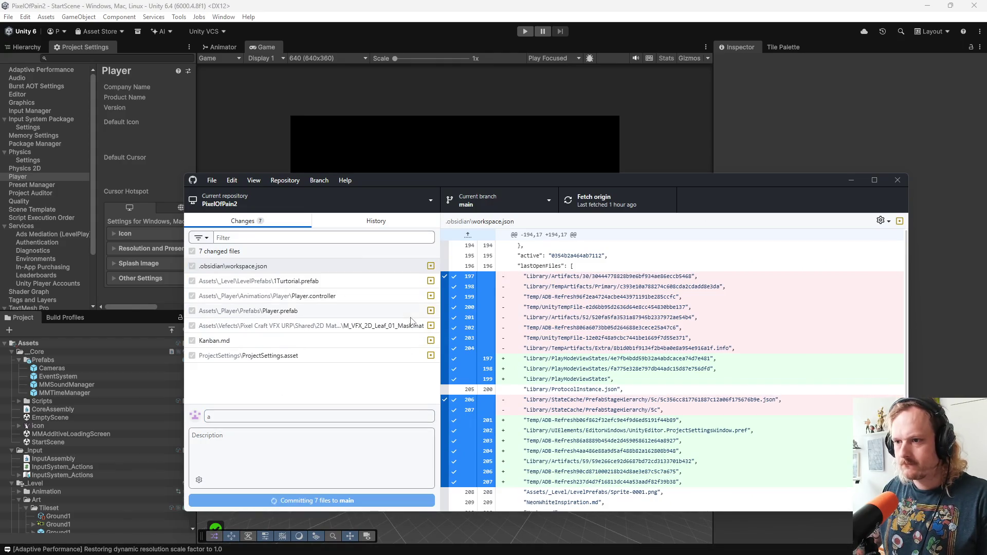
{"action": "left_click", "coordinate": [611, 210]}
{"action": "key", "text": "super+Down"}
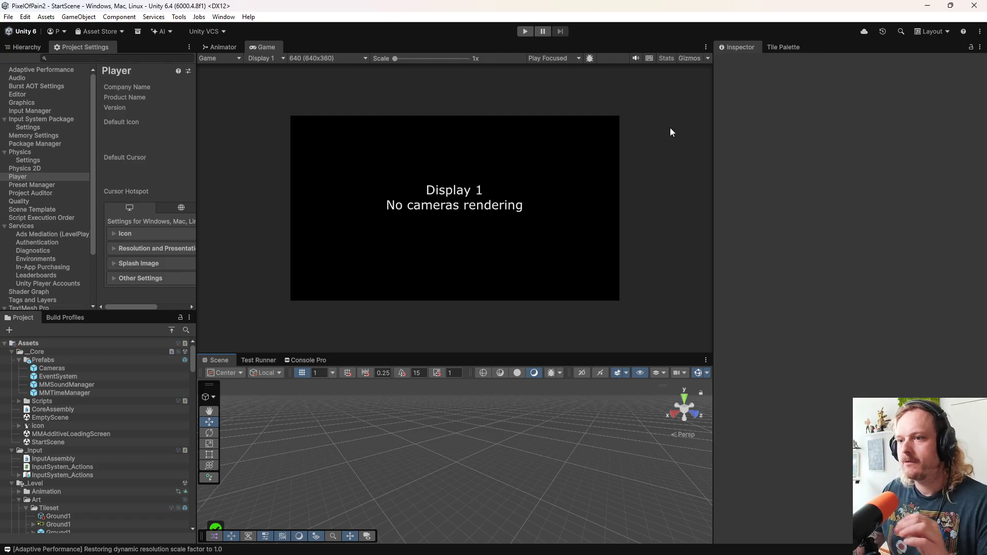
Step: Enlarge the Scene view and open the Player prefab from the Prefabs folder for editing
{"action": "left_click_drag", "start_coordinate": [375, 353], "coordinate": [379, 252]}
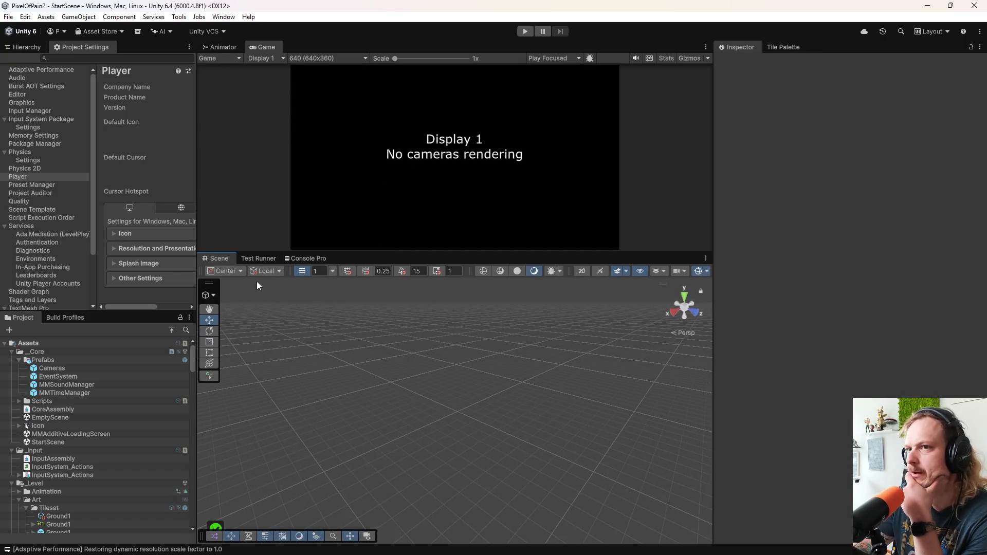
{"action": "left_click", "coordinate": [21, 48]}
{"action": "scroll", "coordinate": [68, 433], "scroll_direction": "down", "scroll_amount": 10}
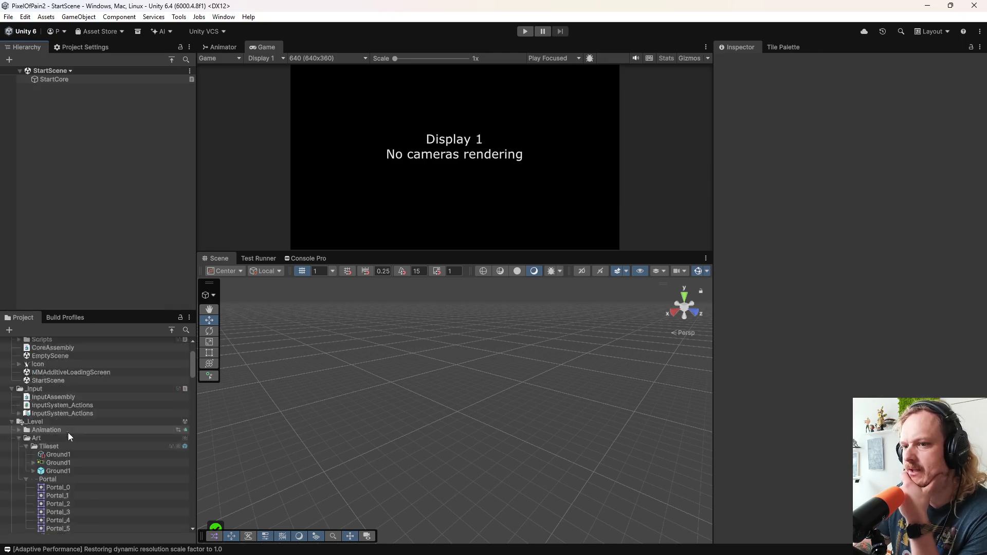
{"action": "scroll", "coordinate": [65, 442], "scroll_direction": "up", "scroll_amount": 5}
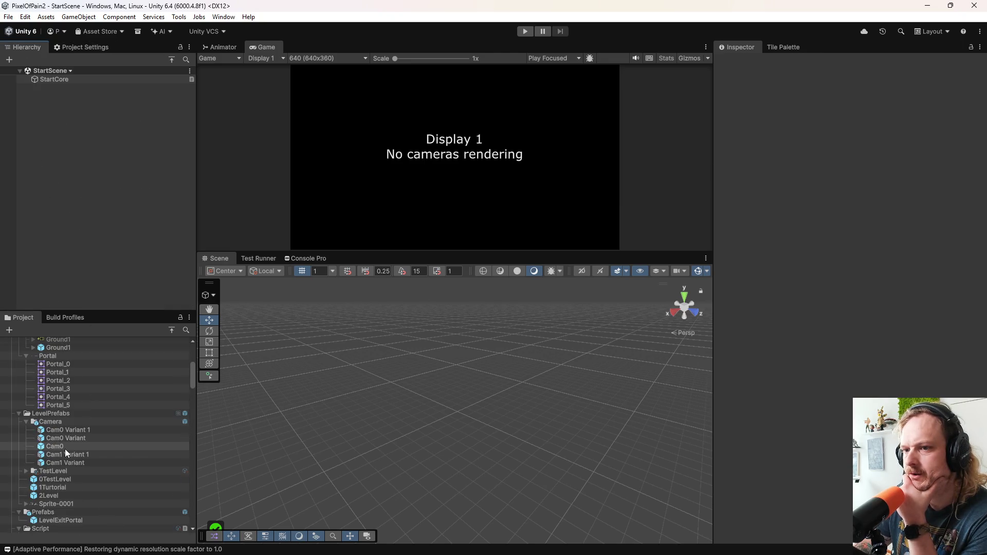
{"action": "scroll", "coordinate": [70, 462], "scroll_direction": "down", "scroll_amount": 10}
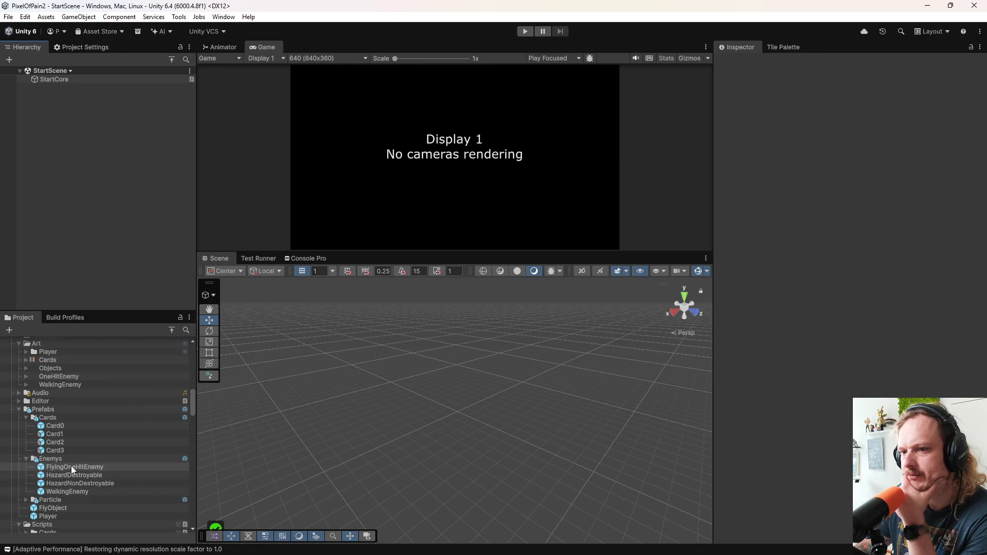
{"action": "scroll", "coordinate": [72, 459], "scroll_direction": "down", "scroll_amount": 2}
{"action": "left_click", "coordinate": [68, 454]}
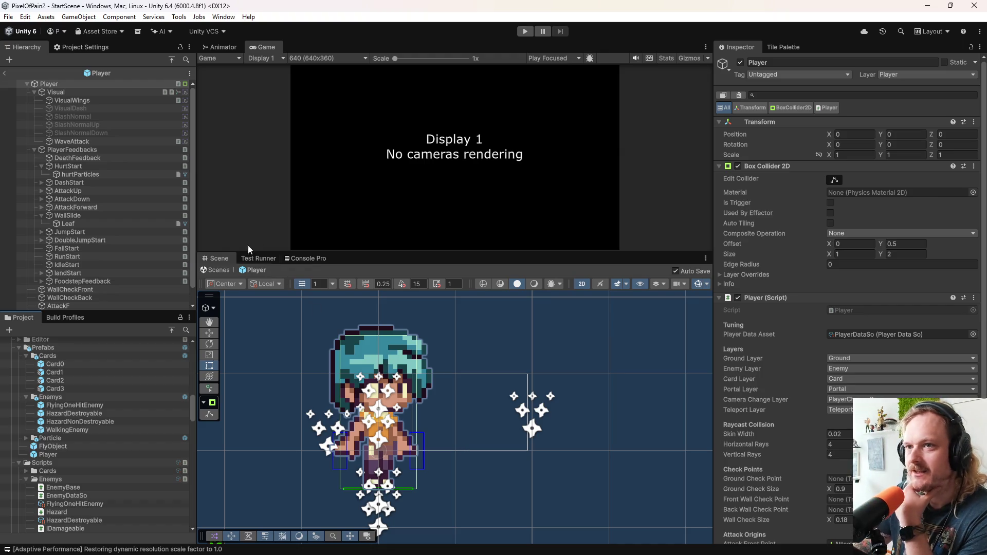
Step: Set the Leaf particle Renderer's Sorting Layer to ParticleForPlayer, keeping Sort Mode None and no masking
{"action": "left_click", "coordinate": [74, 223]}
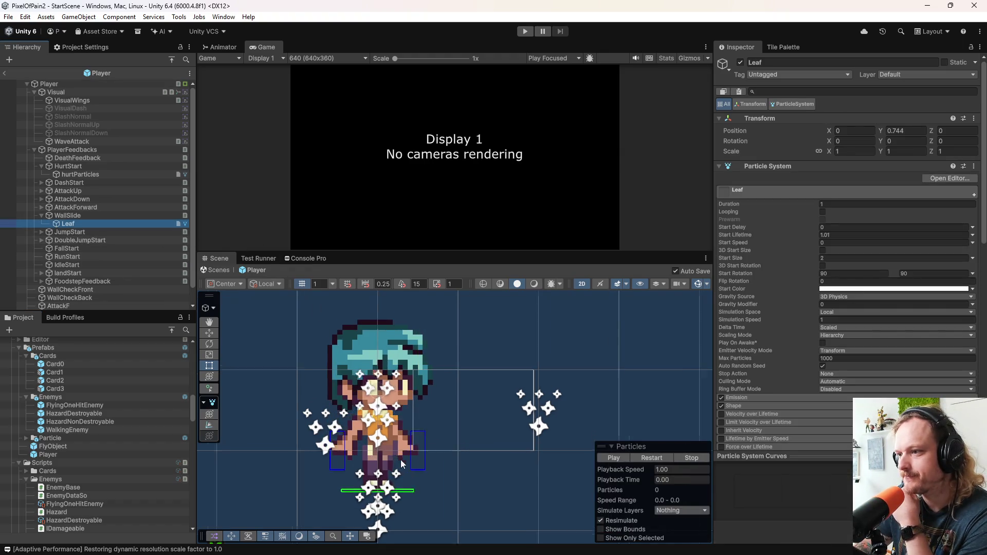
{"action": "scroll", "coordinate": [442, 473], "scroll_direction": "up", "scroll_amount": 2}
{"action": "scroll", "coordinate": [448, 458], "scroll_direction": "down", "scroll_amount": 2}
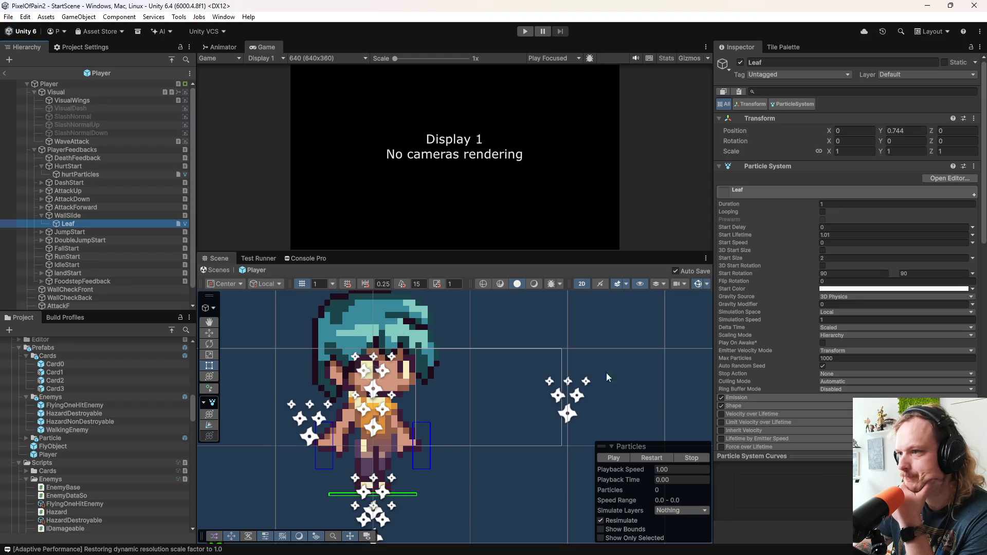
{"action": "scroll", "coordinate": [795, 351], "scroll_direction": "down", "scroll_amount": 2}
{"action": "scroll", "coordinate": [784, 397], "scroll_direction": "down", "scroll_amount": 10}
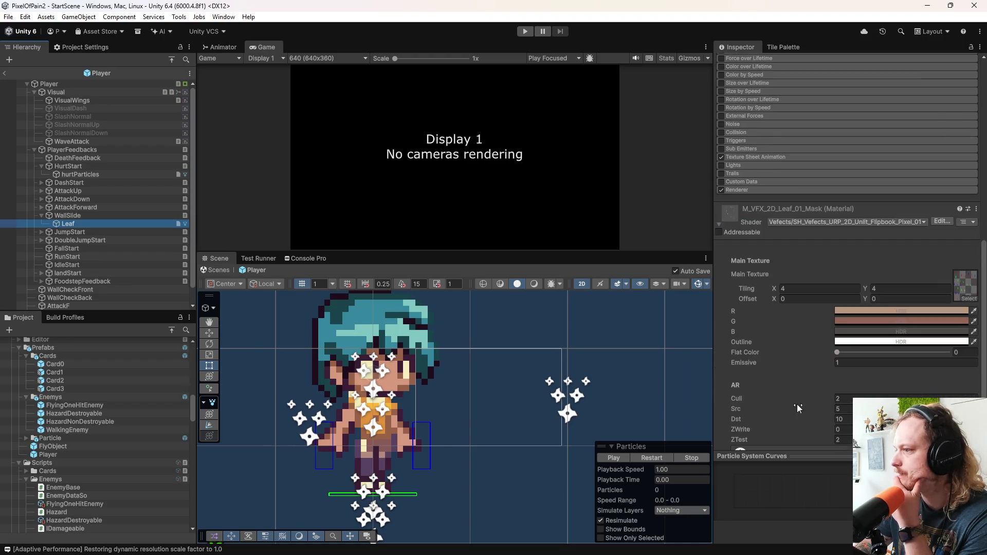
{"action": "left_click", "coordinate": [758, 190]}
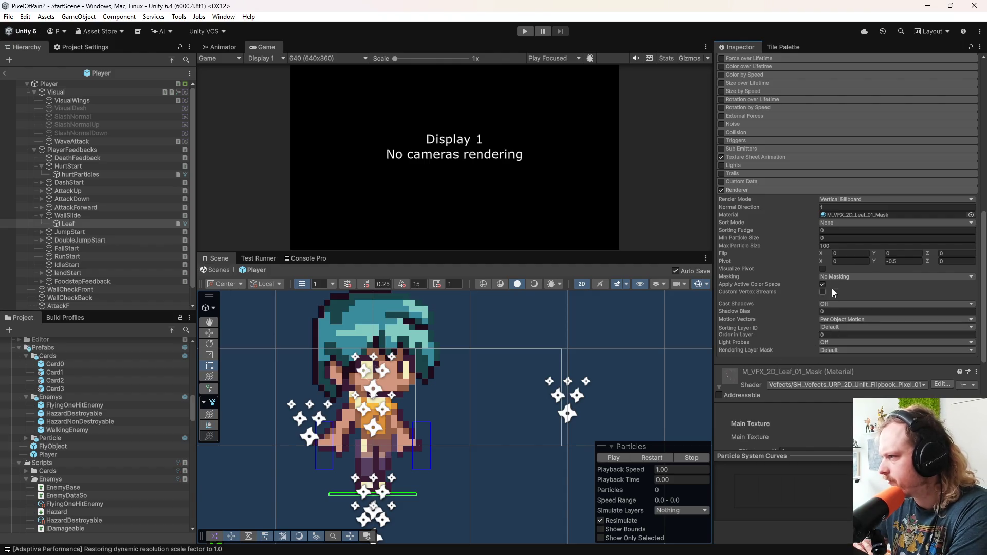
{"action": "left_click", "coordinate": [835, 220]}
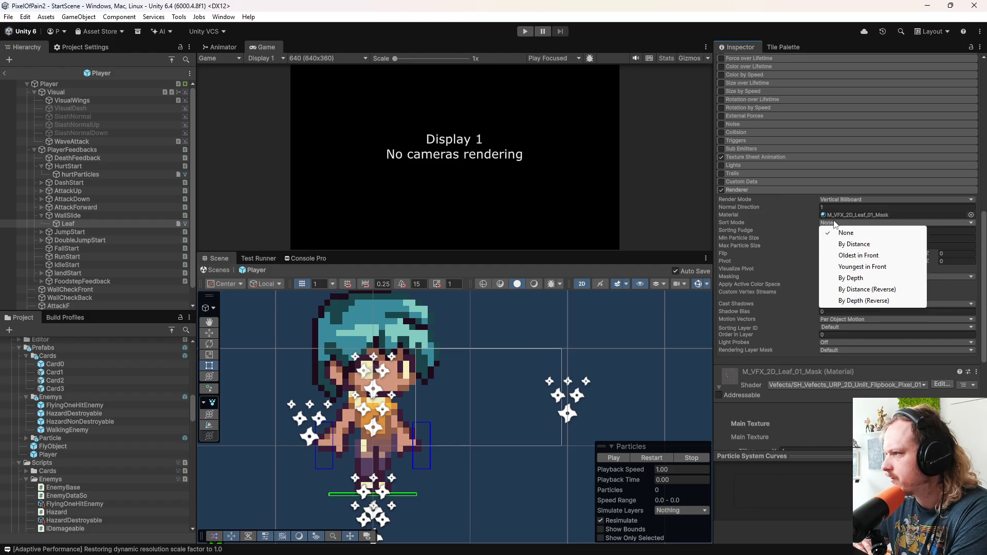
{"action": "left_click", "coordinate": [814, 219]}
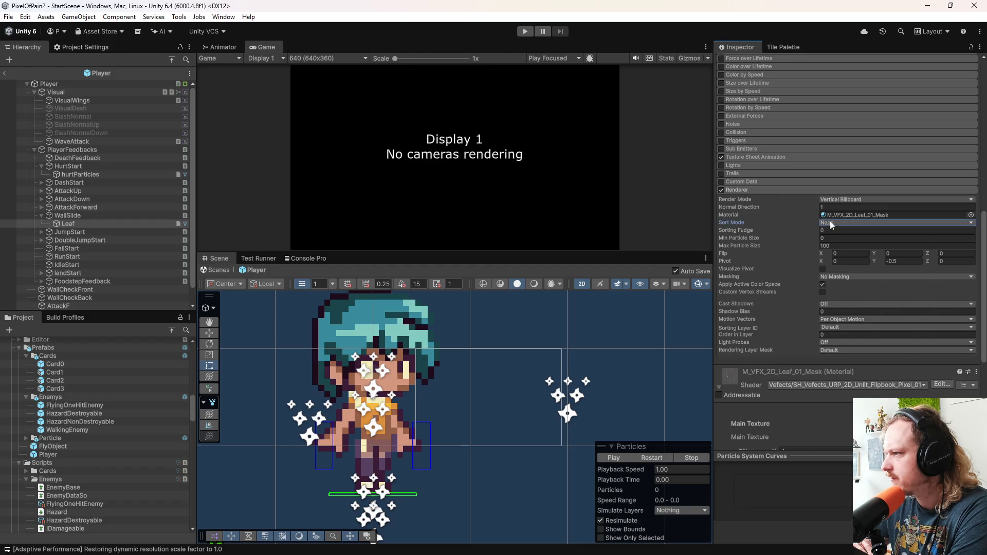
{"action": "left_click", "coordinate": [834, 276]}
{"action": "left_click", "coordinate": [812, 273]}
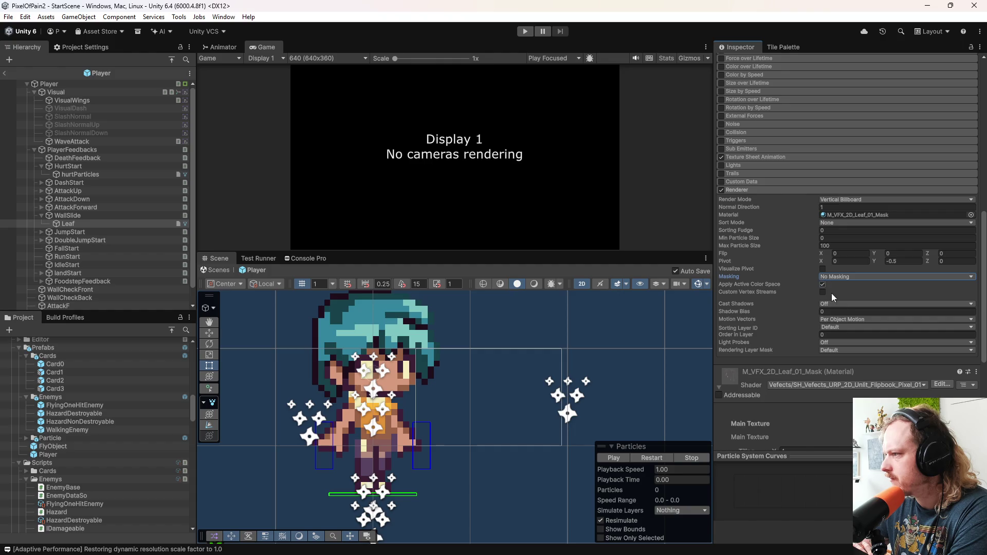
{"action": "left_click", "coordinate": [839, 328]}
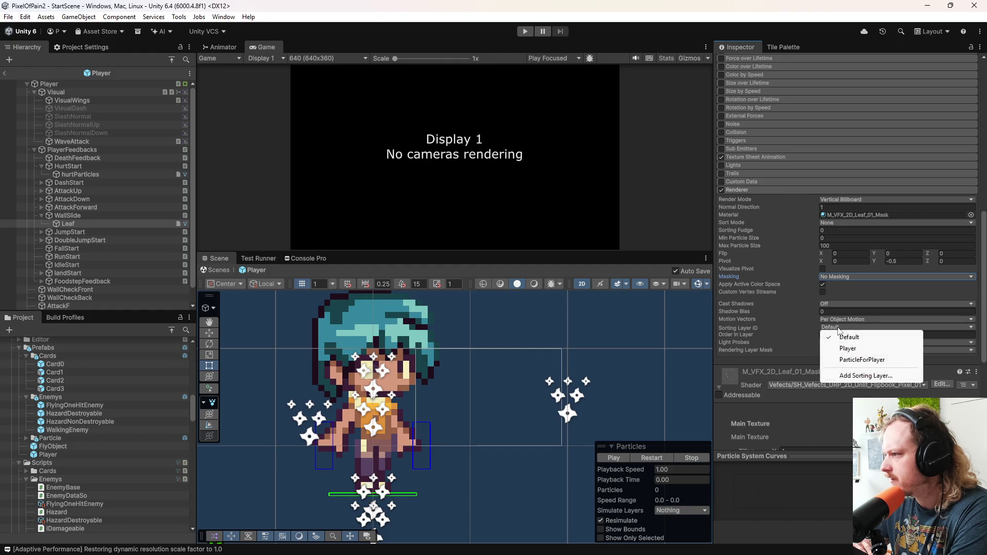
{"action": "left_click", "coordinate": [857, 359]}
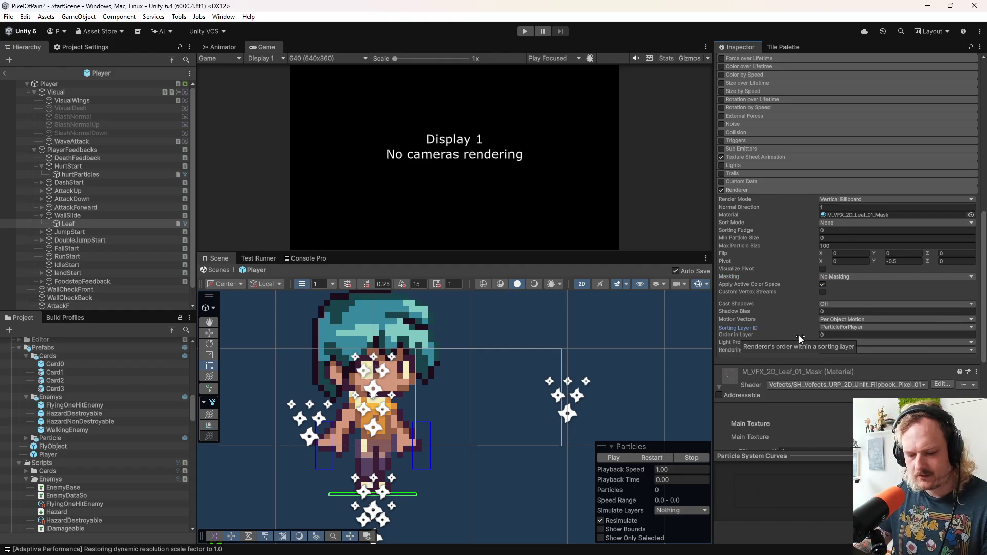
Step: Play and restart the Leaf particle effect preview in the Particles overlay
{"action": "left_click", "coordinate": [651, 457]}
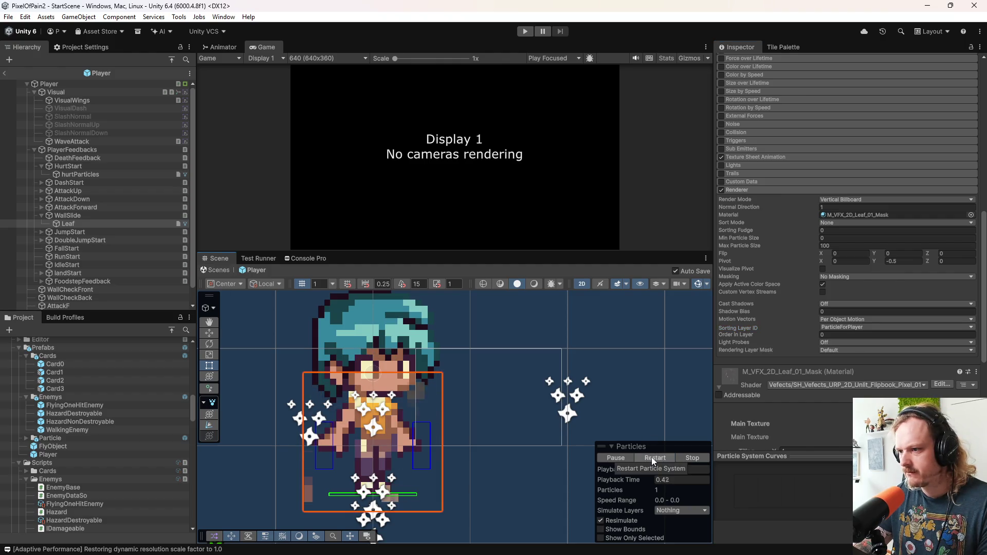
{"action": "left_click", "coordinate": [652, 458]}
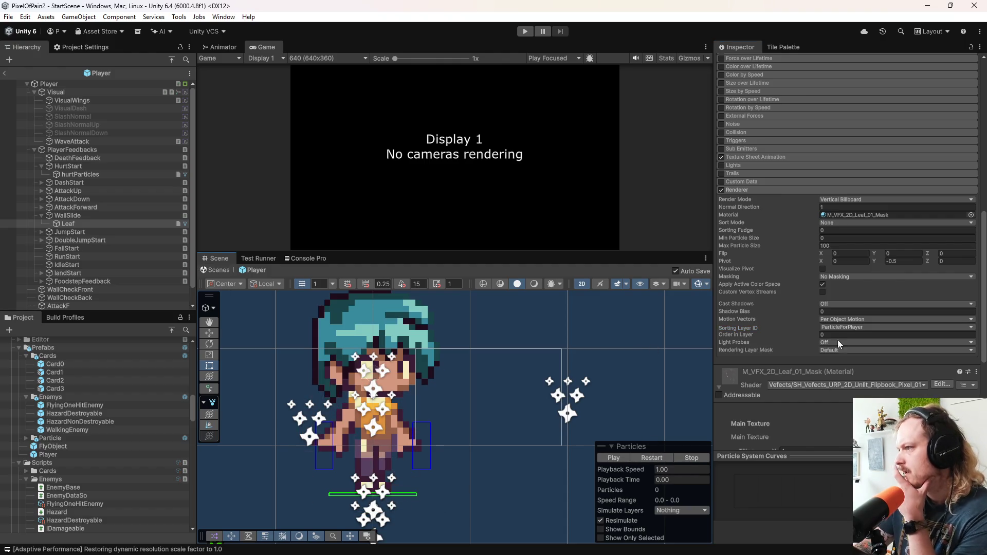
{"action": "scroll", "coordinate": [757, 361], "scroll_direction": "down", "scroll_amount": 5}
{"action": "scroll", "coordinate": [775, 328], "scroll_direction": "down", "scroll_amount": 2}
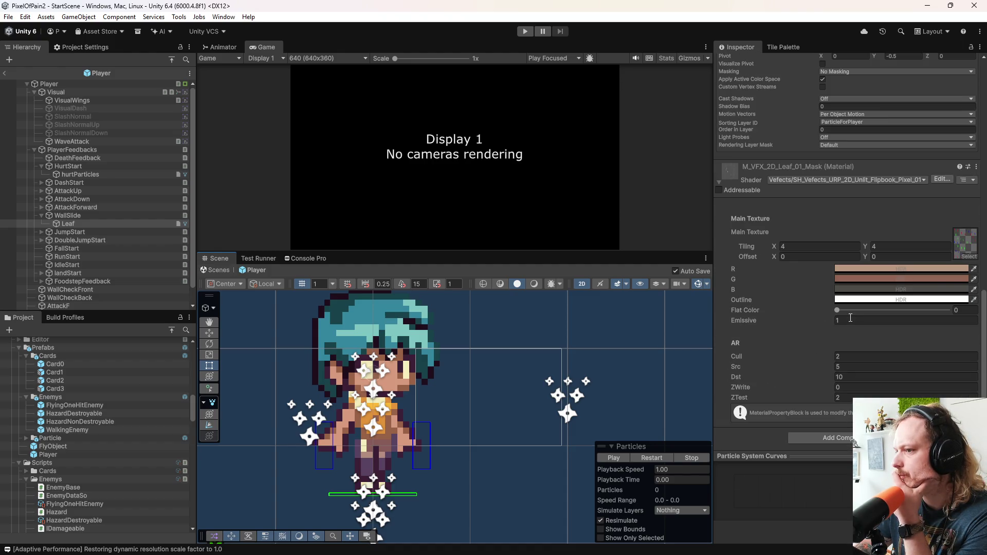
Step: Sample dark purple, tan and cream from the character sprite into the R, G and B colour fields
{"action": "left_click", "coordinate": [975, 269]}
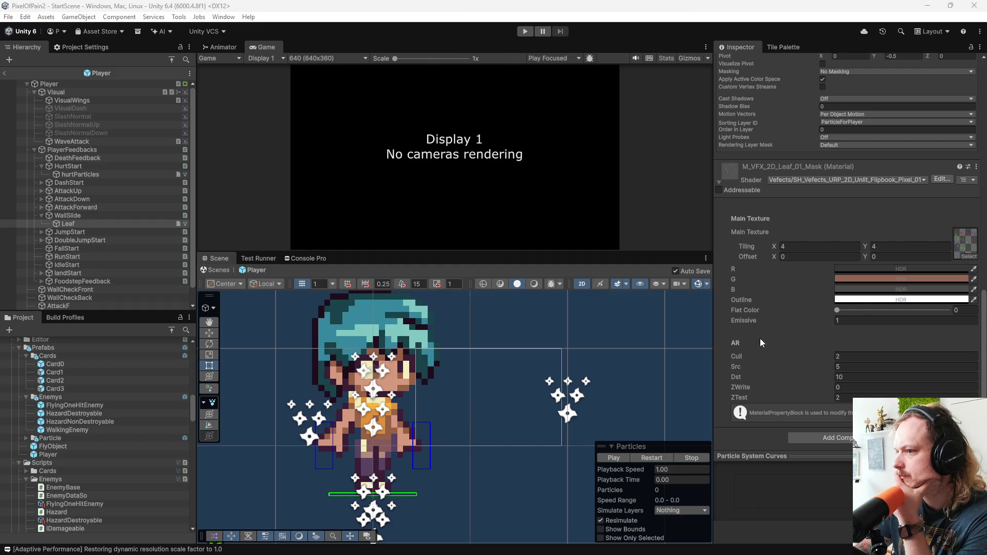
{"action": "left_click", "coordinate": [429, 372]}
{"action": "left_click", "coordinate": [975, 279]}
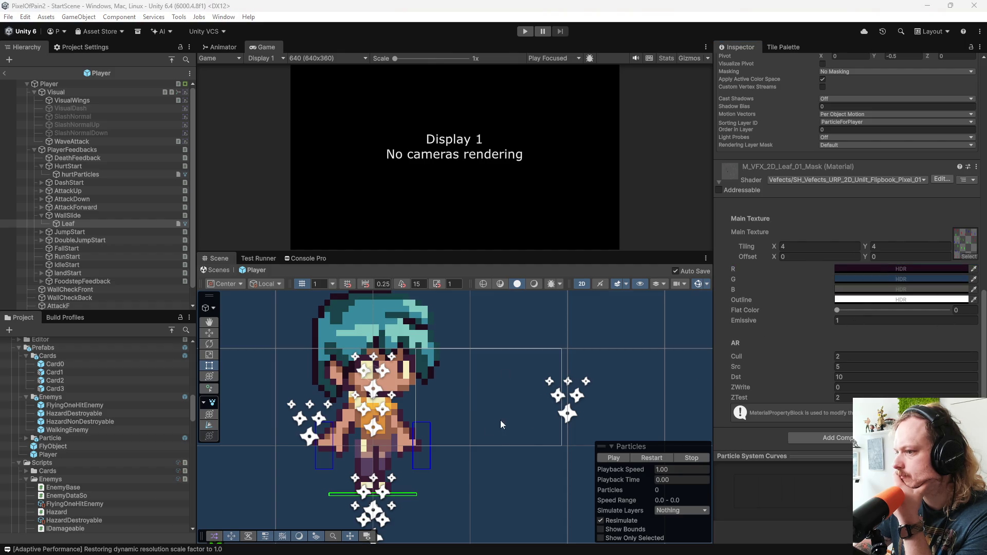
{"action": "left_click", "coordinate": [403, 428]}
{"action": "left_click", "coordinate": [974, 289]}
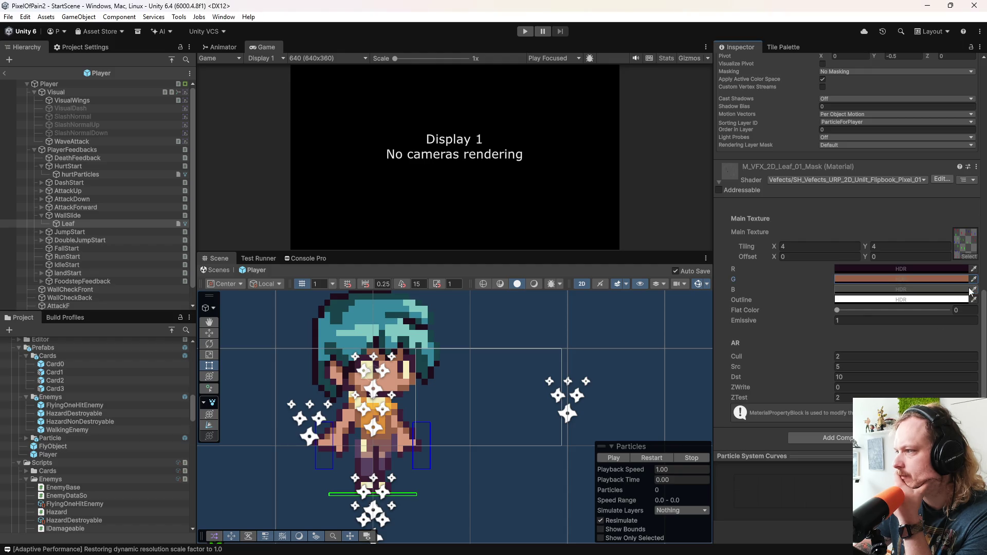
{"action": "left_click", "coordinate": [406, 374]}
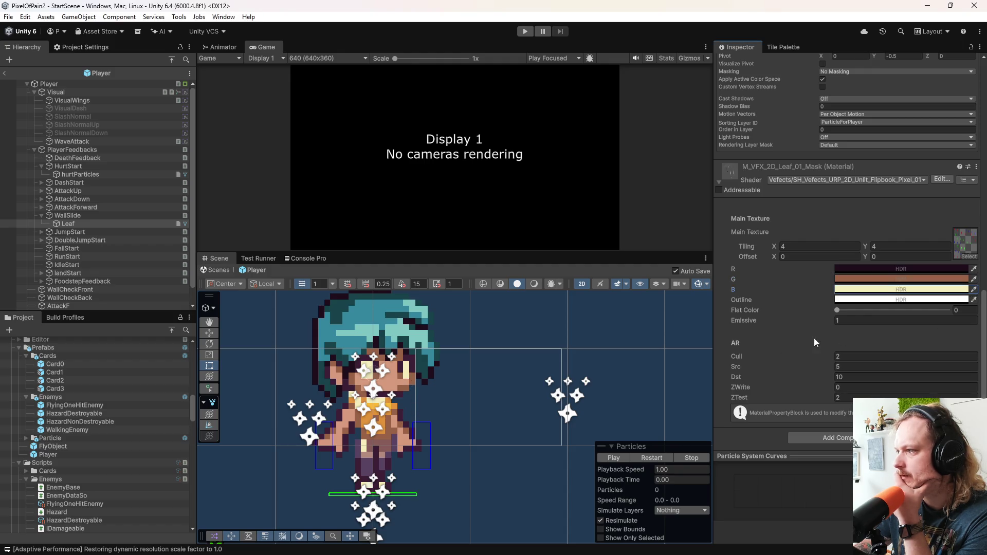
Step: Play and replay the leaf particle preview with the new colours
{"action": "left_click", "coordinate": [644, 457]}
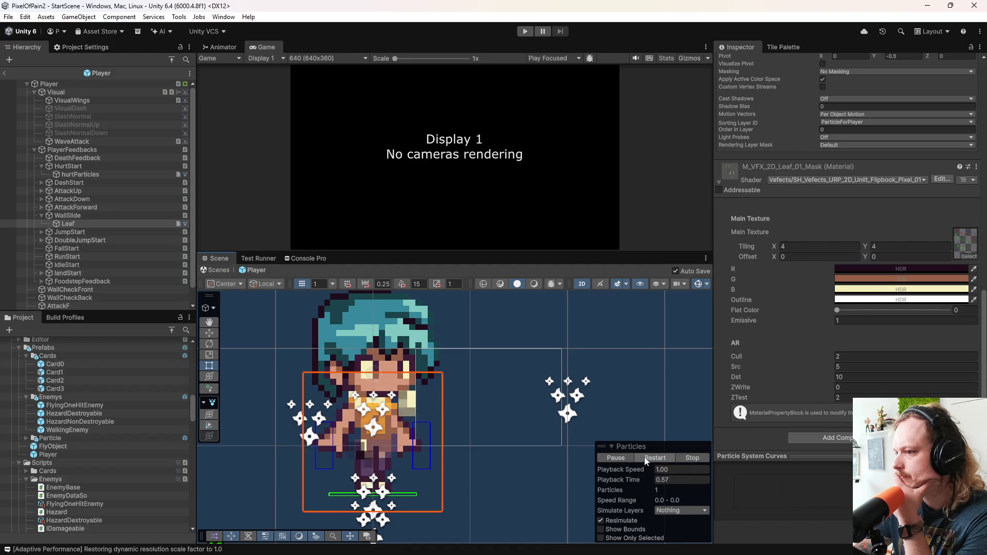
{"action": "left_click", "coordinate": [647, 458]}
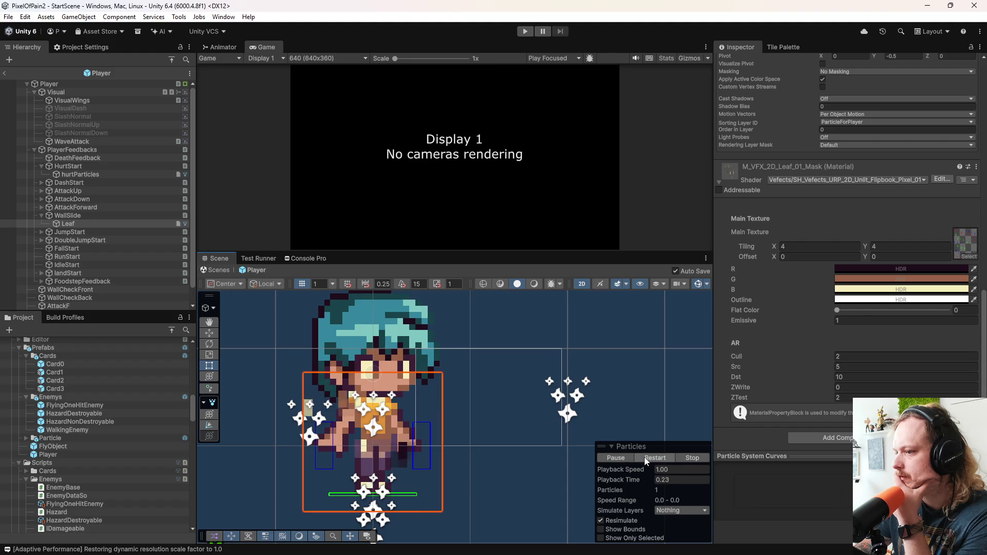
{"action": "scroll", "coordinate": [477, 417], "scroll_direction": "down", "scroll_amount": 3}
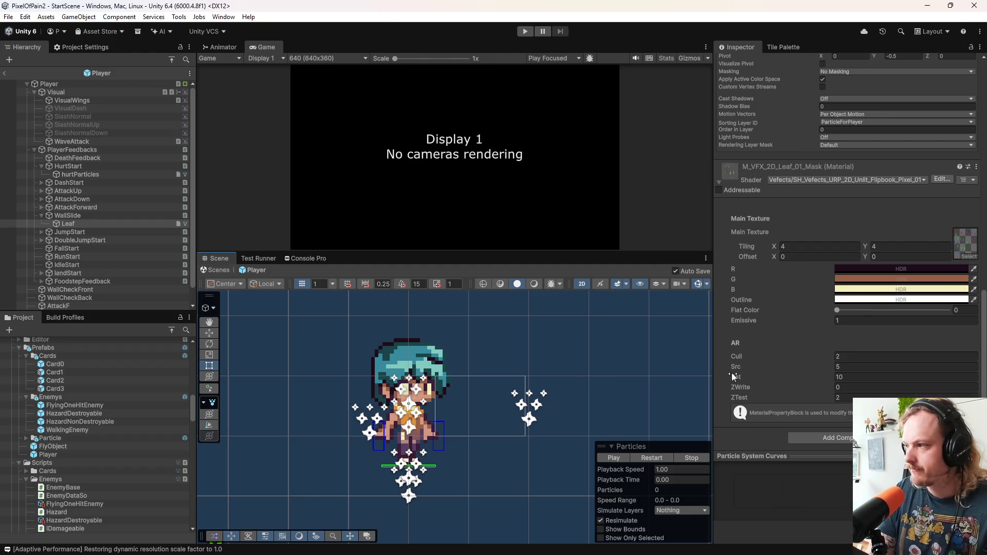
Step: Undo the recent colour and sorting-layer changes and reselect the Leaf particle object
{"action": "key", "text": "ctrl+z"}
{"action": "key", "text": "ctrl+z"}
{"action": "key", "text": "ctrl+z"}
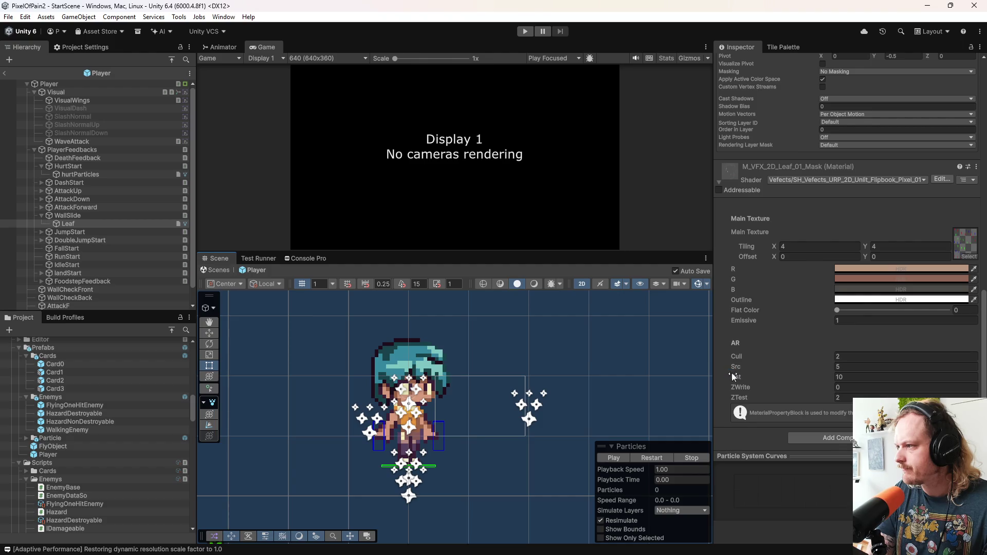
{"action": "key", "text": "ctrl+z"}
{"action": "key", "text": "ctrl+z"}
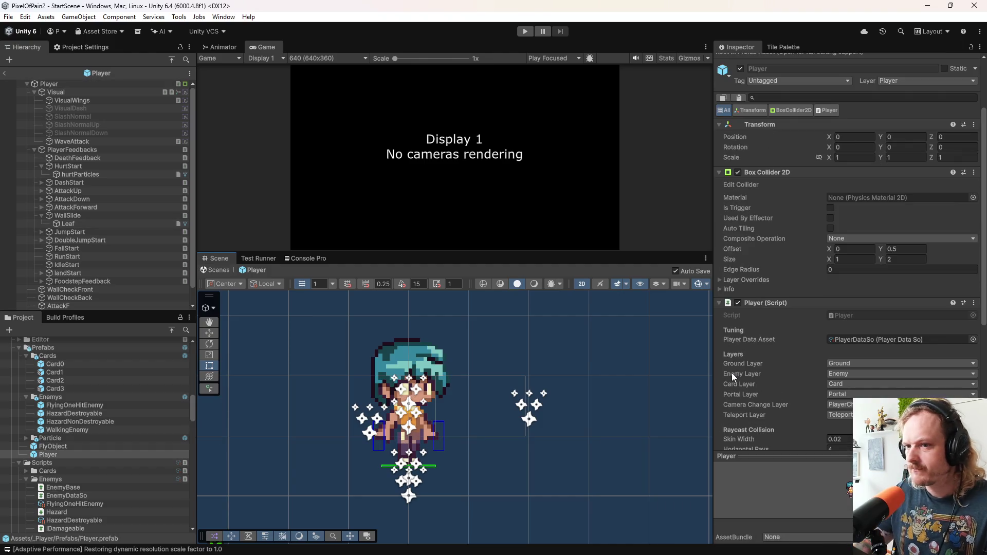
{"action": "left_click", "coordinate": [162, 225]}
{"action": "scroll", "coordinate": [822, 319], "scroll_direction": "down", "scroll_amount": 10}
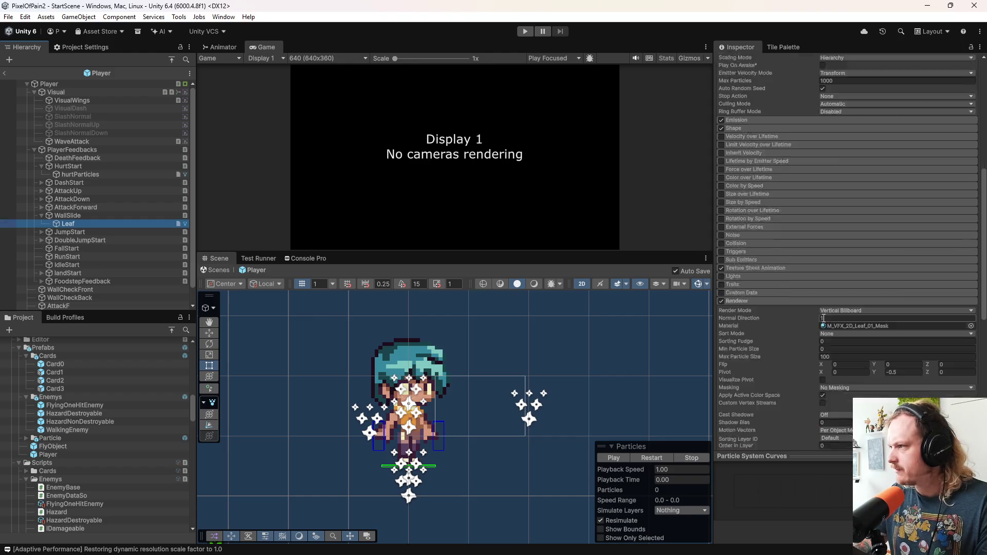
{"action": "scroll", "coordinate": [822, 319], "scroll_direction": "up", "scroll_amount": 4}
Step: Duplicate the leaf mask material and rename the copy M_VFX_2D_Leaf_01_Mask_wallslide
{"action": "left_click", "coordinate": [863, 243]}
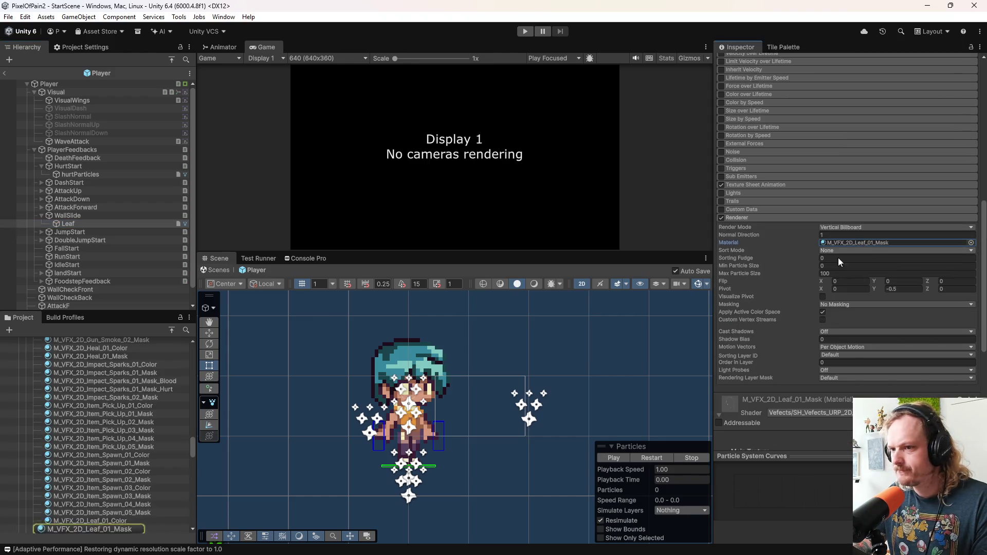
{"action": "left_click", "coordinate": [119, 406]}
{"action": "key", "text": "ctrl+d"}
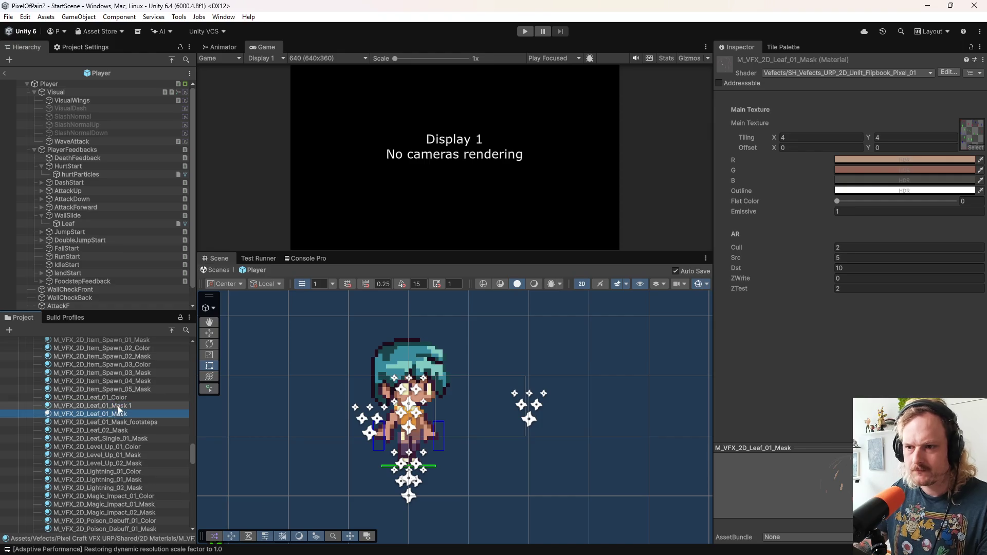
{"action": "key", "text": "F2"}
{"action": "left_click", "coordinate": [142, 403]}
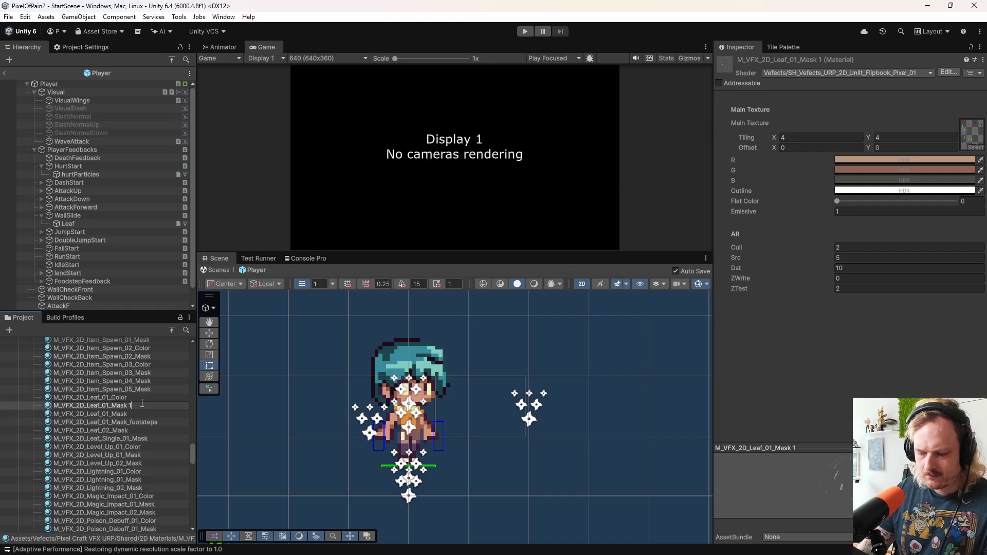
{"action": "key", "text": "BackSpace"}
{"action": "key", "text": "BackSpace"}
{"action": "type", "text": "_wall"}
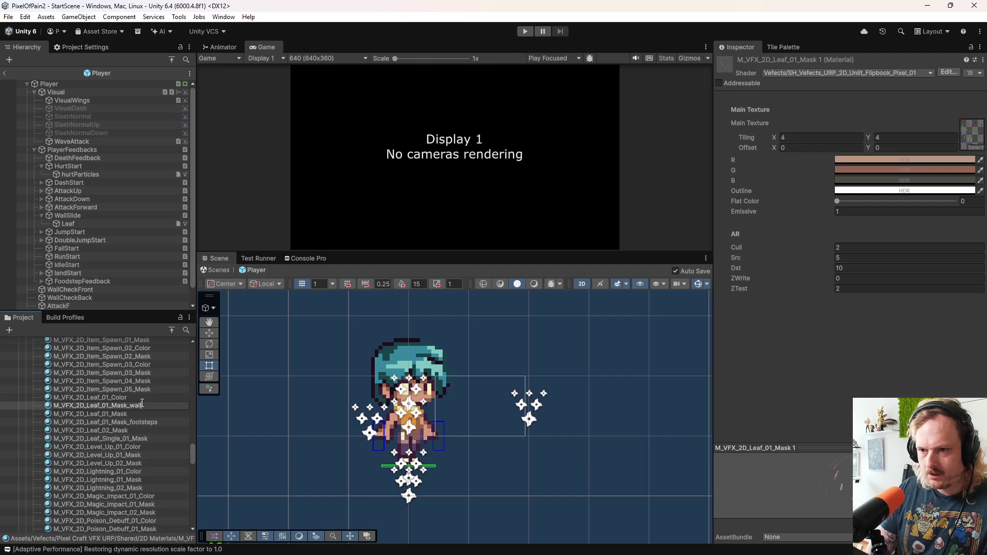
{"action": "type", "text": "slide"}
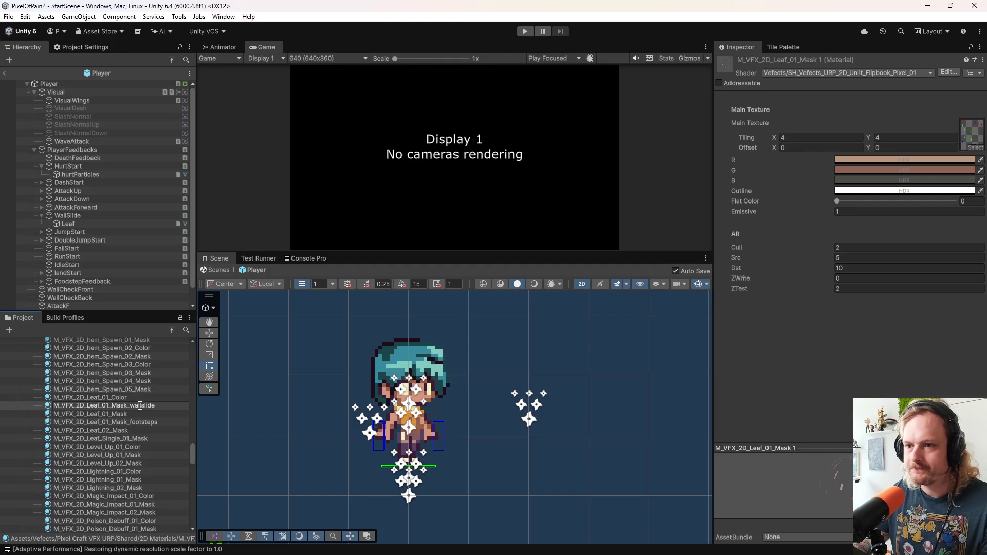
{"action": "left_click", "coordinate": [134, 399]}
Step: Assign the M_VFX_2D_Leaf_01_Mask_wallslide material to the Leaf particles
{"action": "left_click", "coordinate": [143, 415]}
{"action": "left_click", "coordinate": [105, 226]}
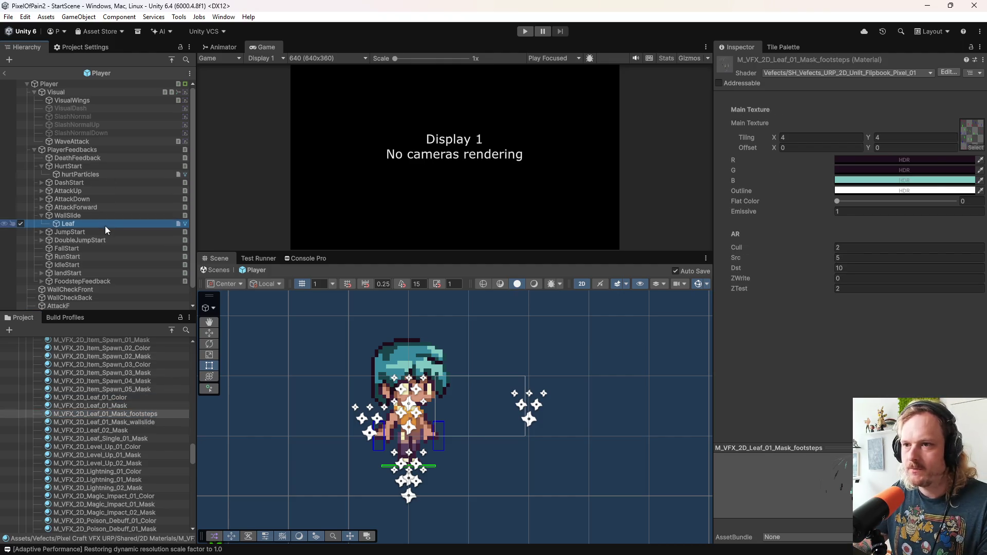
{"action": "scroll", "coordinate": [771, 294], "scroll_direction": "down", "scroll_amount": 10}
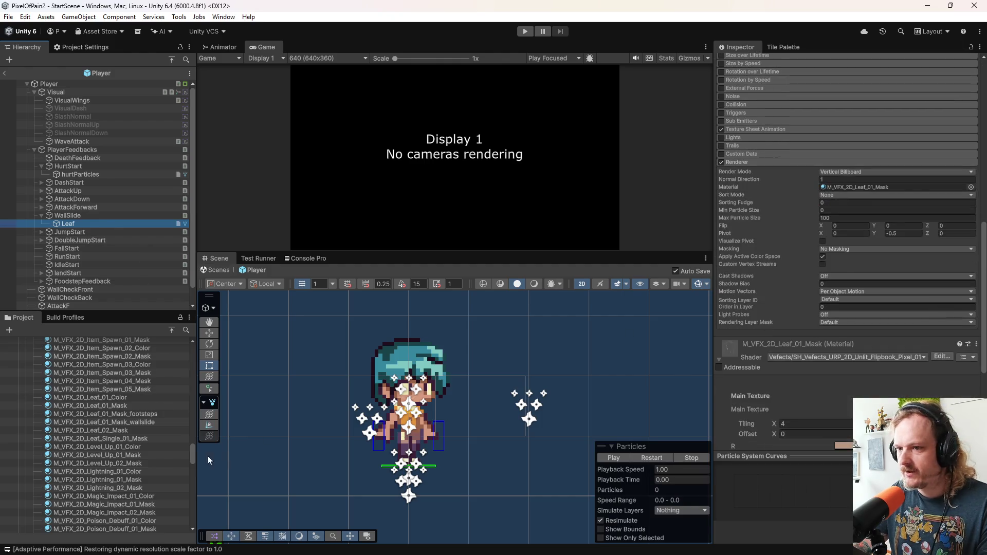
{"action": "left_click_drag", "start_coordinate": [149, 421], "coordinate": [873, 188]}
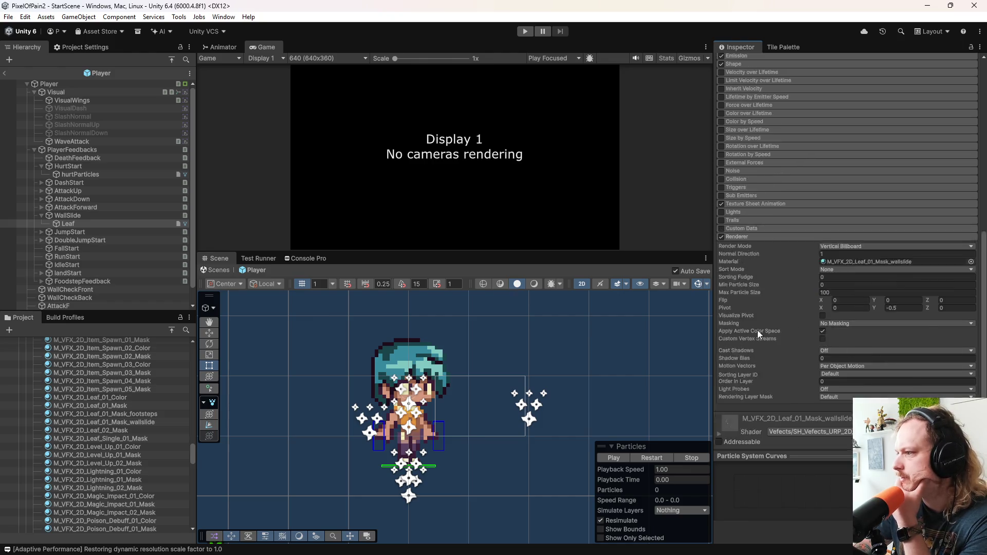
Step: Recolour the wallslide material with dark purple R and G and a tan B, then preview
{"action": "left_click", "coordinate": [721, 401]}
{"action": "scroll", "coordinate": [823, 344], "scroll_direction": "down", "scroll_amount": 5}
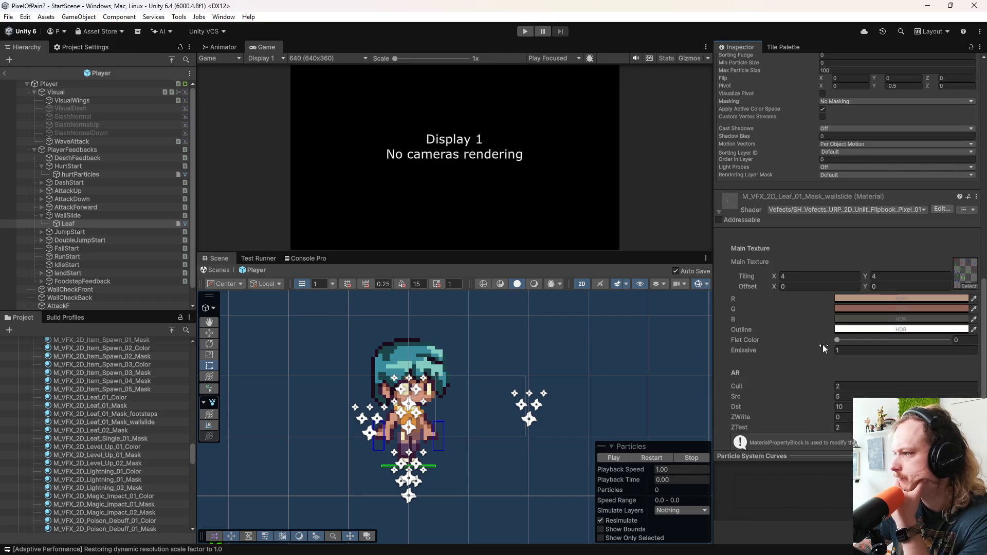
{"action": "left_click", "coordinate": [974, 300]}
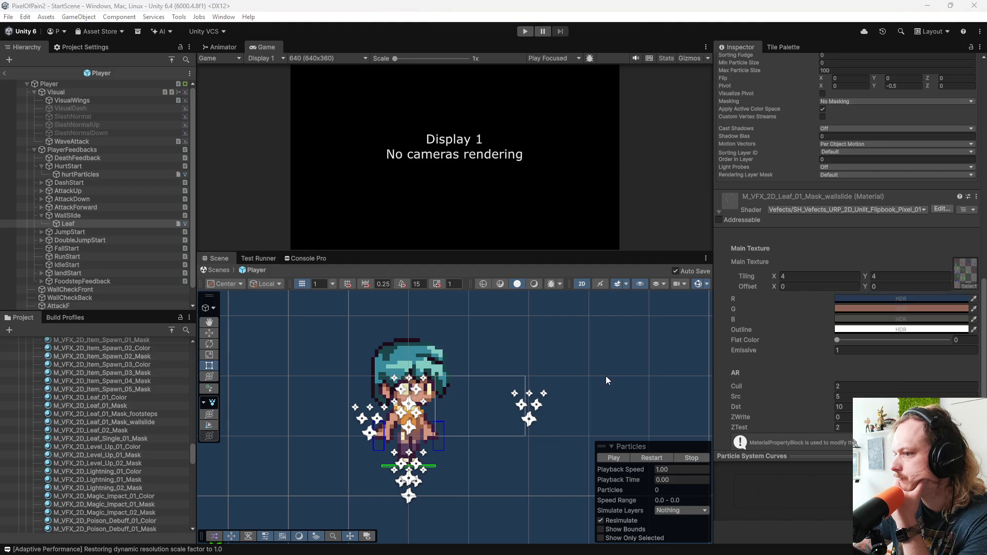
{"action": "left_click", "coordinate": [444, 390]}
{"action": "left_click", "coordinate": [974, 309]}
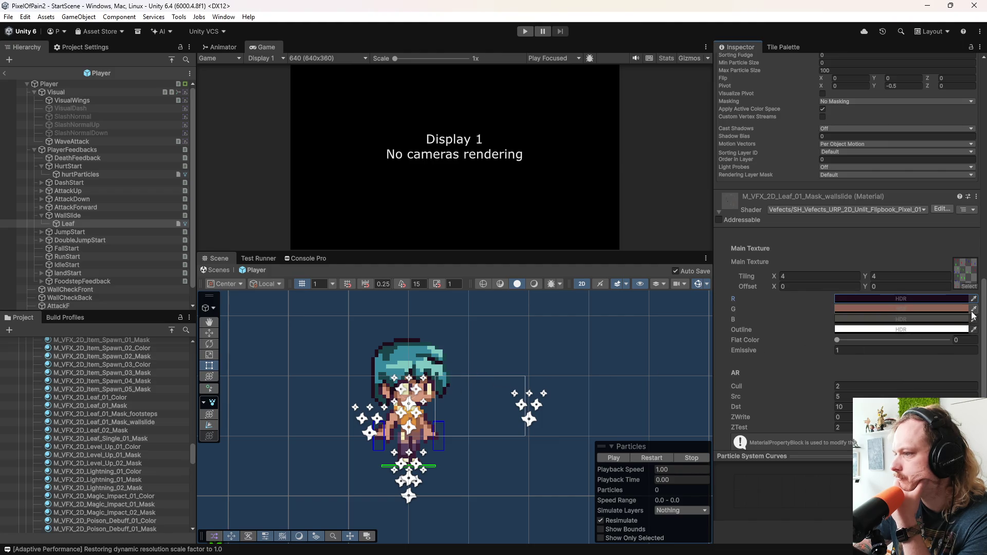
{"action": "left_click", "coordinate": [406, 452]}
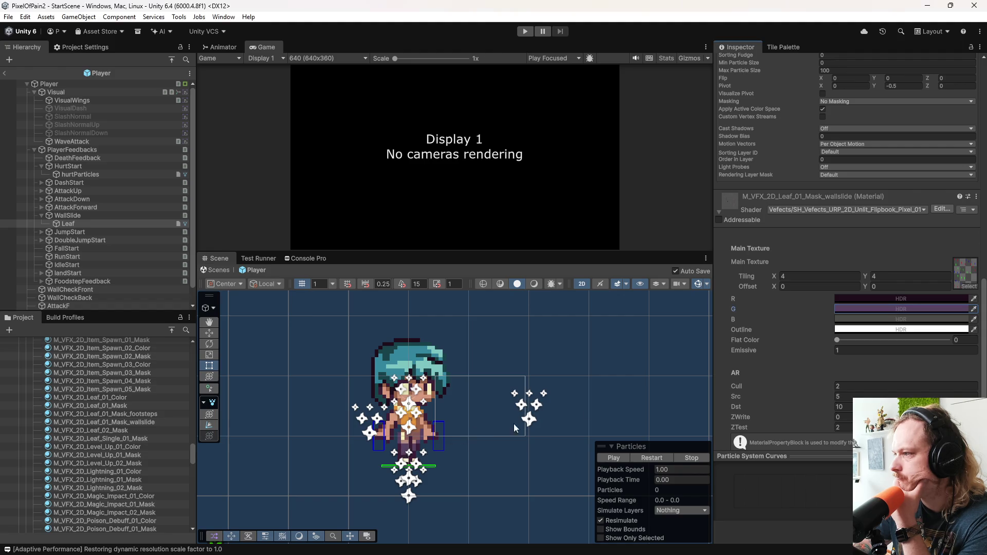
{"action": "left_click", "coordinate": [974, 320]}
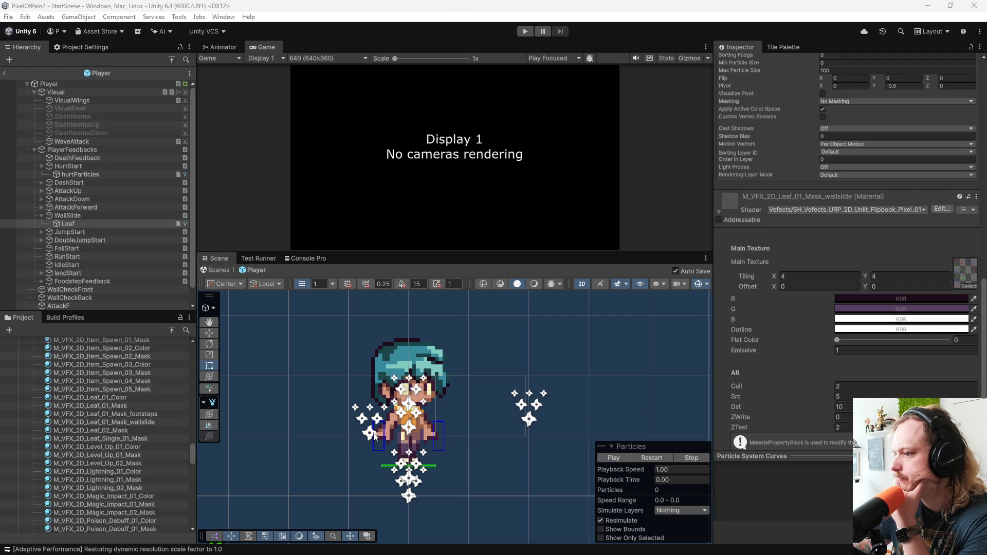
{"action": "left_click", "coordinate": [395, 431]}
{"action": "left_click", "coordinate": [647, 455]}
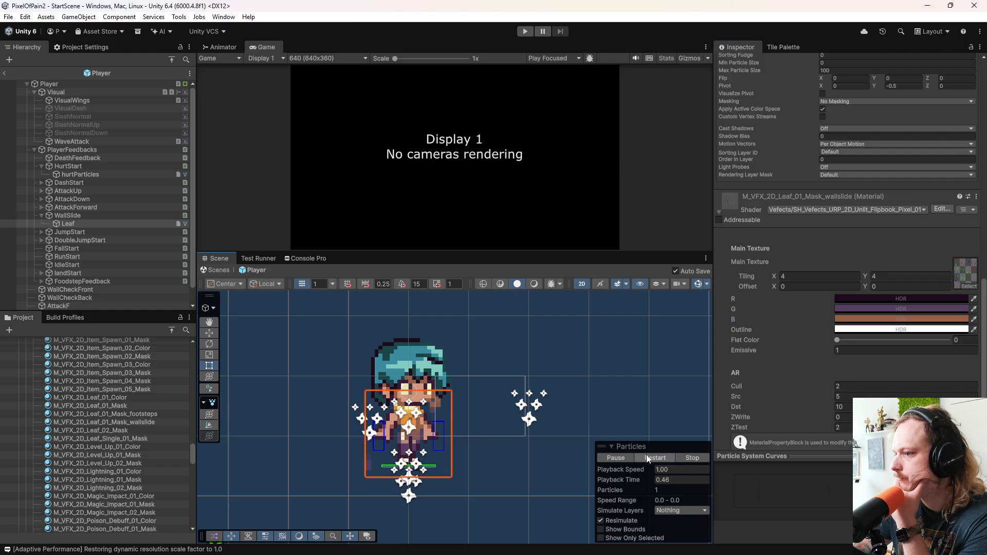
{"action": "left_click", "coordinate": [646, 454]}
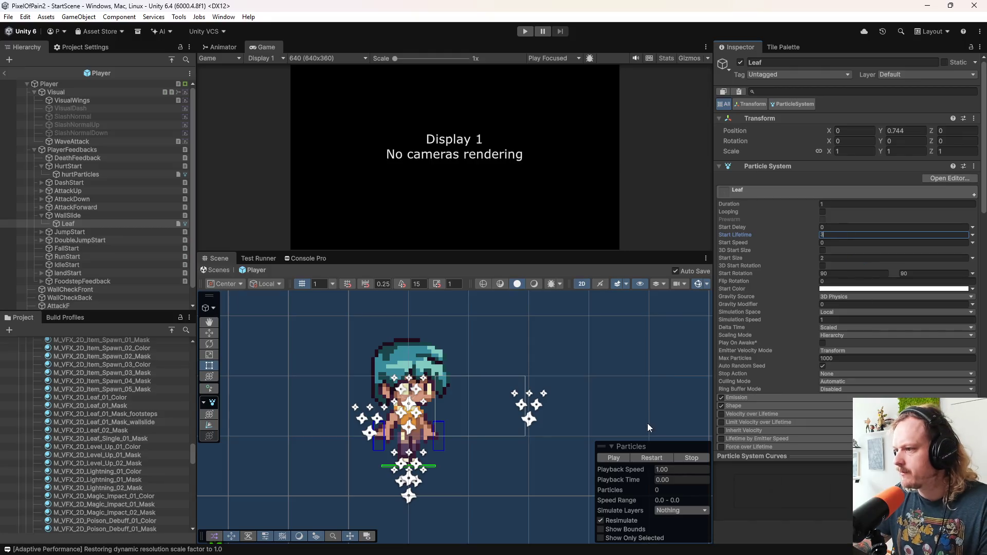
Step: Set the Leaf particles' Start Lifetime to 1.01 and turn on Looping
{"action": "left_click", "coordinate": [652, 457]}
{"action": "type", "text": "3"}
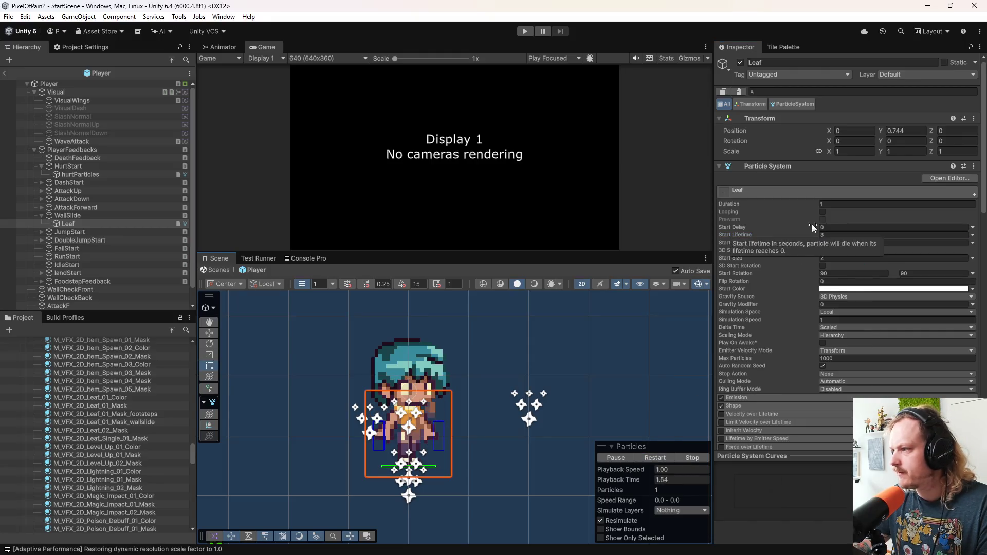
{"action": "left_click", "coordinate": [836, 235]}
{"action": "type", "text": "1.01"}
{"action": "key", "text": "Return"}
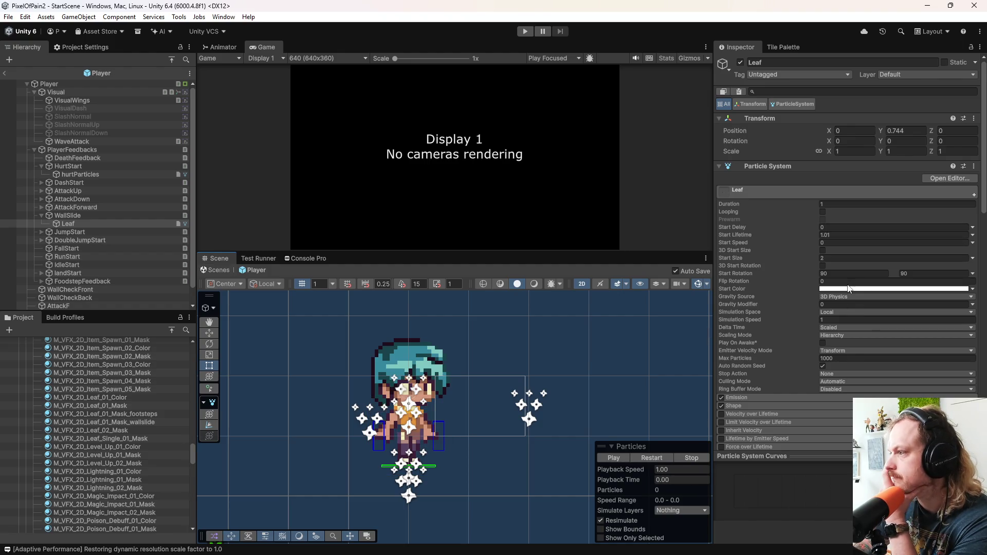
{"action": "left_click", "coordinate": [822, 212]}
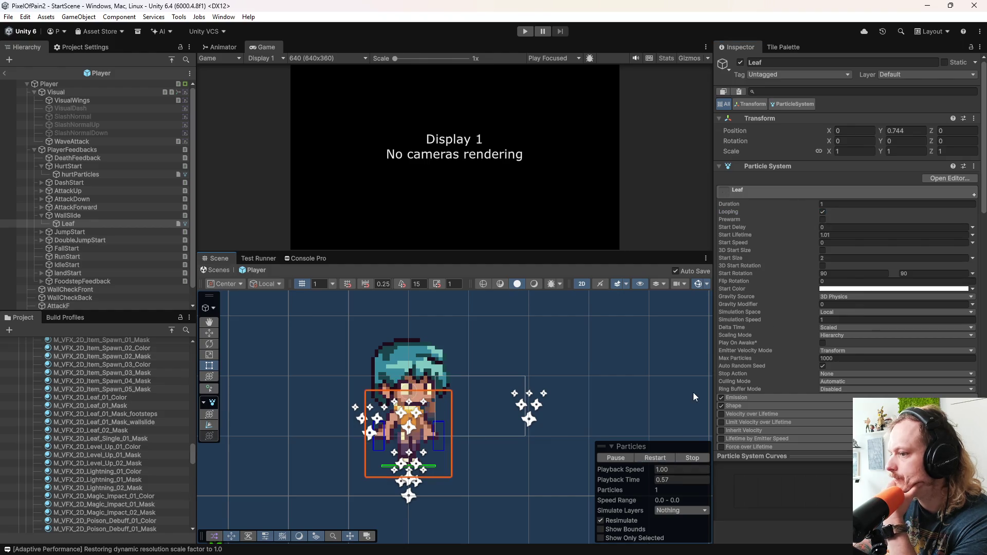
Step: Put the Leaf particle renderer on the ParticleForPlayer sorting layer
{"action": "scroll", "coordinate": [826, 316], "scroll_direction": "down", "scroll_amount": 10}
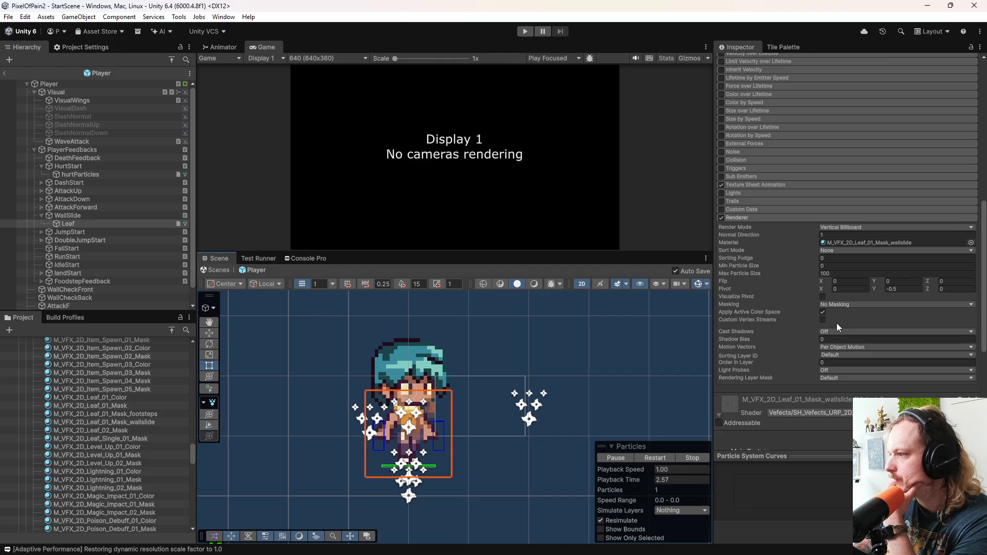
{"action": "left_click", "coordinate": [839, 355]}
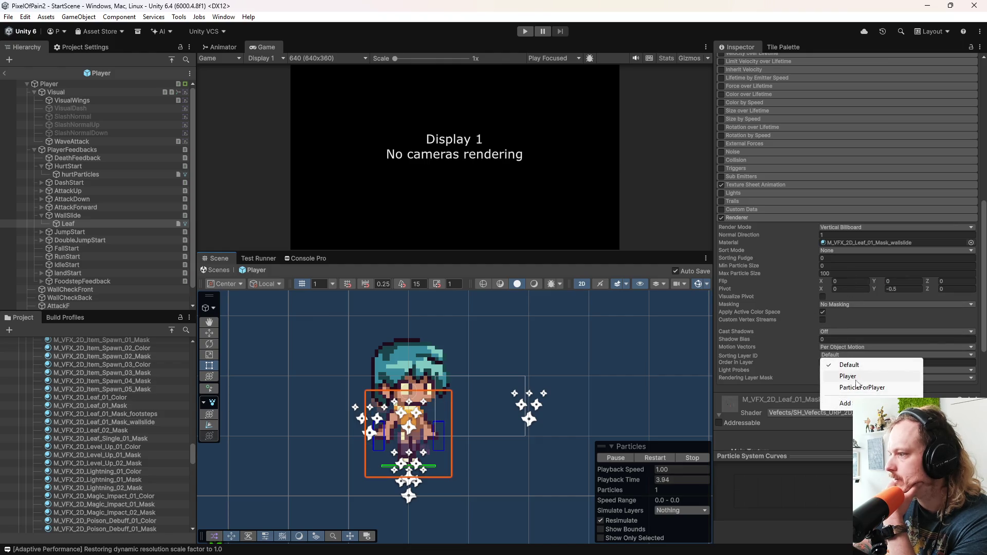
{"action": "left_click", "coordinate": [849, 375]}
{"action": "left_click", "coordinate": [829, 354]}
{"action": "left_click", "coordinate": [853, 387]}
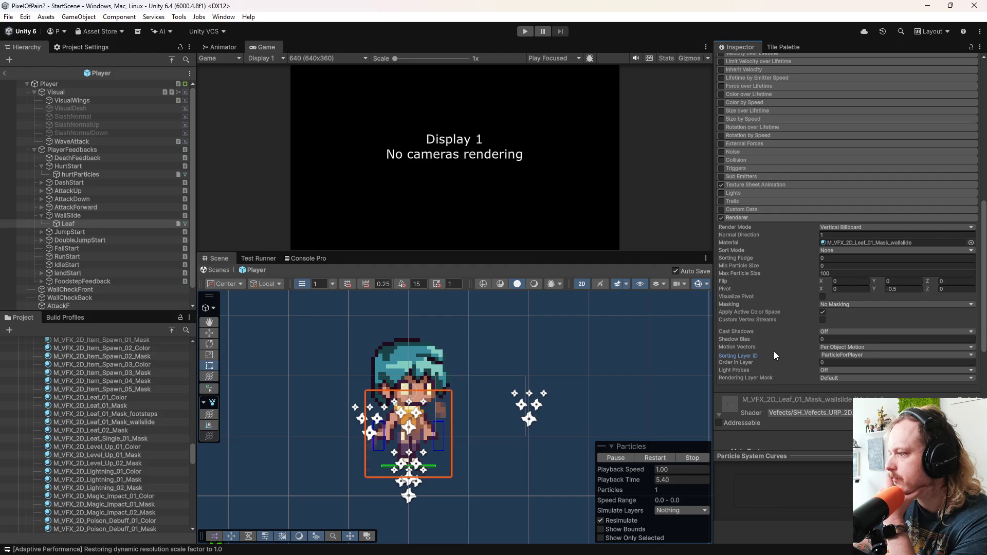
{"action": "scroll", "coordinate": [773, 350], "scroll_direction": "up", "scroll_amount": 3}
{"action": "scroll", "coordinate": [773, 350], "scroll_direction": "up", "scroll_amount": 3}
{"action": "scroll", "coordinate": [773, 351], "scroll_direction": "up", "scroll_amount": 3}
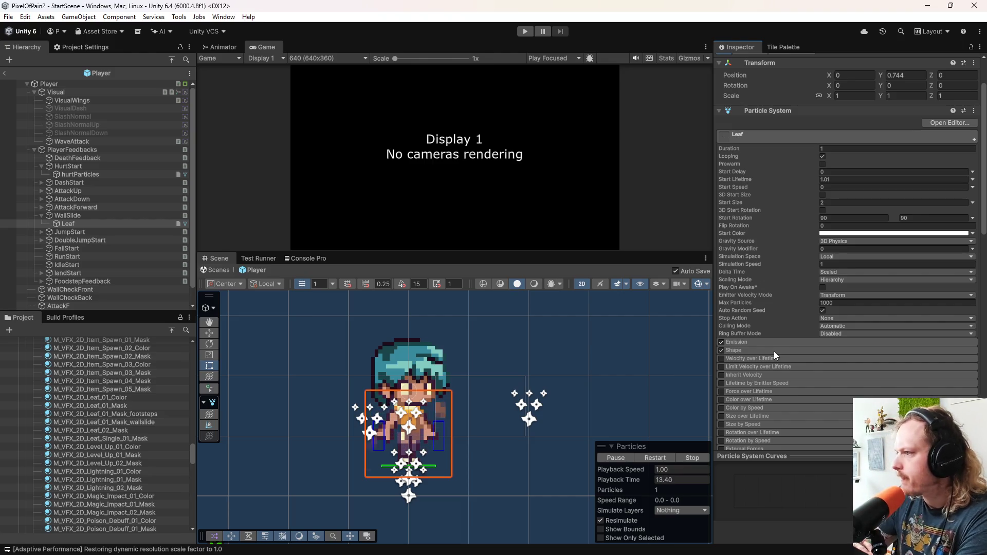
Step: Raise the simulation speed to about 3.93, turn off Looping, and replay the leaf burst
{"action": "left_click_drag", "start_coordinate": [755, 263], "coordinate": [785, 263]}
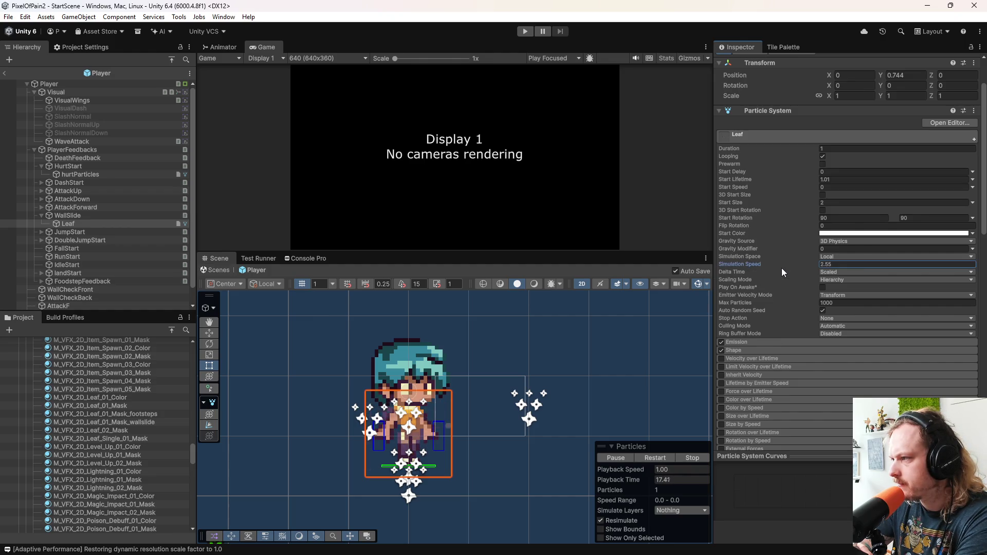
{"action": "left_click_drag", "start_coordinate": [810, 264], "coordinate": [819, 280]}
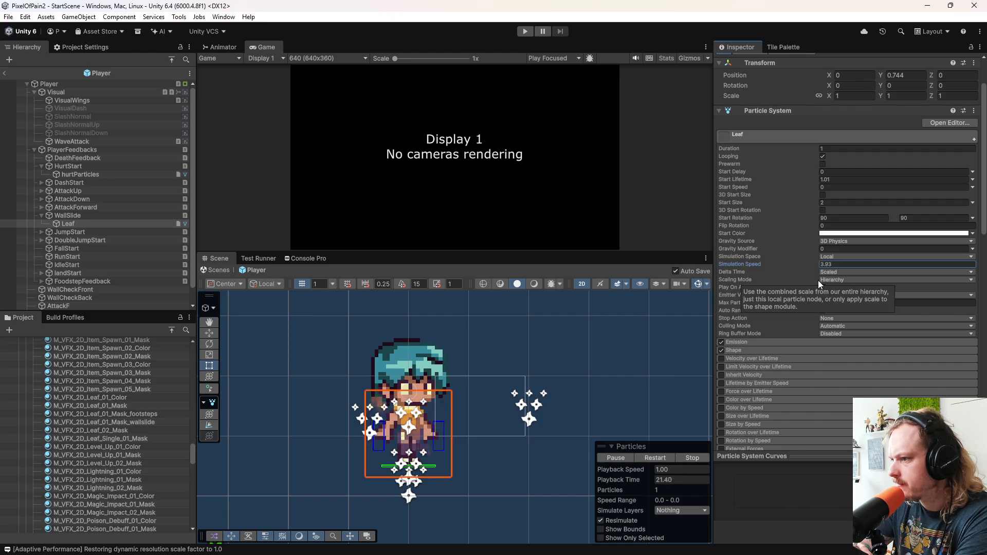
{"action": "left_click", "coordinate": [691, 458]}
{"action": "left_click", "coordinate": [822, 156]}
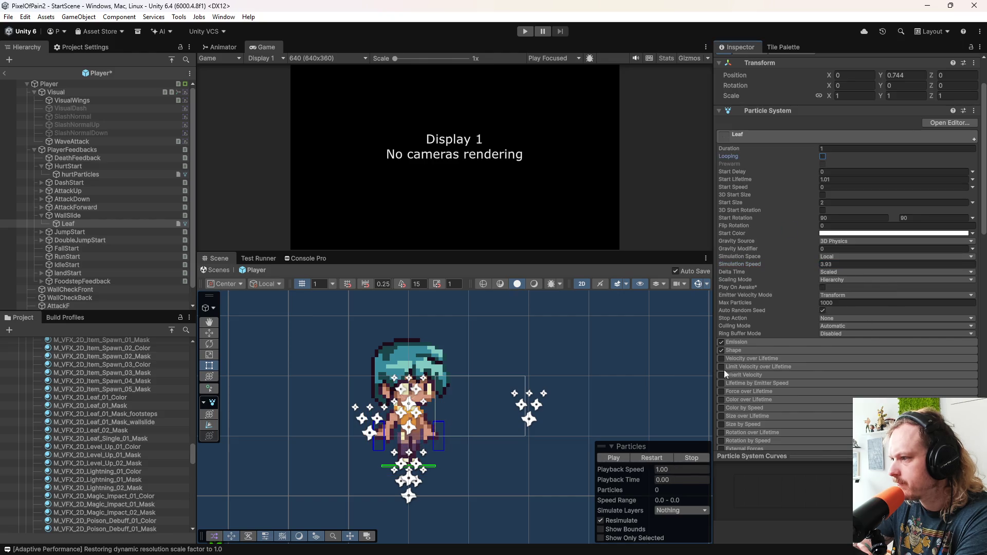
{"action": "left_click", "coordinate": [650, 459]}
{"action": "left_click", "coordinate": [650, 460]}
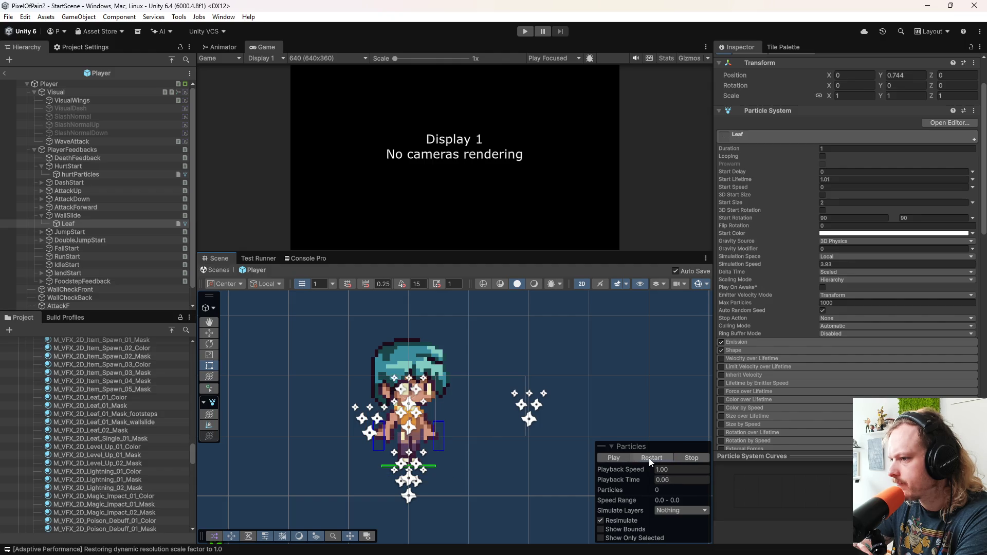
{"action": "left_click", "coordinate": [650, 459]}
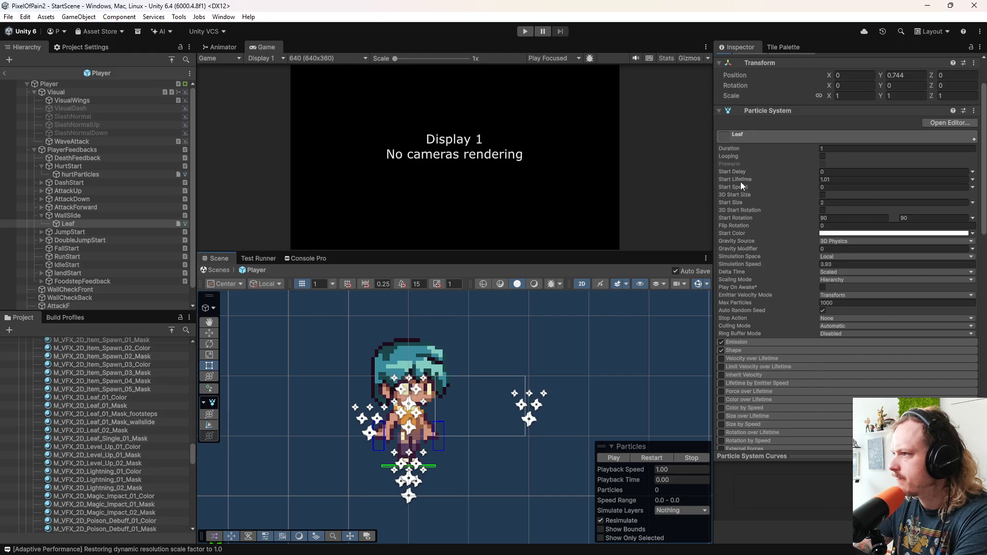
Step: Lower the simulation speed to about 1.95 and try a start speed of 12.93
{"action": "mouse_move", "coordinate": [733, 147]}
{"action": "mouse_move", "coordinate": [740, 263]}
{"action": "left_mouse_down"}
{"action": "mouse_move", "coordinate": [708, 260]}
{"action": "mouse_move", "coordinate": [717, 258]}
{"action": "left_mouse_up"}
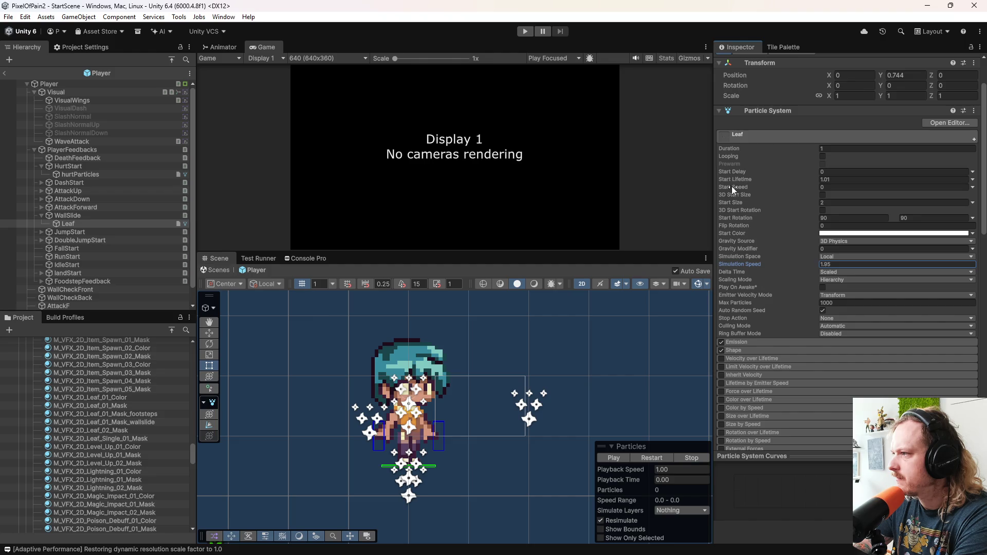
{"action": "left_click_drag", "start_coordinate": [732, 186], "coordinate": [851, 190]}
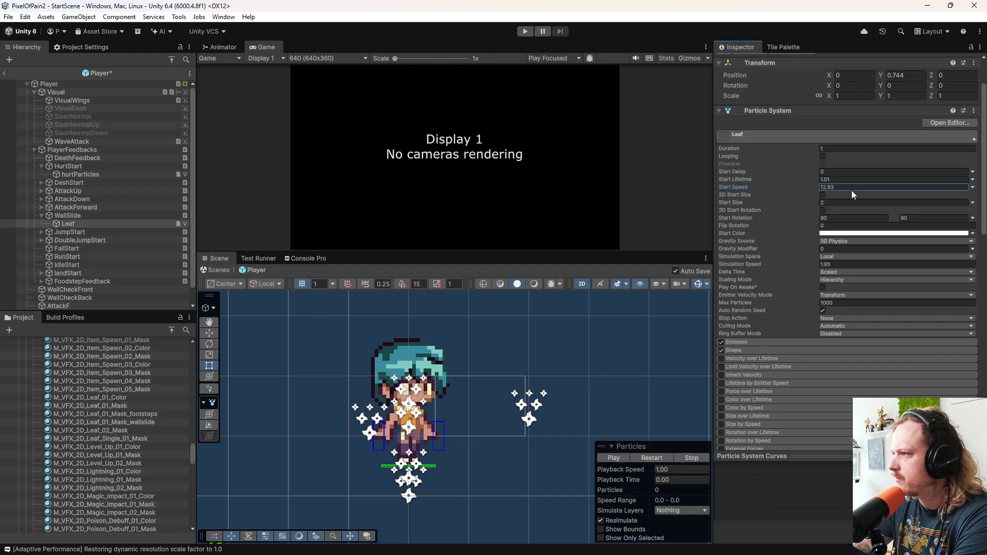
{"action": "left_click", "coordinate": [654, 456]}
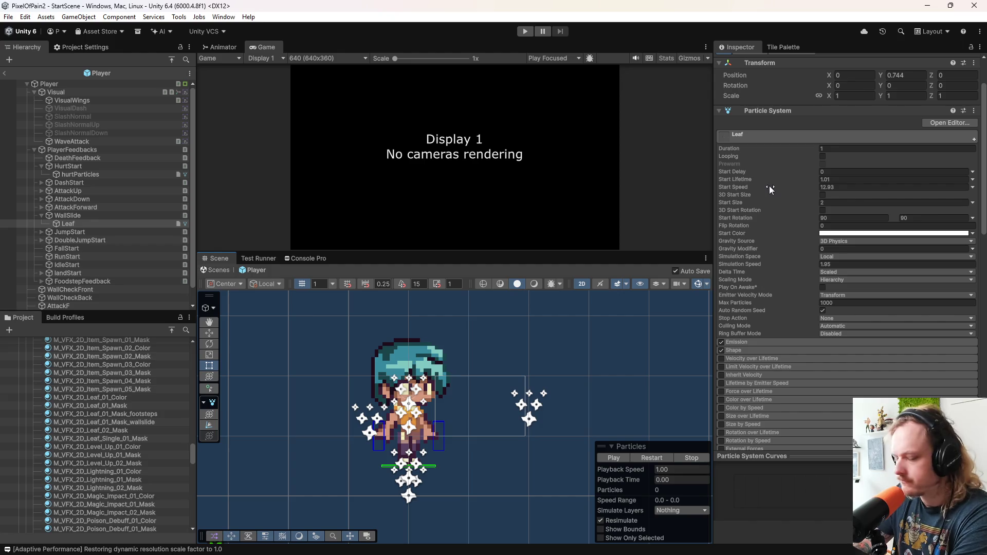
Step: Reset Start Speed to 0, re-enable Looping, and set Simulation Space to World
{"action": "left_click", "coordinate": [825, 187]}
{"action": "type", "text": "0"}
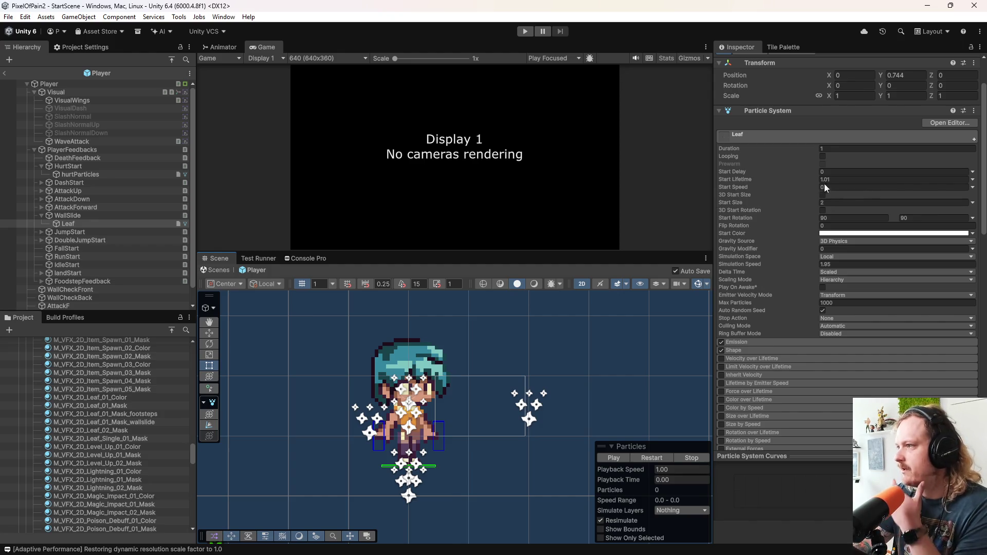
{"action": "left_click", "coordinate": [822, 156]}
{"action": "left_click", "coordinate": [653, 458]}
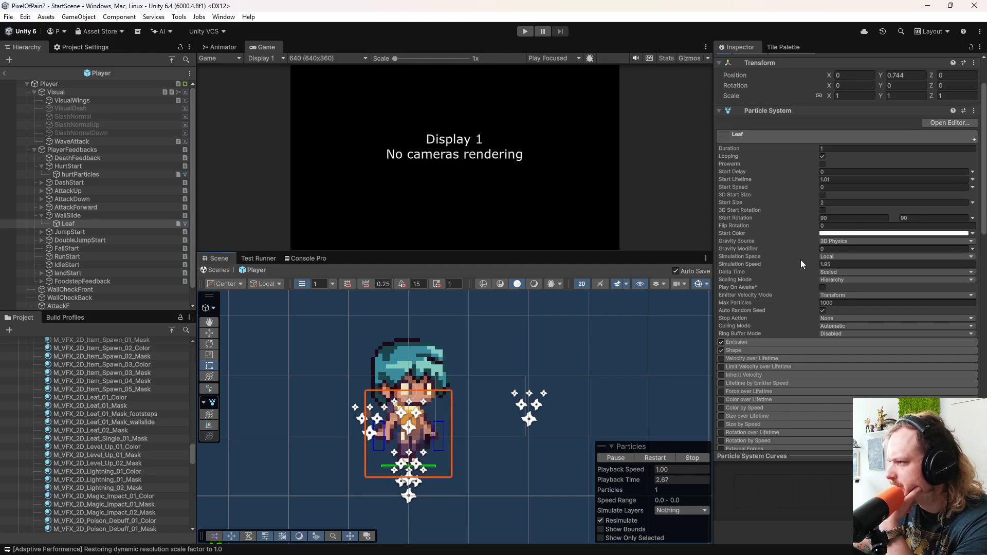
{"action": "left_click", "coordinate": [848, 257]}
{"action": "left_click", "coordinate": [835, 278]}
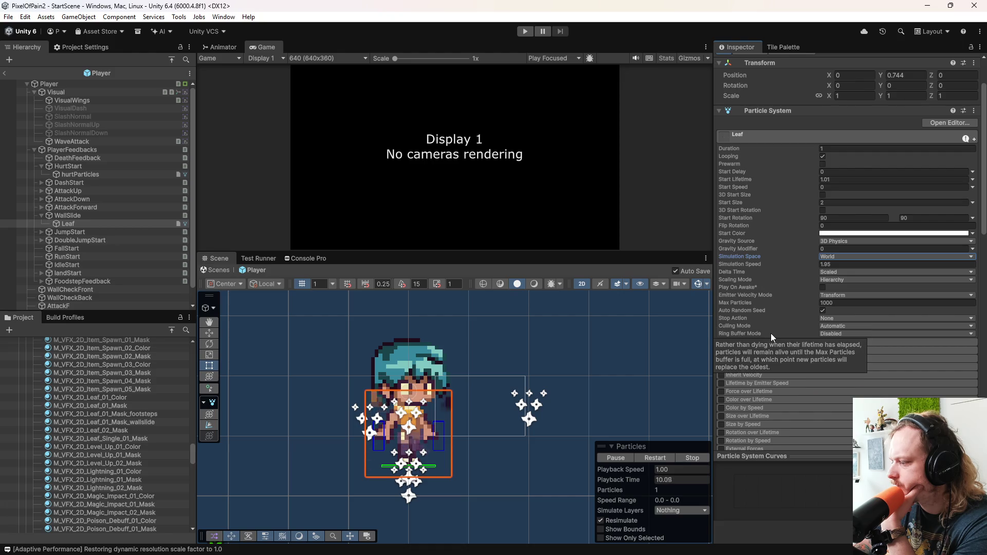
{"action": "scroll", "coordinate": [770, 333], "scroll_direction": "down", "scroll_amount": 10}
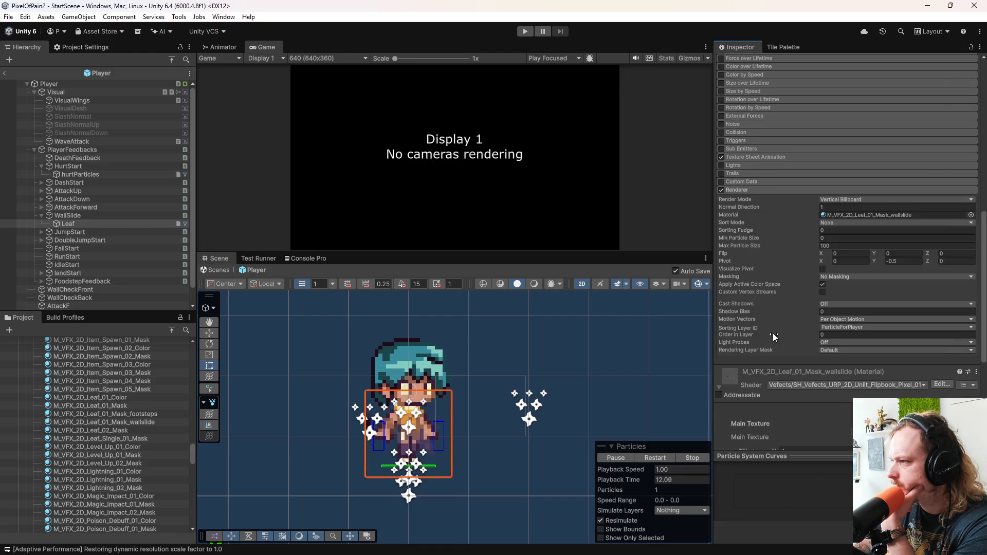
Step: Expand Texture Sheet Animation and enable the Color over Lifetime module
{"action": "left_click", "coordinate": [764, 212]}
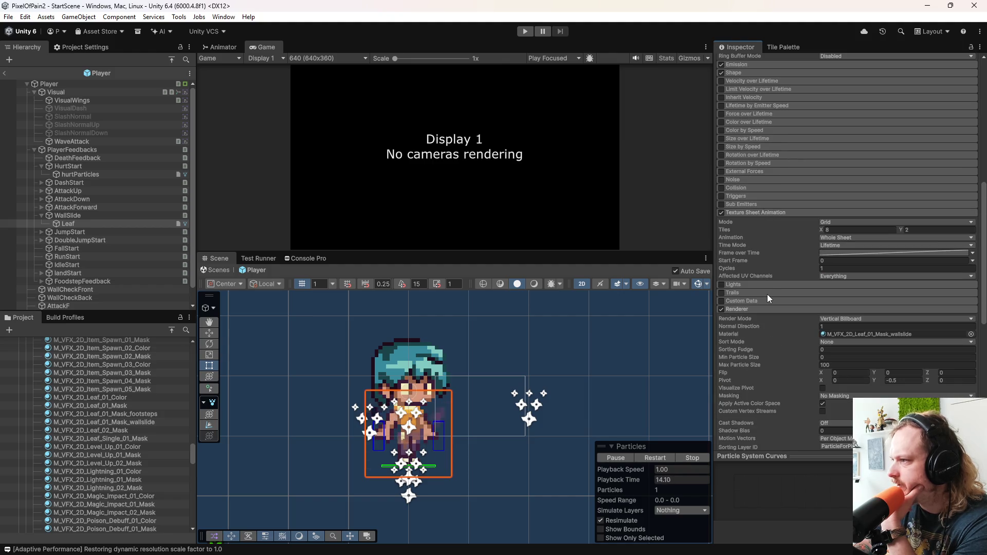
{"action": "scroll", "coordinate": [768, 296], "scroll_direction": "up", "scroll_amount": 3}
{"action": "scroll", "coordinate": [767, 294], "scroll_direction": "up", "scroll_amount": 2}
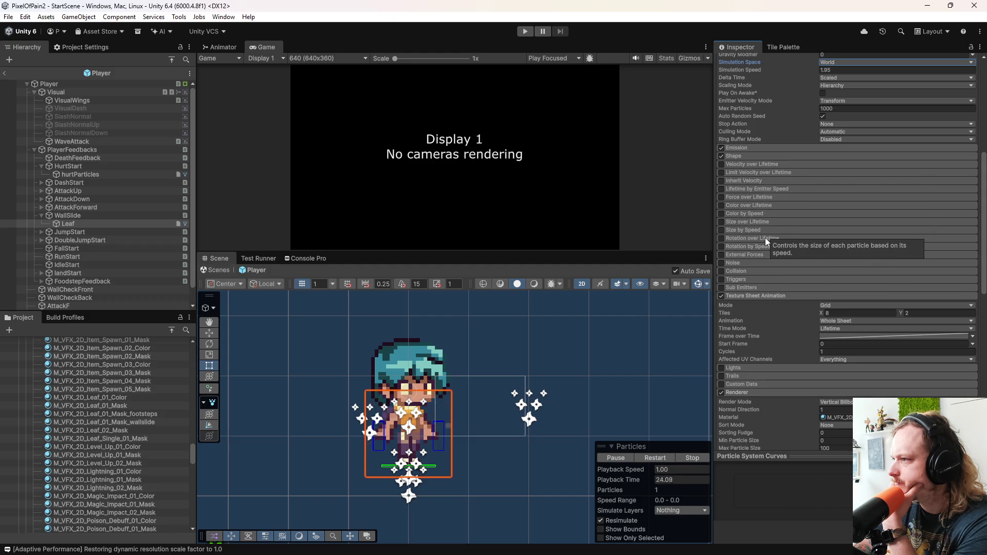
{"action": "left_click", "coordinate": [769, 206]}
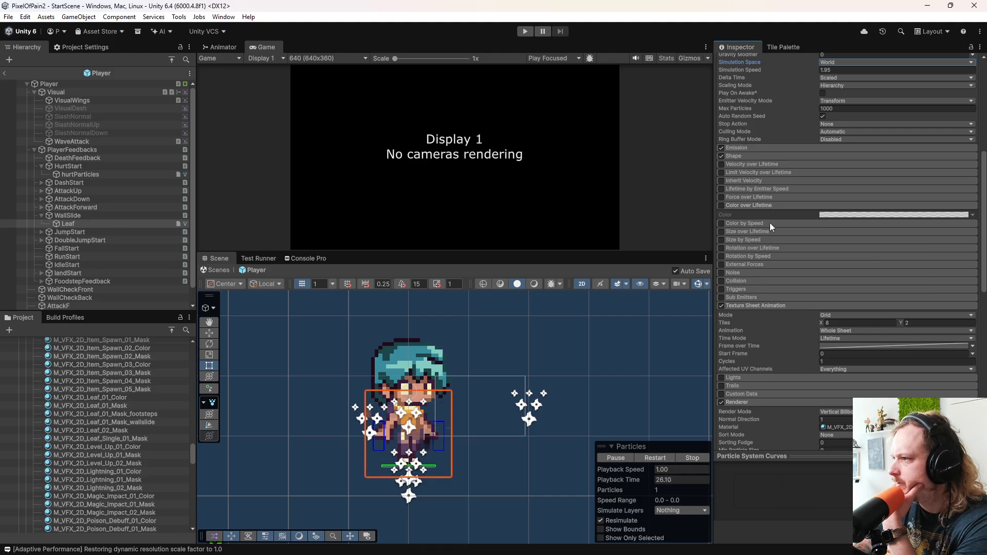
{"action": "left_click", "coordinate": [721, 205]}
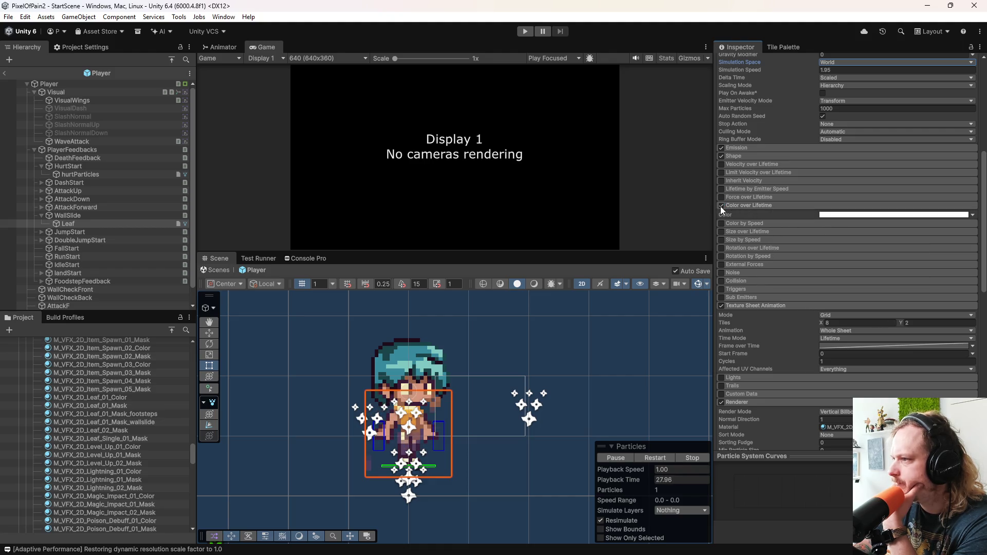
Step: Set the lifetime gradient's end colour stop to black
{"action": "left_click", "coordinate": [863, 215]}
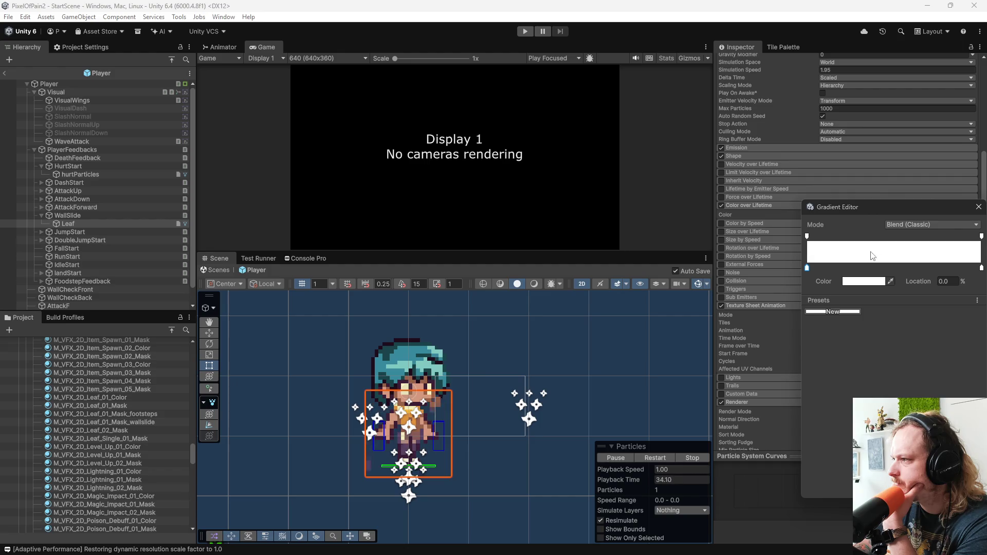
{"action": "left_click", "coordinate": [982, 268]}
{"action": "left_click", "coordinate": [878, 284]}
{"action": "left_click_drag", "start_coordinate": [914, 300], "coordinate": [971, 273]}
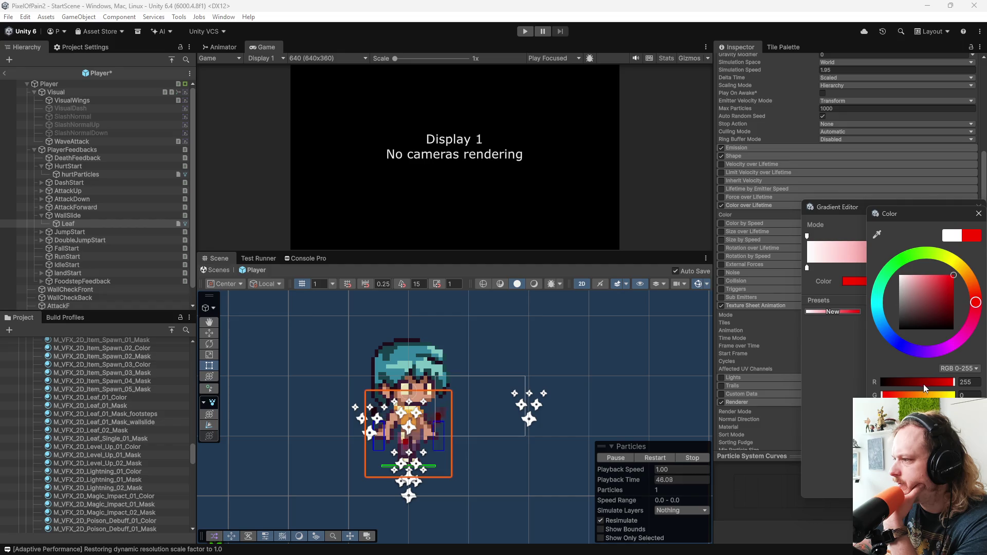
{"action": "left_click", "coordinate": [910, 383]}
{"action": "left_click_drag", "start_coordinate": [910, 383], "coordinate": [834, 382]}
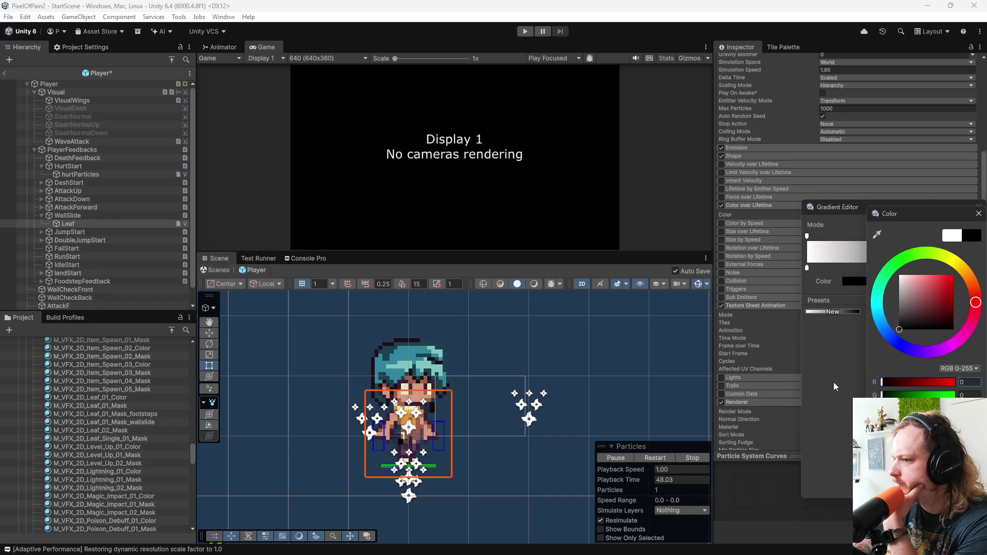
{"action": "left_click", "coordinate": [978, 213]}
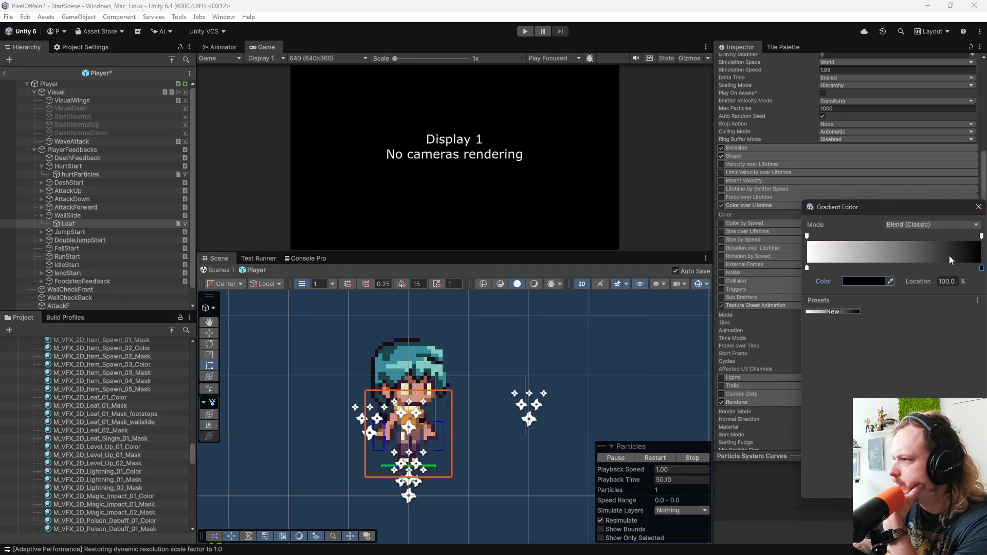
Step: Set the gradient mode to Blend (Perceptual) after briefly trying Fixed
{"action": "left_click", "coordinate": [926, 226]}
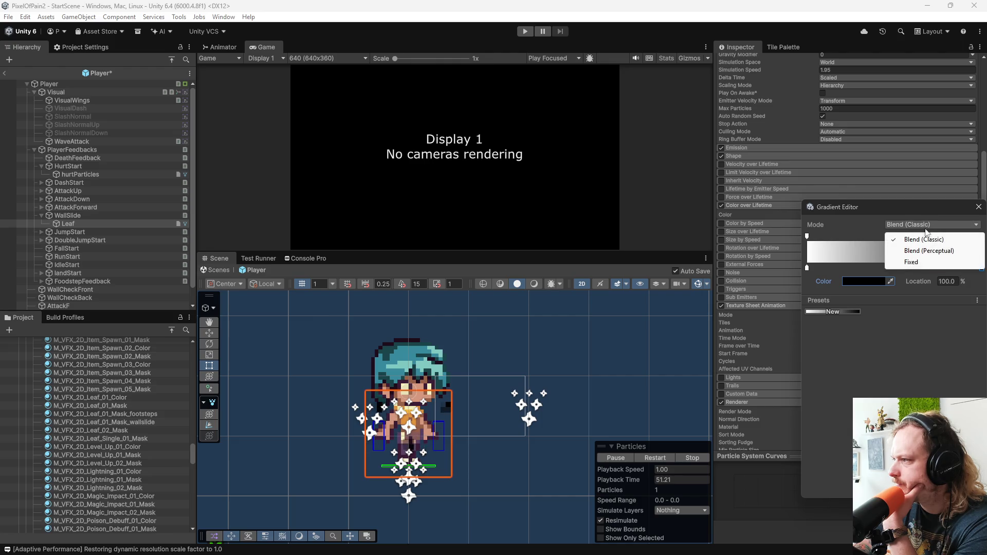
{"action": "left_click", "coordinate": [933, 261]}
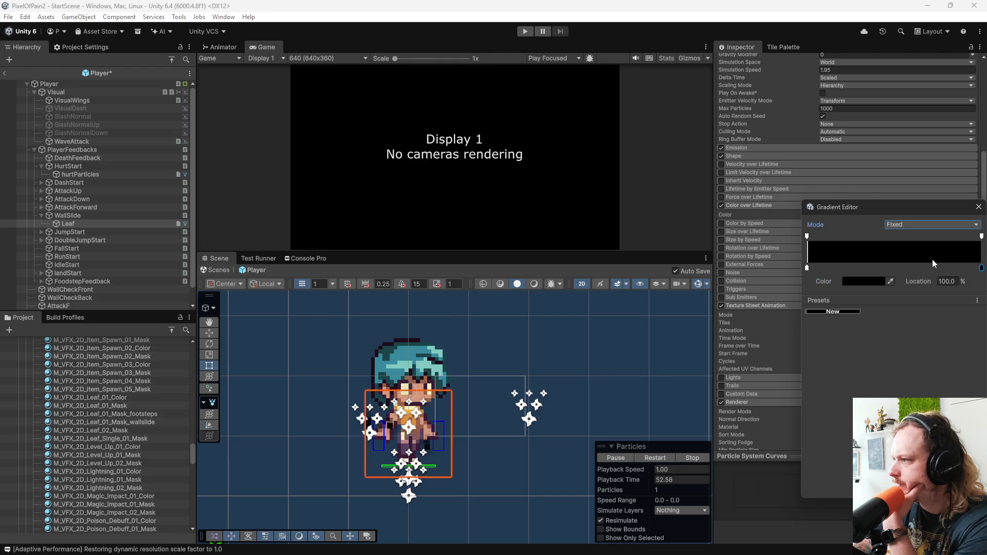
{"action": "key", "text": "Tab"}
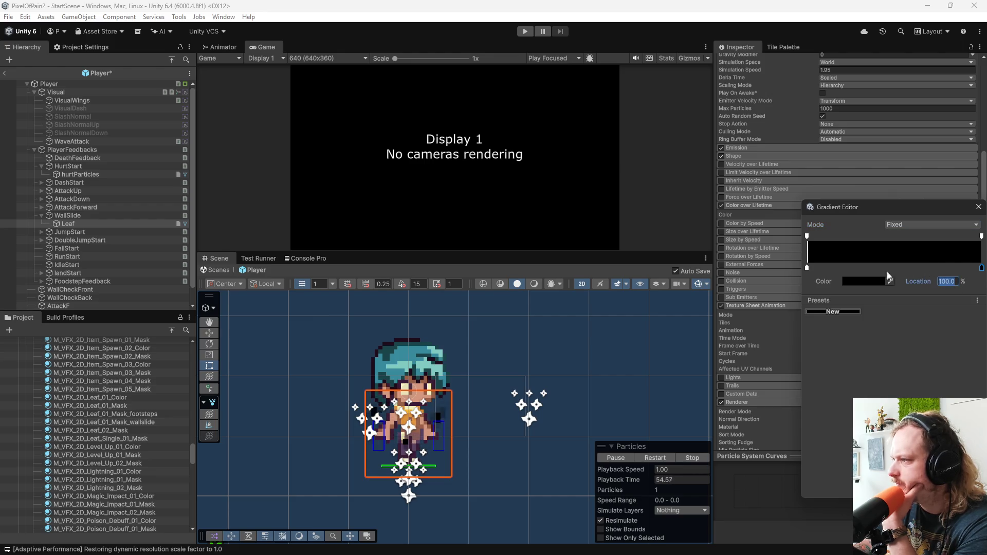
{"action": "left_click", "coordinate": [913, 227]}
{"action": "left_click", "coordinate": [917, 245]}
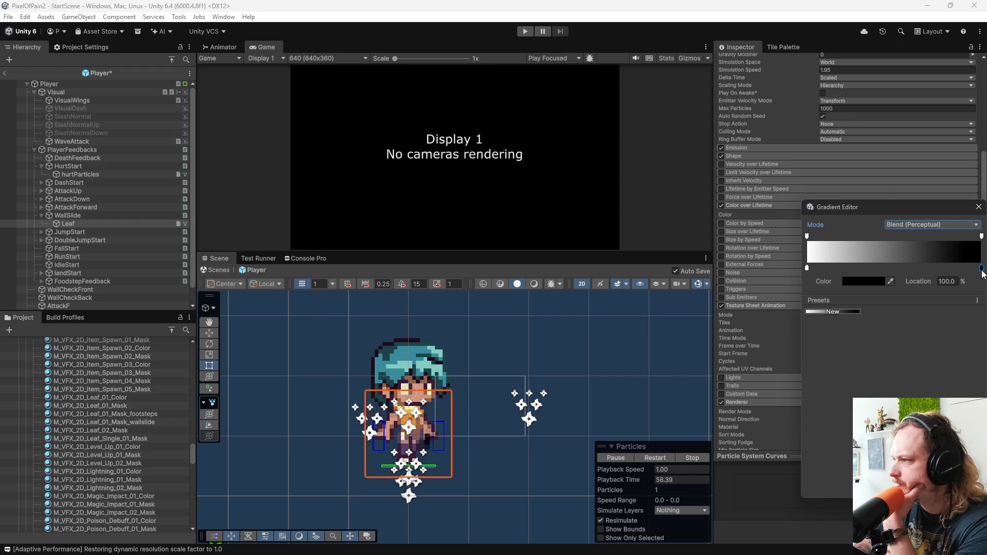
Step: Check the gradient key's colour, close the Gradient Editor, and disable Color over Lifetime
{"action": "left_click", "coordinate": [874, 280]}
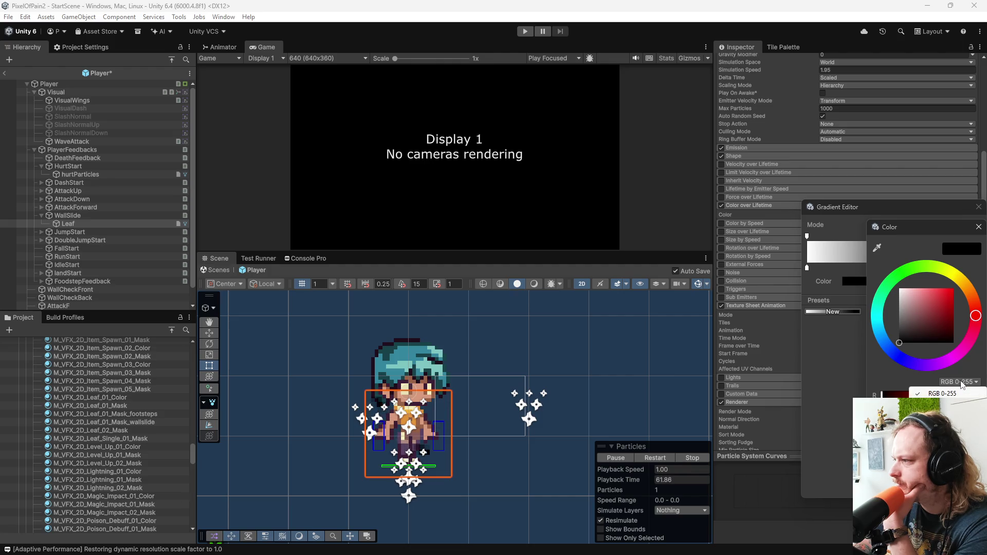
{"action": "left_click", "coordinate": [979, 227]}
{"action": "left_click", "coordinate": [978, 206]}
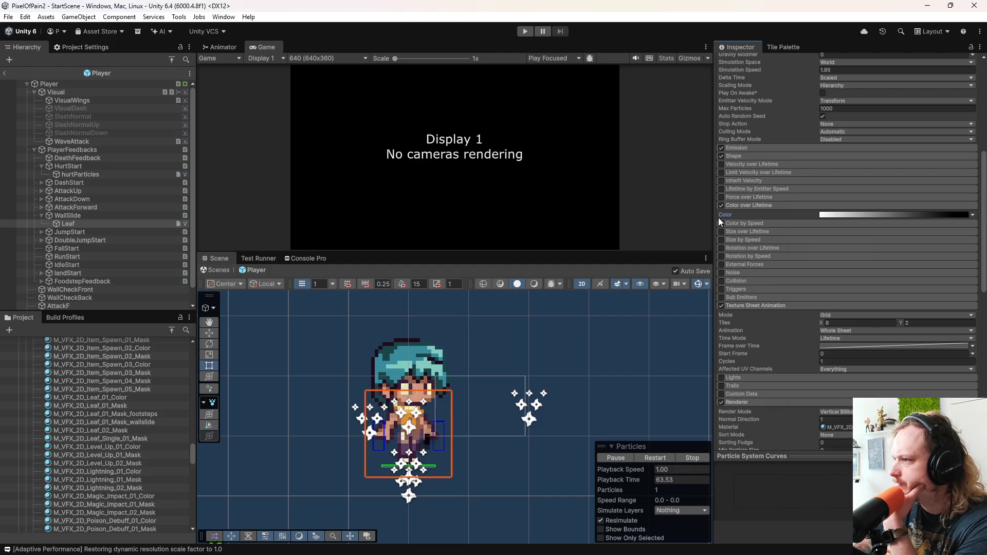
{"action": "left_click", "coordinate": [721, 205]}
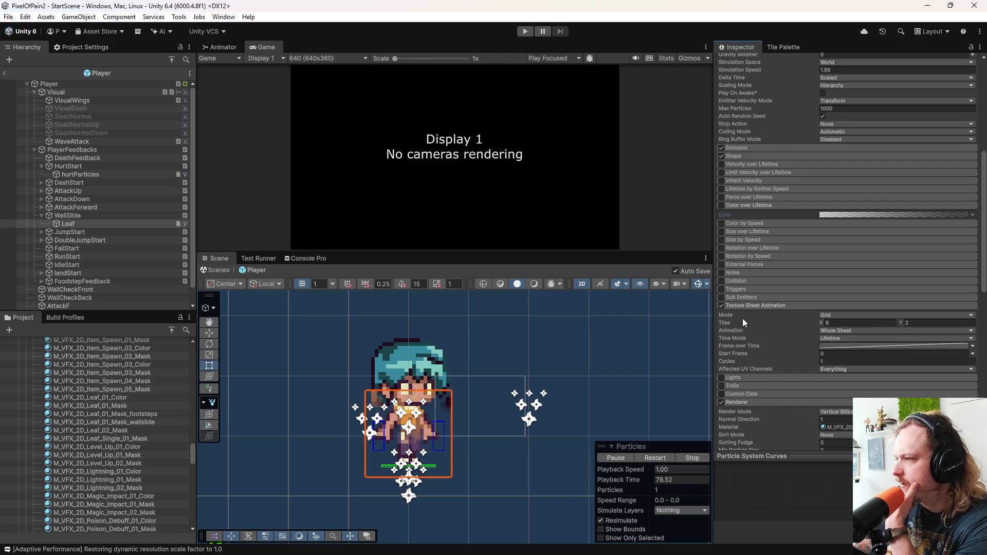
Step: Scroll the Inspector back up to the Leaf particle system's main settings
{"action": "scroll", "coordinate": [743, 318], "scroll_direction": "up", "scroll_amount": 10}
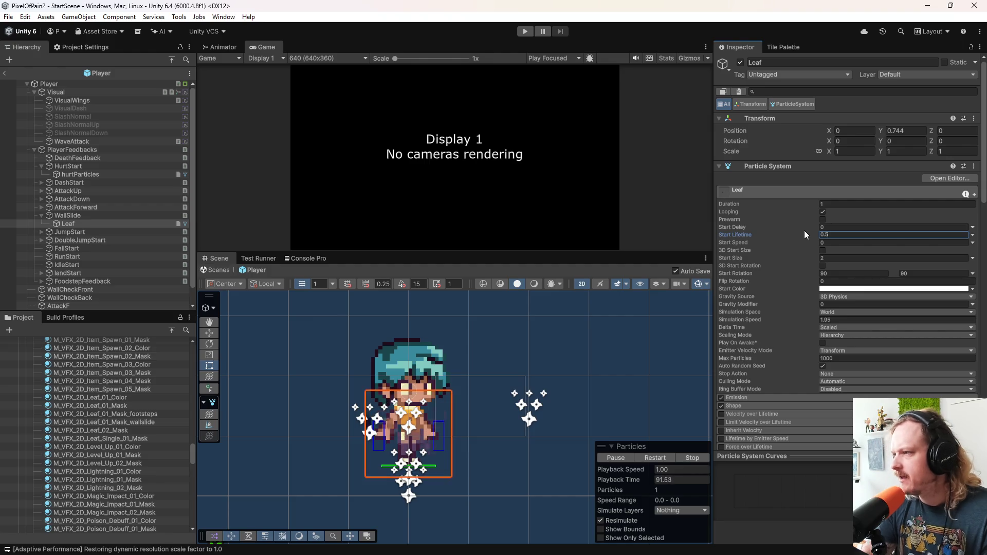
Step: Change the Leaf particles' Start Lifetime from 0.5 back to 1.01
{"action": "left_click", "coordinate": [837, 319]}
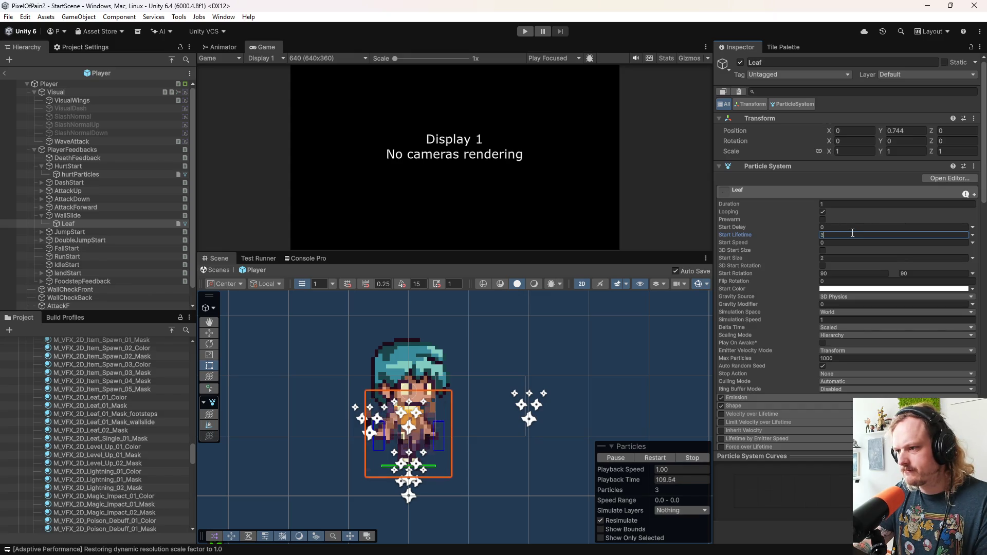
{"action": "key", "text": "BackSpace"}
{"action": "type", "text": "2"}
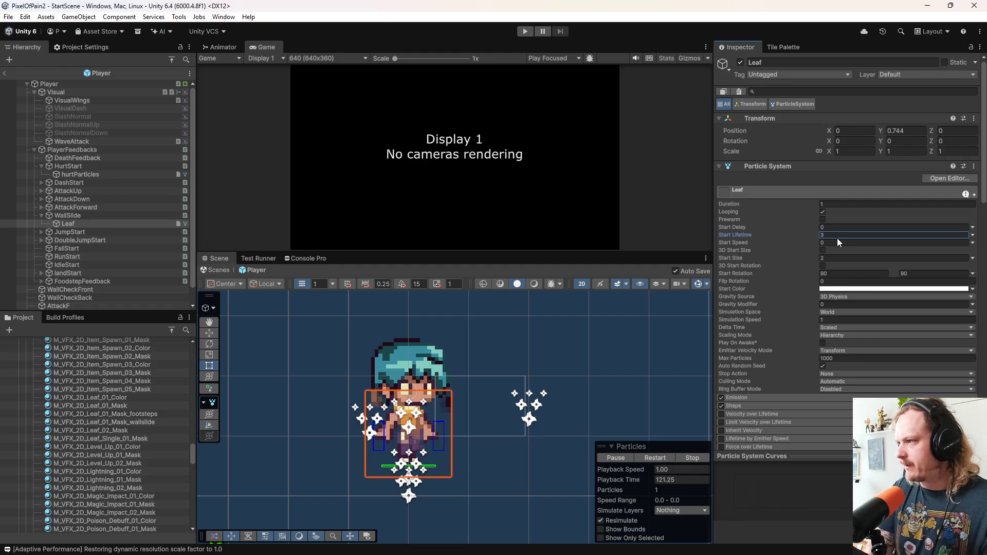
{"action": "type", "text": "1.01"}
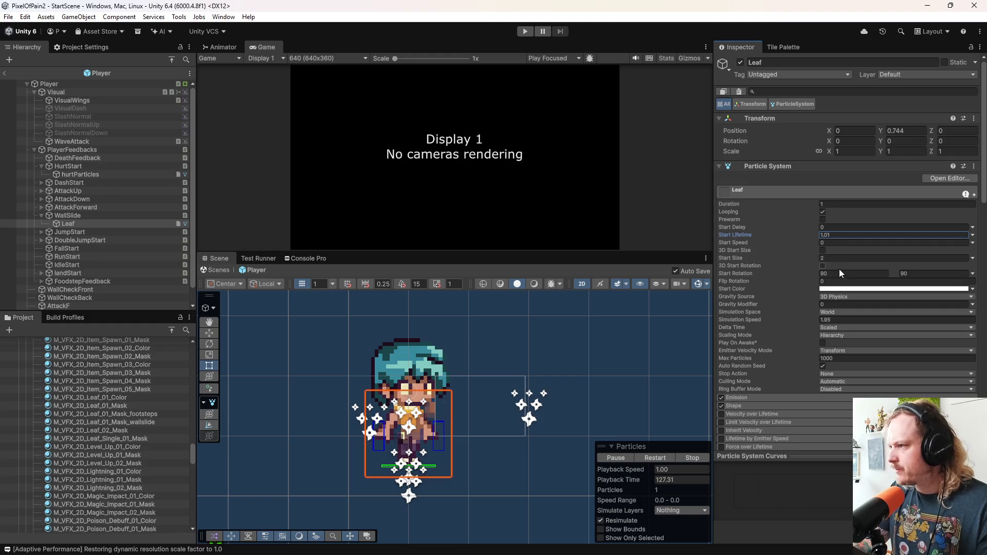
Step: Set Start Size to 1.5 and reframe the Scene view around the character
{"action": "left_click", "coordinate": [842, 258]}
{"action": "type", "text": "1"}
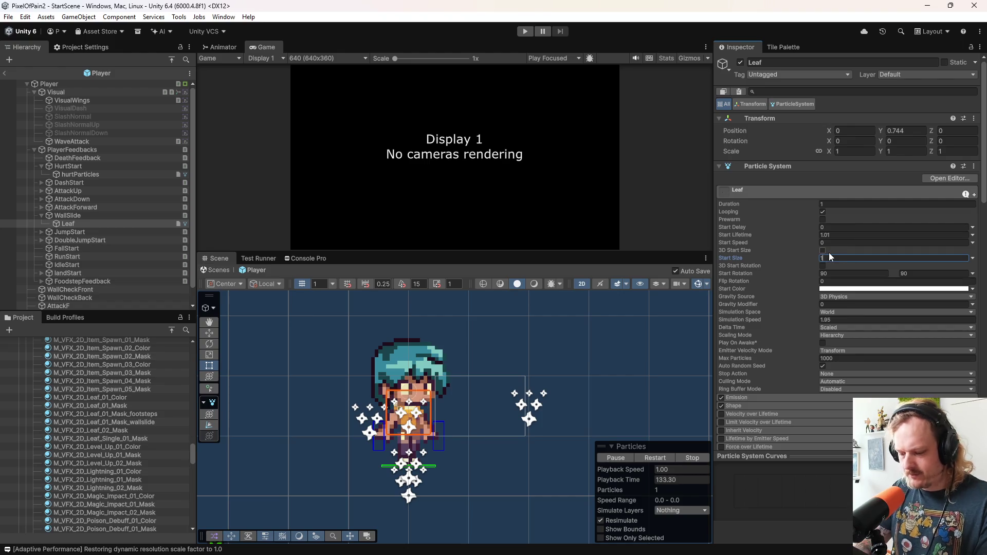
{"action": "type", "text": ".5"}
{"action": "scroll", "coordinate": [466, 383], "scroll_direction": "up", "scroll_amount": 5}
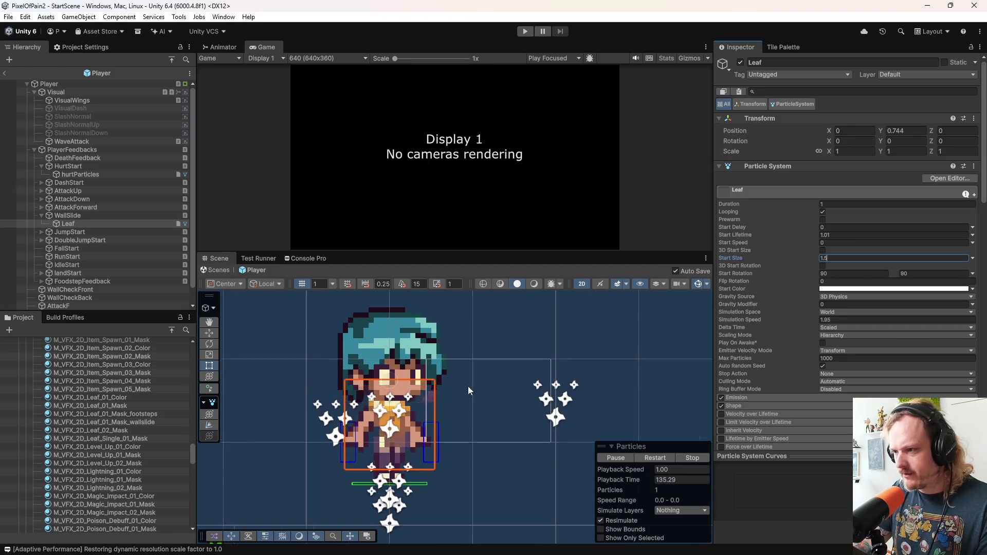
{"action": "scroll", "coordinate": [429, 402], "scroll_direction": "down", "scroll_amount": 3}
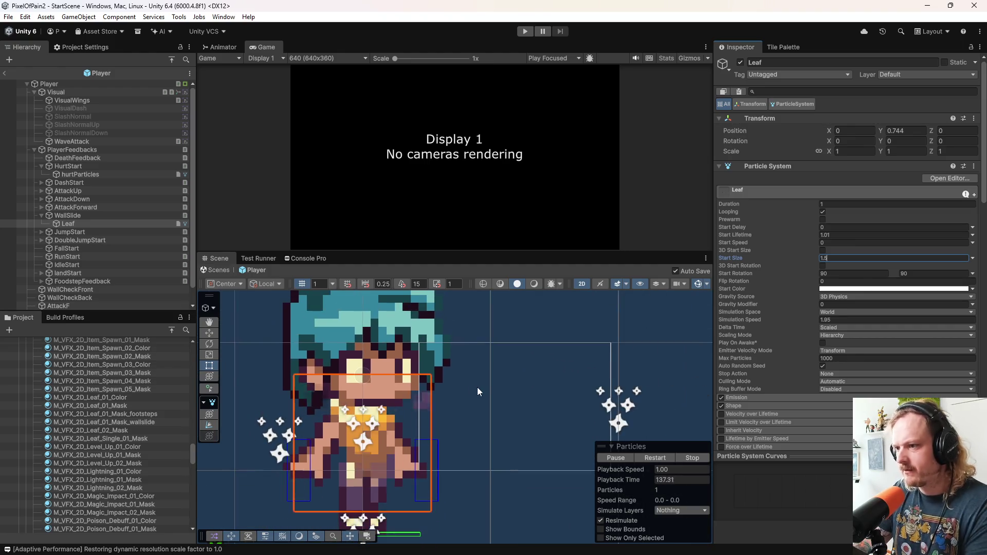
{"action": "left_click_drag", "start_coordinate": [478, 387], "coordinate": [547, 366]}
{"action": "scroll", "coordinate": [545, 367], "scroll_direction": "down", "scroll_amount": 1}
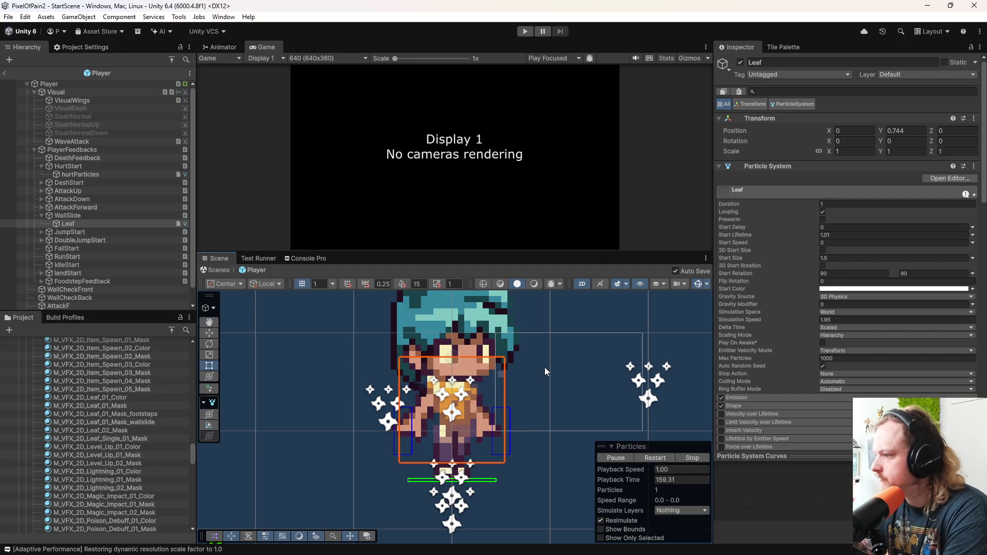
{"action": "left_click", "coordinate": [751, 397]}
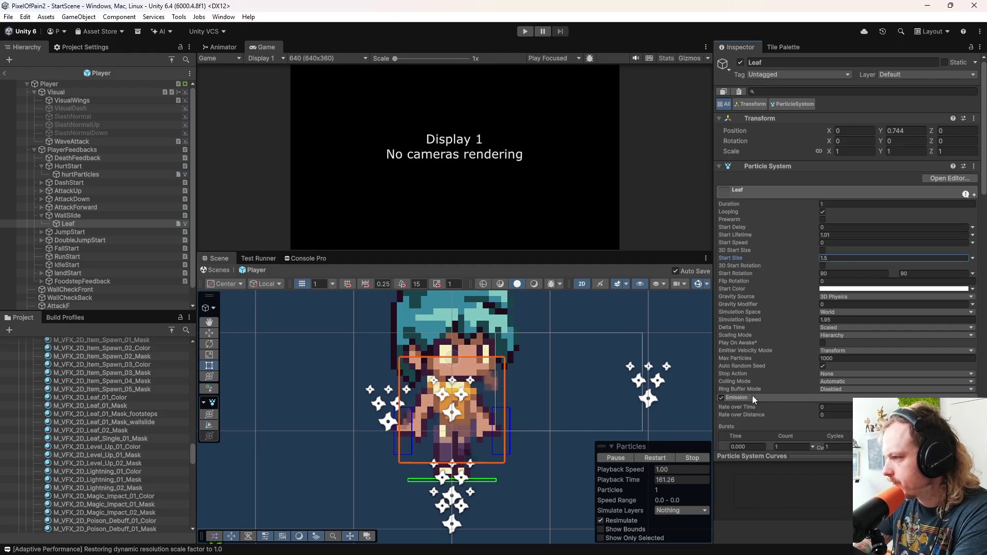
{"action": "scroll", "coordinate": [762, 357], "scroll_direction": "down", "scroll_amount": 2}
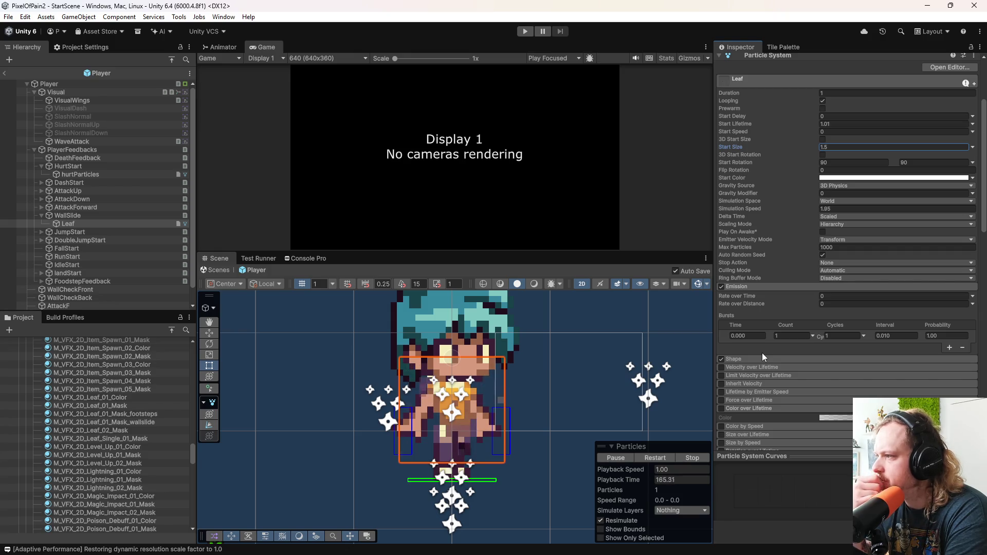
{"action": "left_click", "coordinate": [746, 287]}
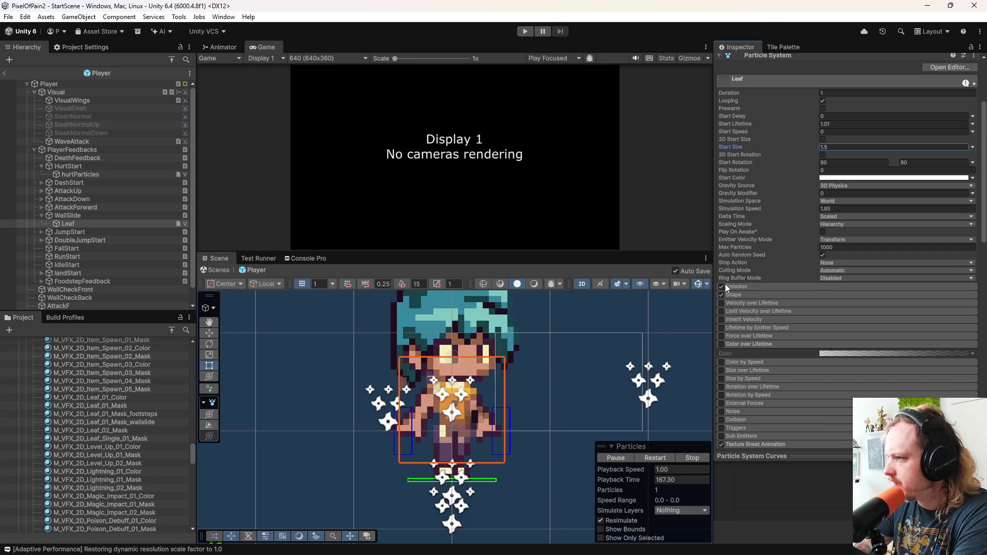
{"action": "left_click", "coordinate": [722, 287]}
{"action": "left_click", "coordinate": [721, 286]}
{"action": "left_click", "coordinate": [745, 286]}
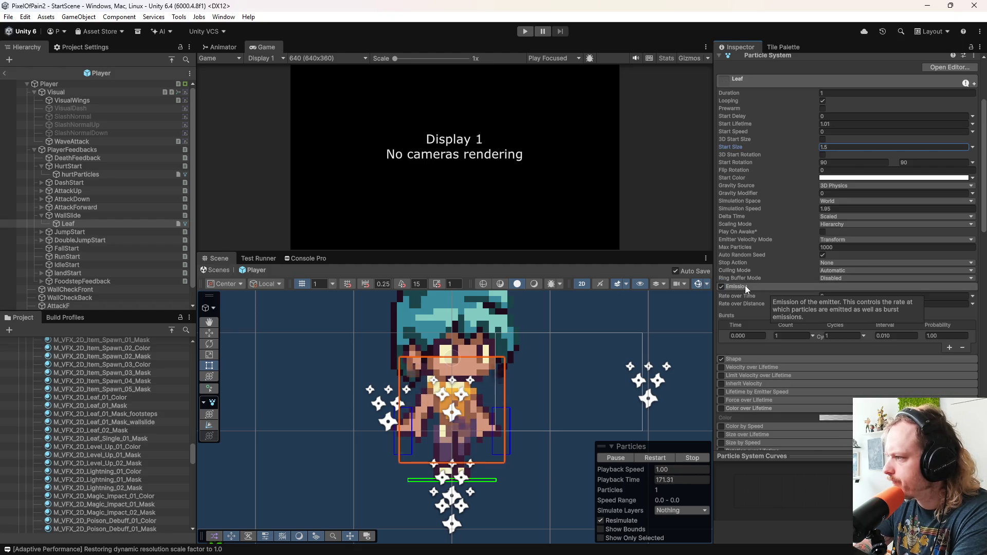
{"action": "left_click", "coordinate": [745, 286]}
{"action": "scroll", "coordinate": [751, 329], "scroll_direction": "down", "scroll_amount": 5}
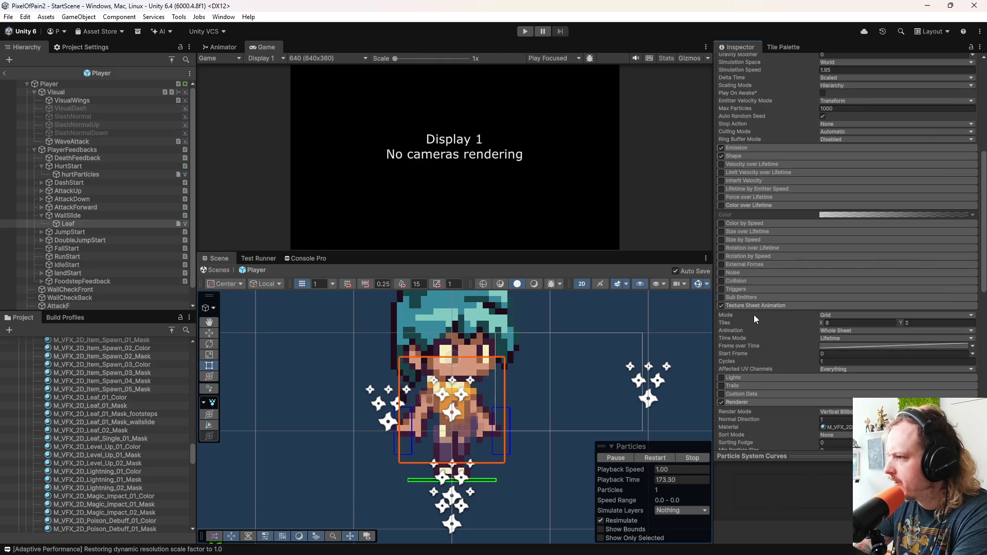
{"action": "mouse_move", "coordinate": [785, 342]}
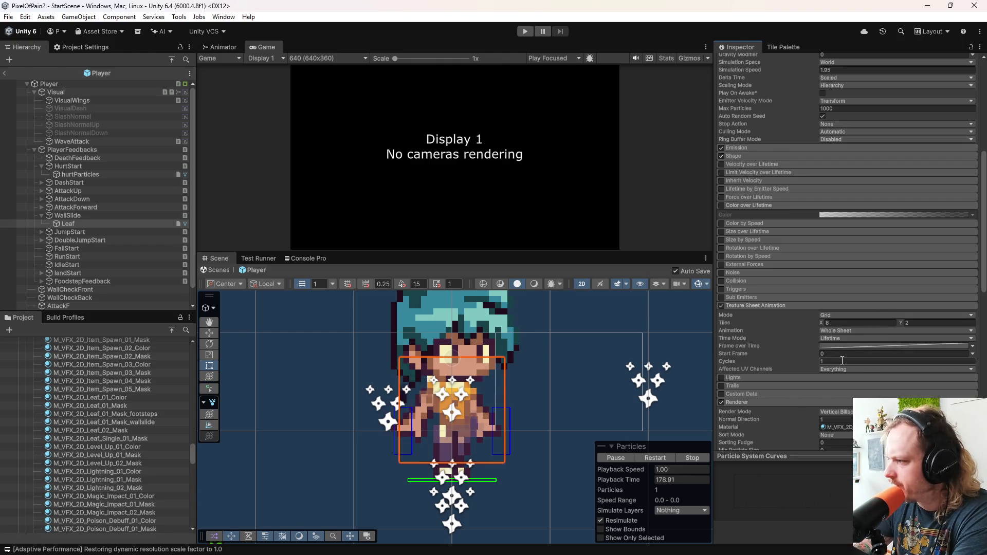
{"action": "scroll", "coordinate": [787, 368], "scroll_direction": "down", "scroll_amount": 3}
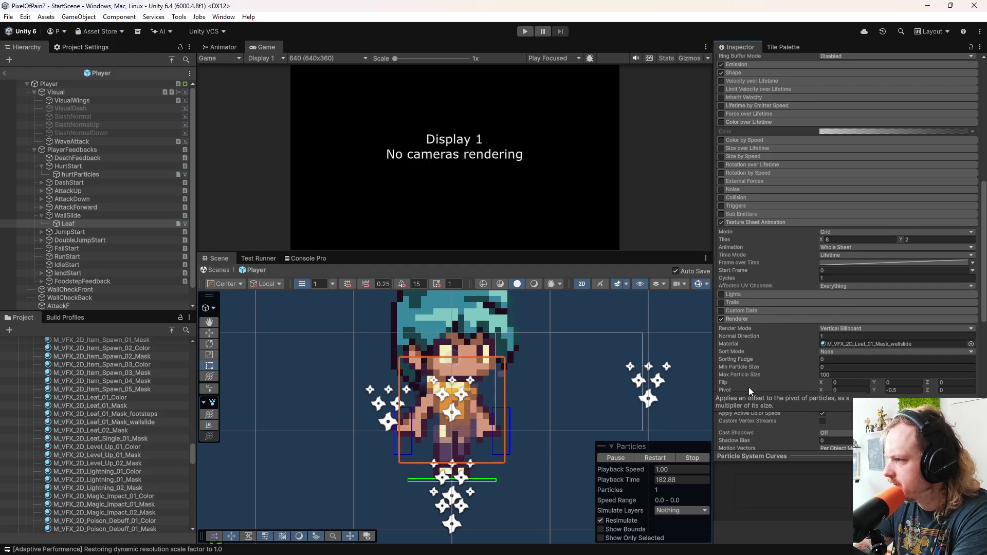
{"action": "scroll", "coordinate": [751, 391], "scroll_direction": "down", "scroll_amount": 10}
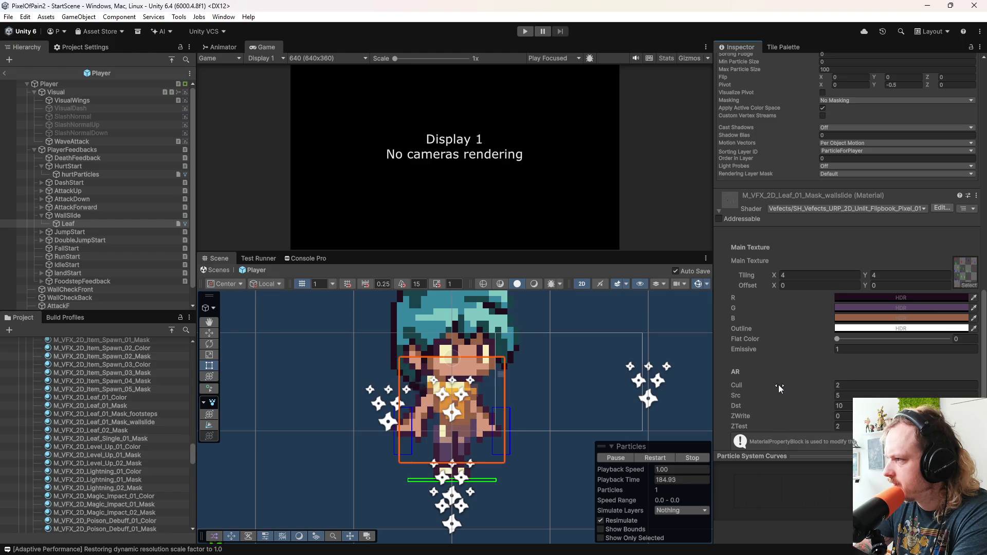
{"action": "scroll", "coordinate": [776, 387], "scroll_direction": "up", "scroll_amount": 4}
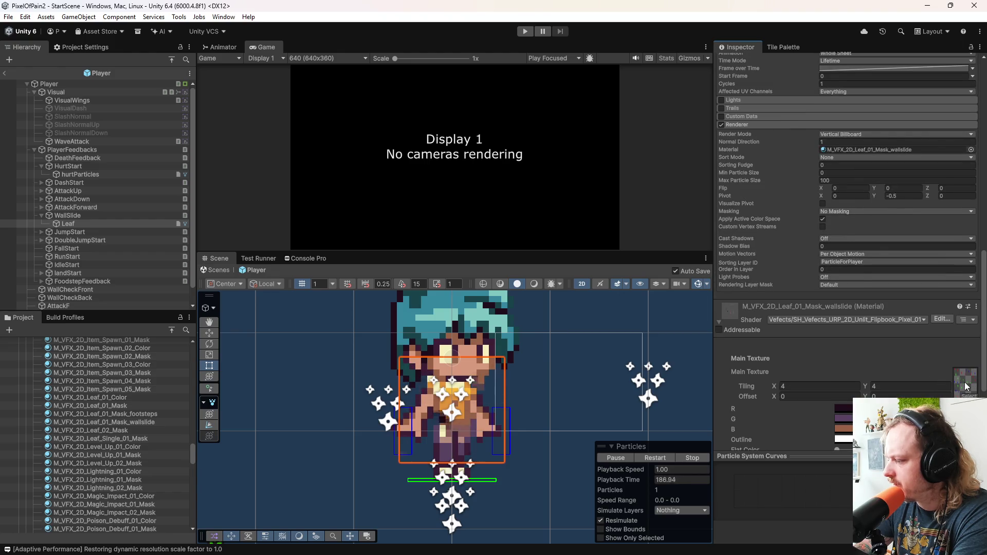
{"action": "scroll", "coordinate": [833, 400], "scroll_direction": "up", "scroll_amount": 7}
{"action": "scroll", "coordinate": [833, 399], "scroll_direction": "up", "scroll_amount": 2}
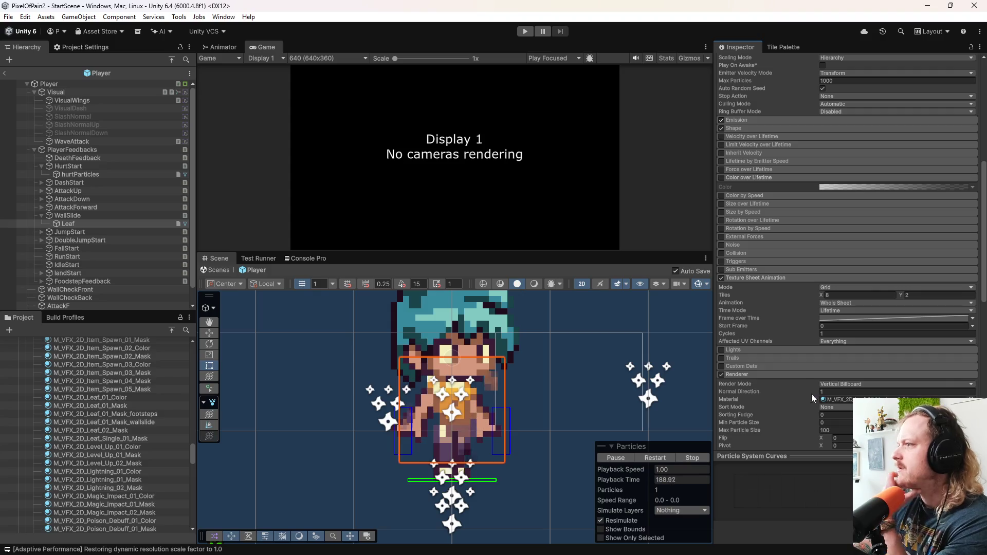
Step: Collapse Color over Lifetime and try Start Frame values 9 and 15 before clearing it
{"action": "left_click", "coordinate": [771, 177]}
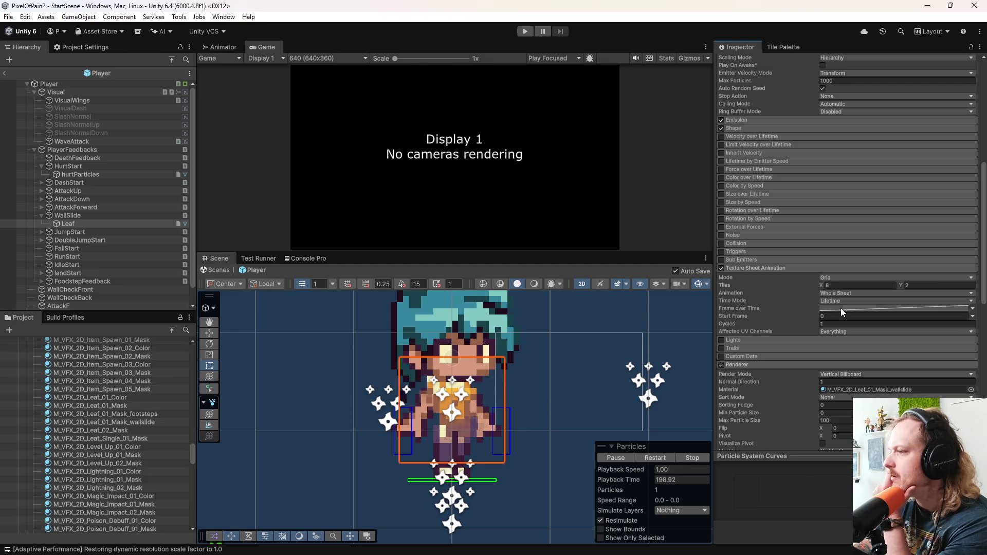
{"action": "mouse_move", "coordinate": [731, 319]}
{"action": "left_mouse_down"}
{"action": "mouse_move", "coordinate": [755, 321]}
{"action": "mouse_move", "coordinate": [770, 342]}
{"action": "left_mouse_up"}
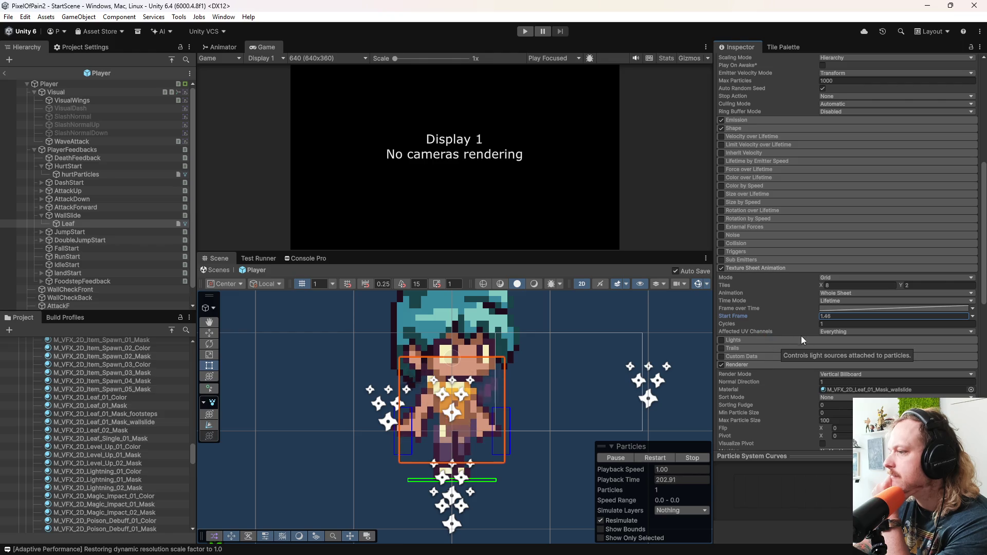
{"action": "left_click", "coordinate": [849, 316]}
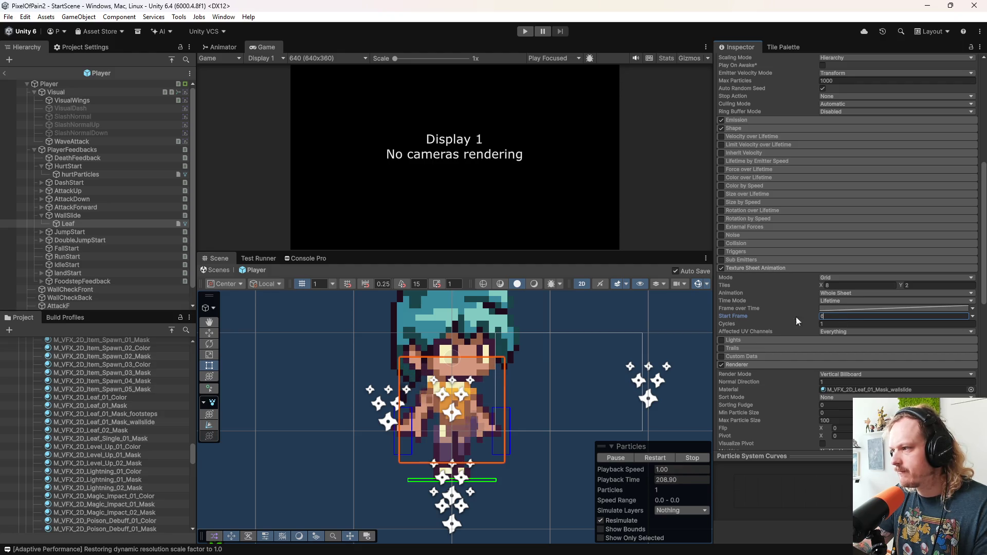
{"action": "key", "text": "BackSpace"}
{"action": "type", "text": "9"}
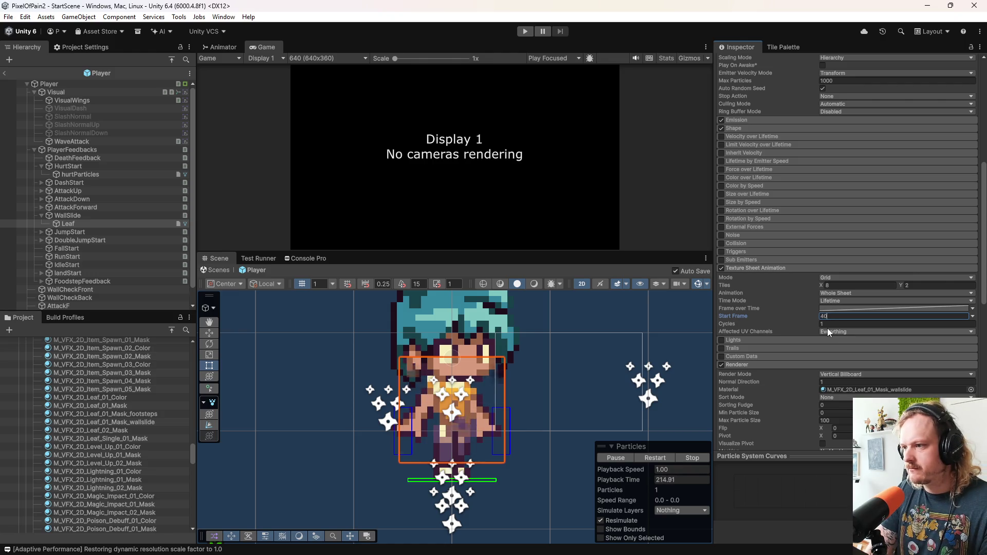
{"action": "key", "text": "BackSpace"}
{"action": "key", "text": "BackSpace"}
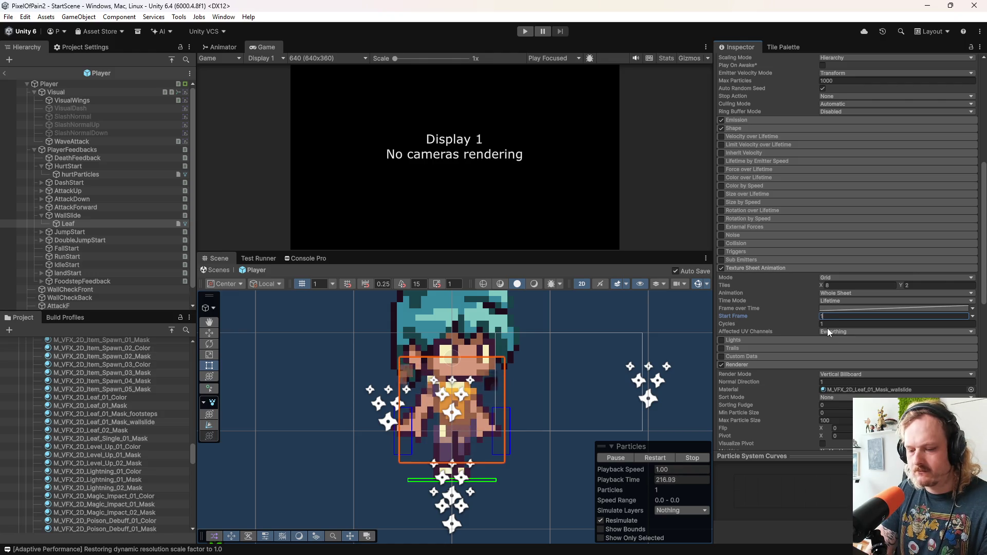
{"action": "type", "text": "15"}
{"action": "key", "text": "BackSpace"}
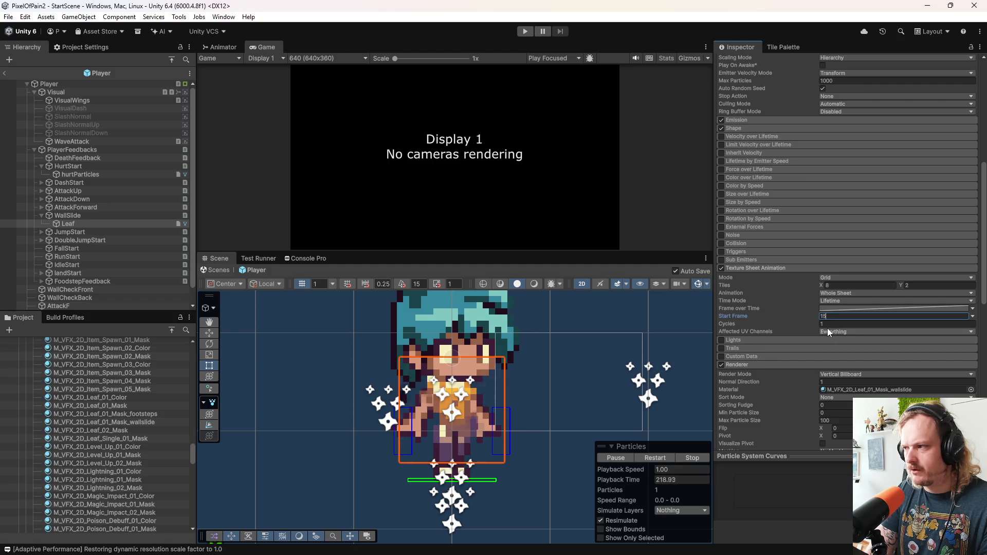
{"action": "key", "text": "BackSpace"}
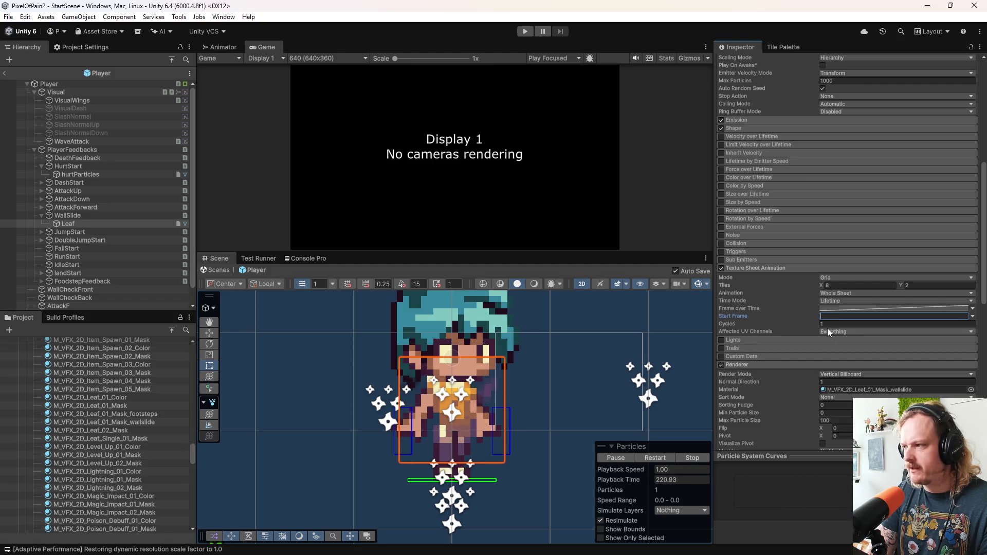
Step: Set the texture sheet animation to 0.5 cycles with Start Frame 5
{"action": "left_click", "coordinate": [836, 324]}
{"action": "type", "text": "0"}
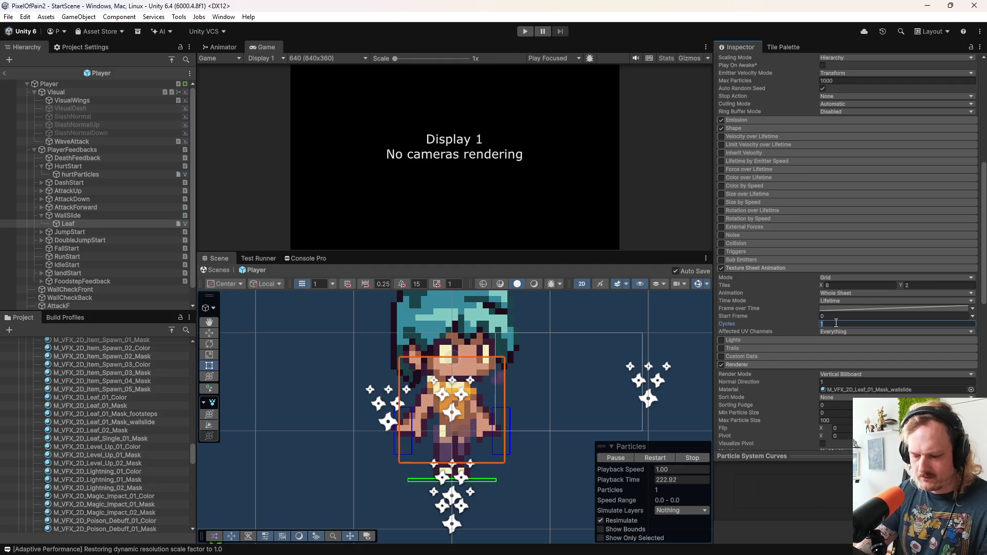
{"action": "type", "text": ".5"}
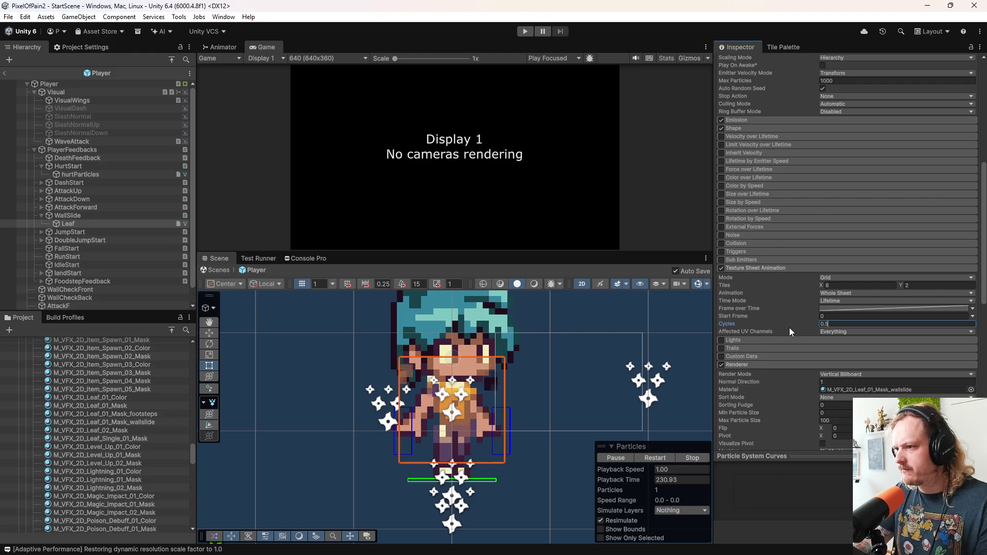
{"action": "left_click", "coordinate": [830, 316]}
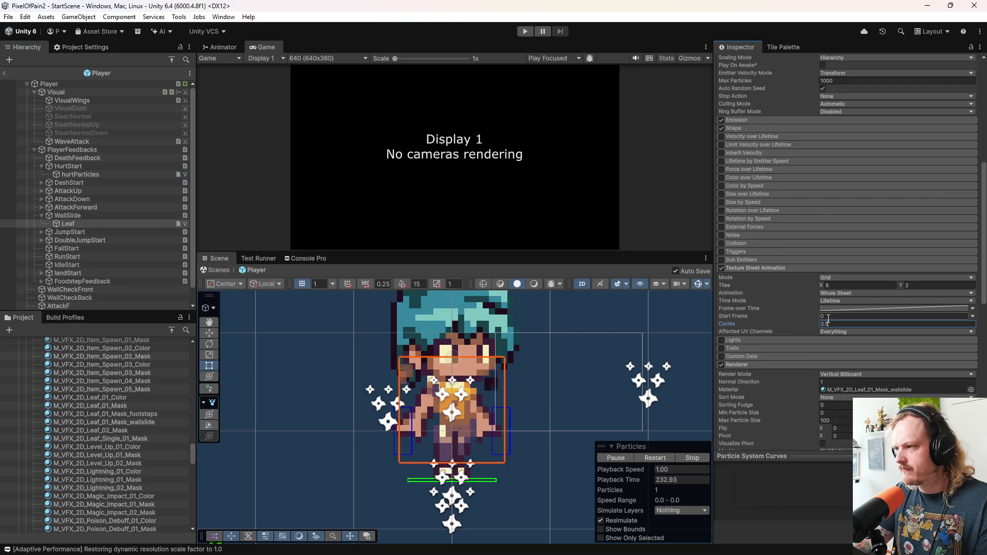
{"action": "type", "text": "5"}
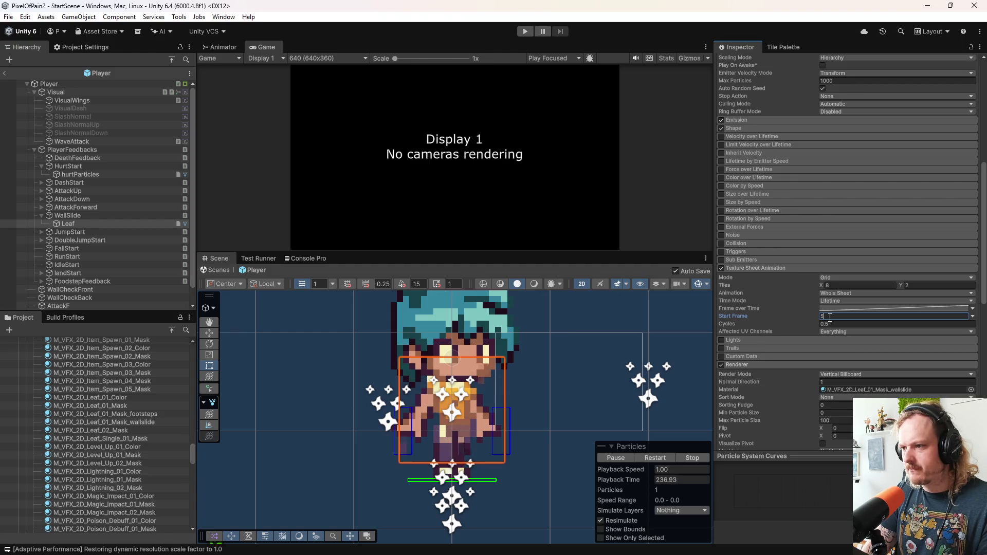
{"action": "scroll", "coordinate": [422, 400], "scroll_direction": "up", "scroll_amount": 5}
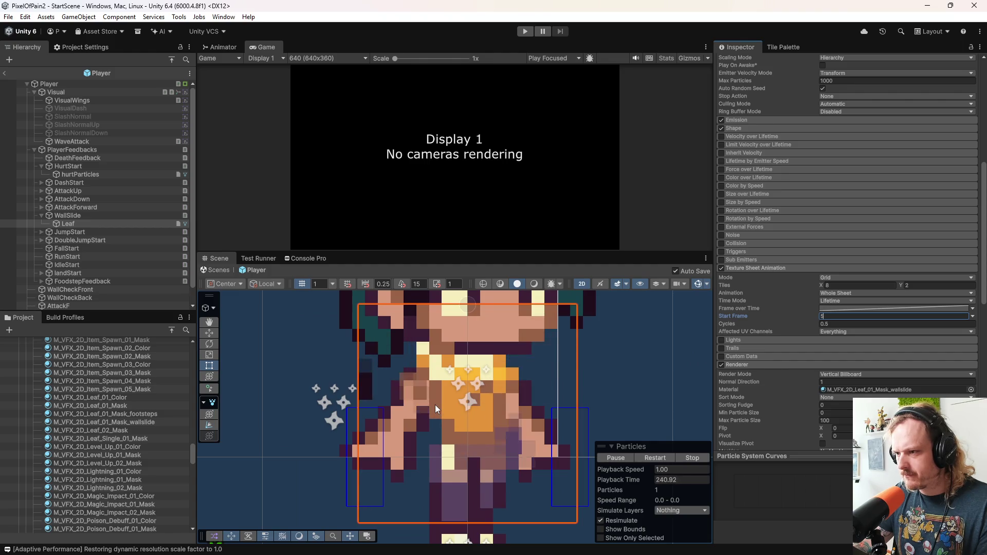
Step: Commit Start Frame 5 and reshape the Frame over Time curve into a linear rising ramp
{"action": "left_click", "coordinate": [846, 309]}
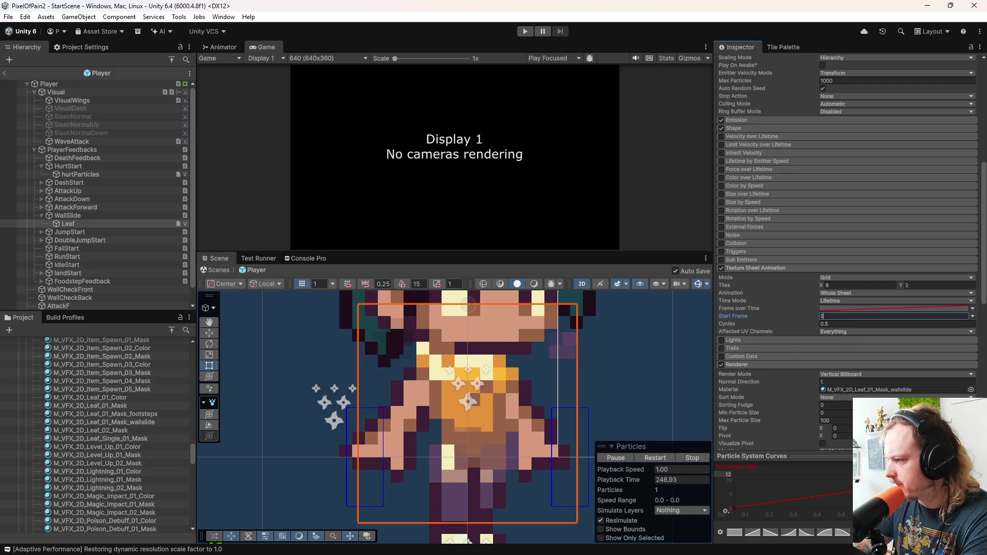
{"action": "key", "text": "Return"}
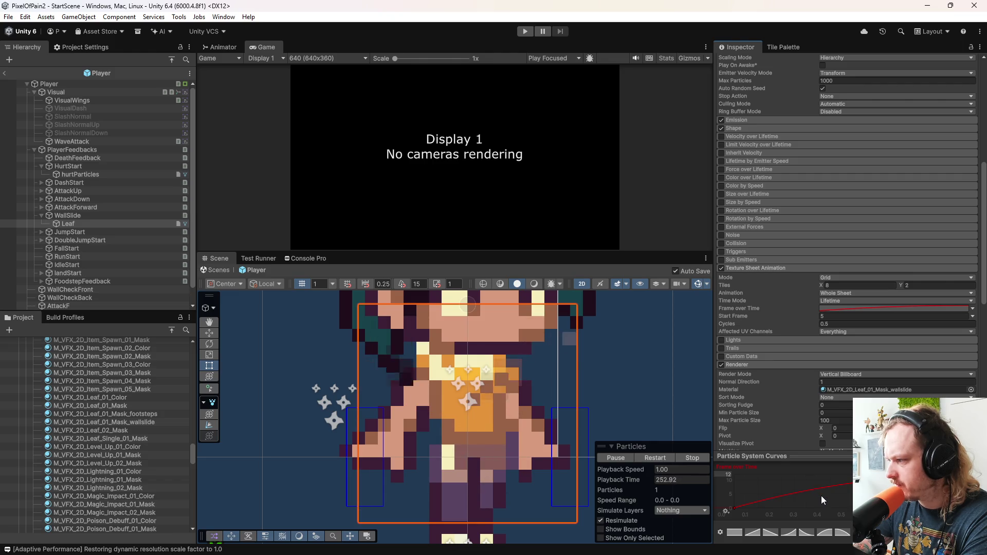
{"action": "left_click_drag", "start_coordinate": [730, 509], "coordinate": [734, 474]}
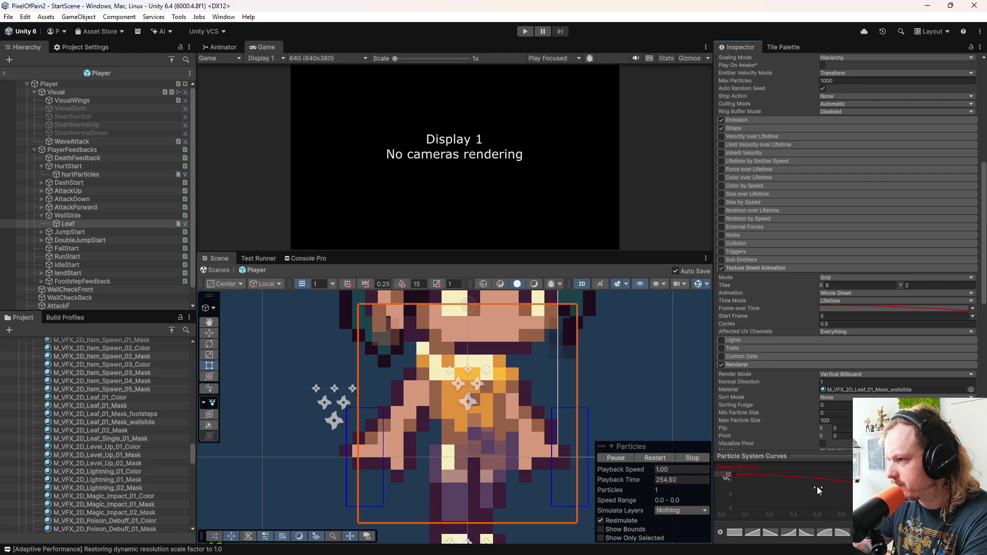
{"action": "left_click", "coordinate": [755, 537]}
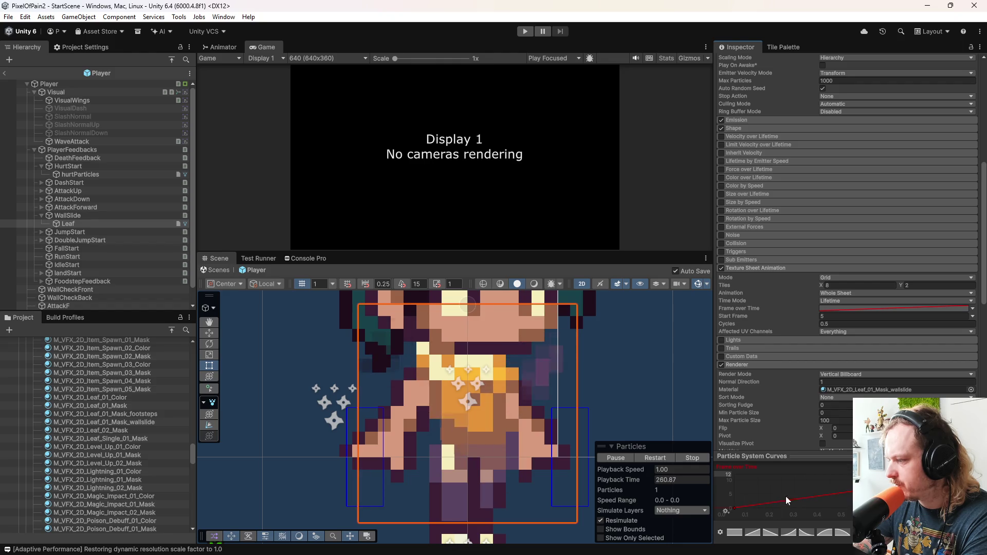
{"action": "left_click", "coordinate": [736, 507]}
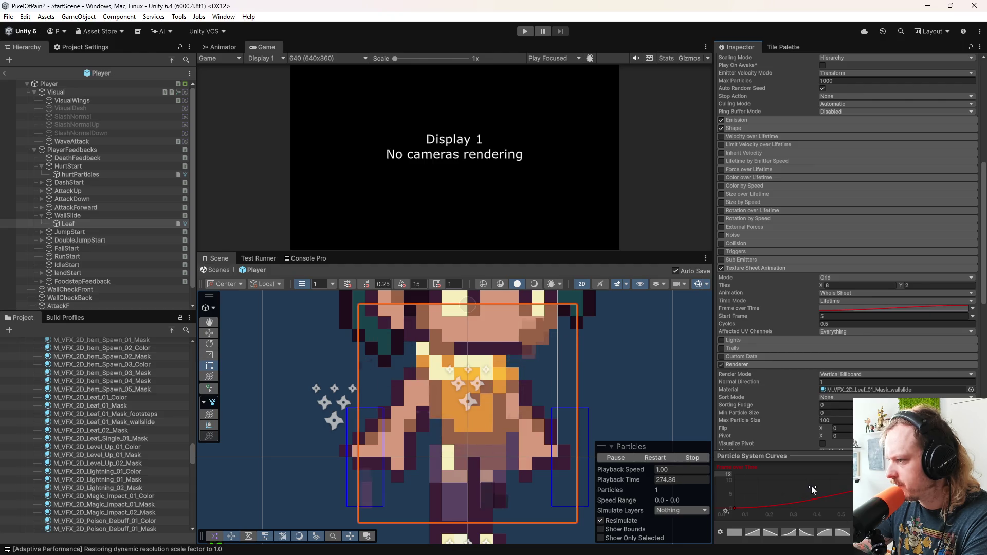
Step: Restart the Leaf particle preview twice, then stop it
{"action": "left_click", "coordinate": [649, 459]}
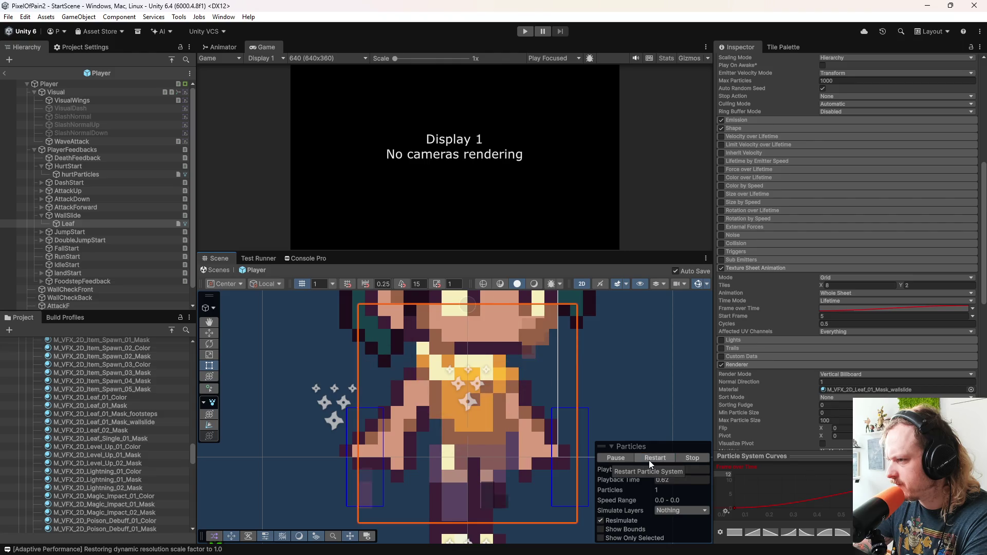
{"action": "left_click", "coordinate": [649, 459]}
{"action": "left_click", "coordinate": [692, 461]}
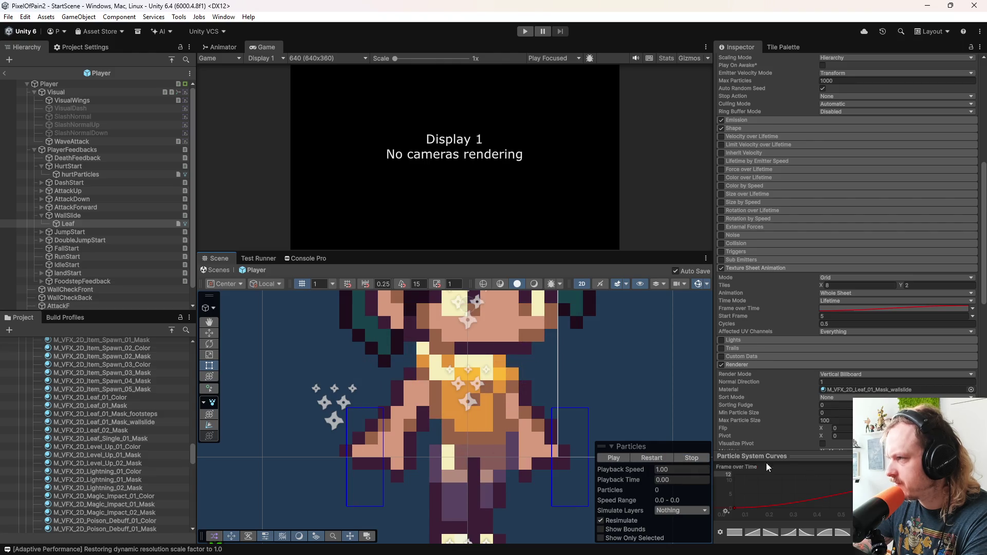
{"action": "scroll", "coordinate": [735, 181], "scroll_direction": "up", "scroll_amount": 5}
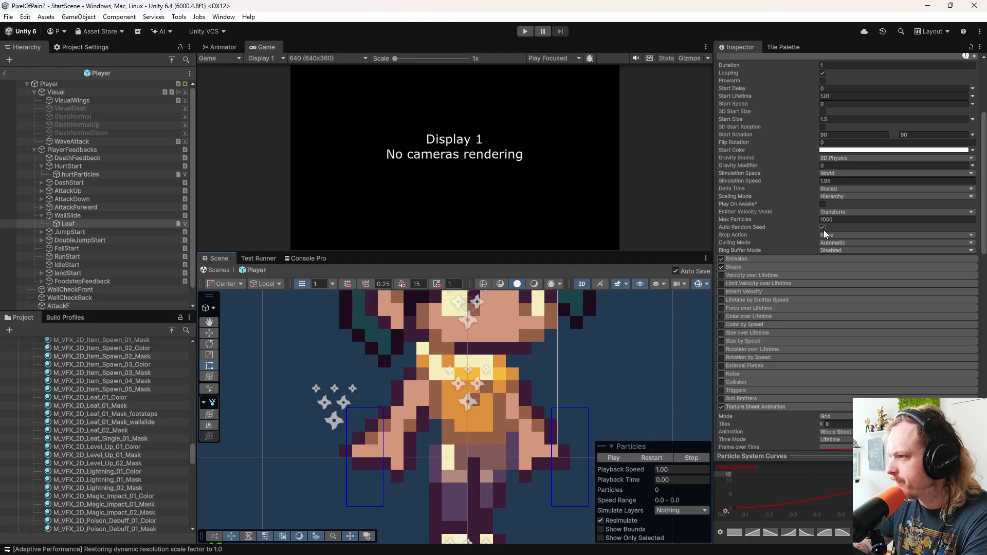
{"action": "scroll", "coordinate": [816, 230], "scroll_direction": "up", "scroll_amount": 4}
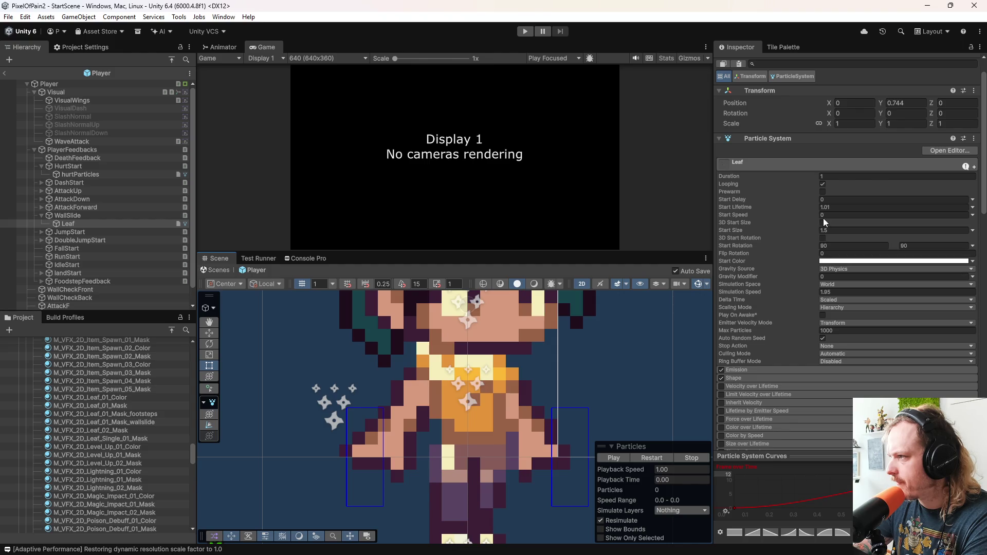
Step: Turn off Looping for the Leaf particles and replay the burst several times
{"action": "left_click", "coordinate": [823, 184]}
{"action": "left_click", "coordinate": [661, 457]}
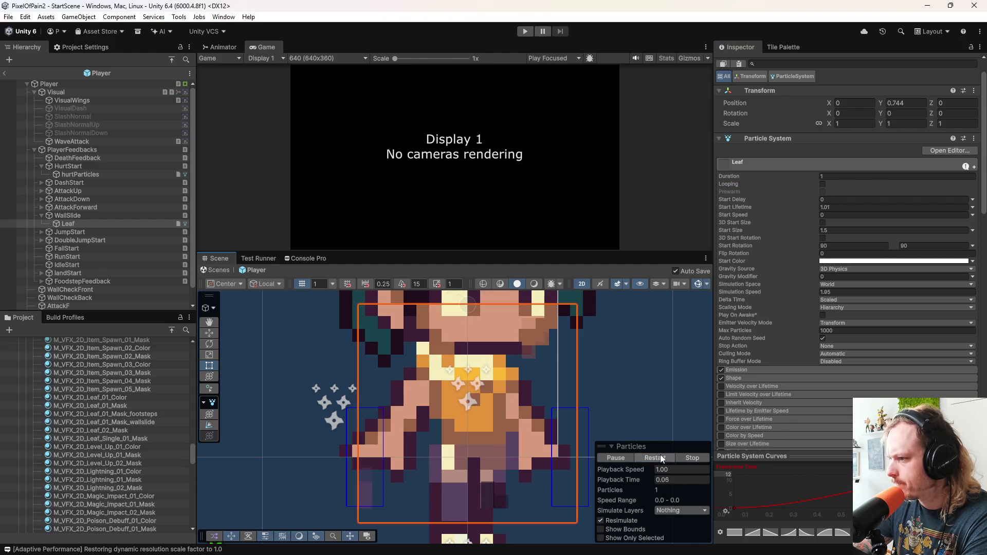
{"action": "left_click", "coordinate": [661, 458]}
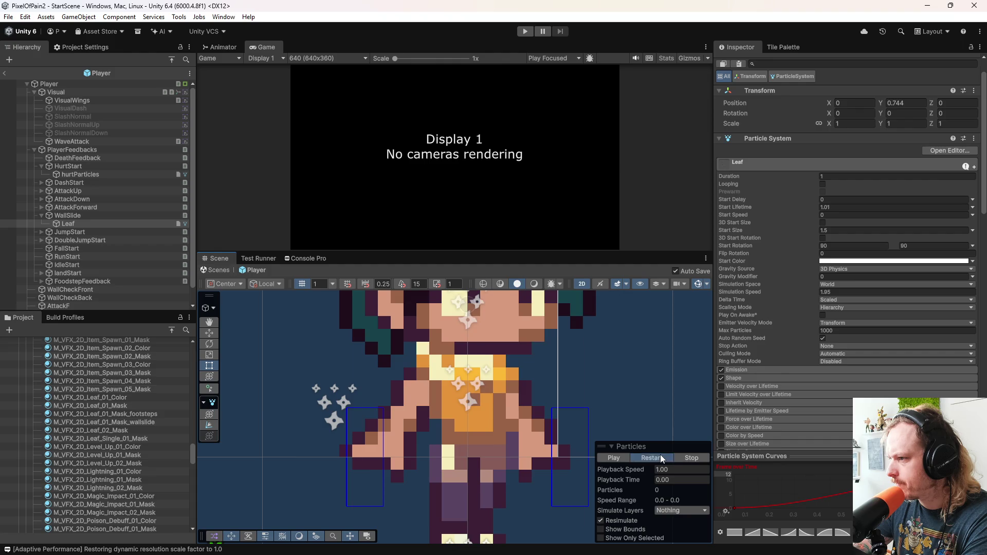
{"action": "left_click", "coordinate": [662, 457]}
{"action": "left_click", "coordinate": [662, 457]}
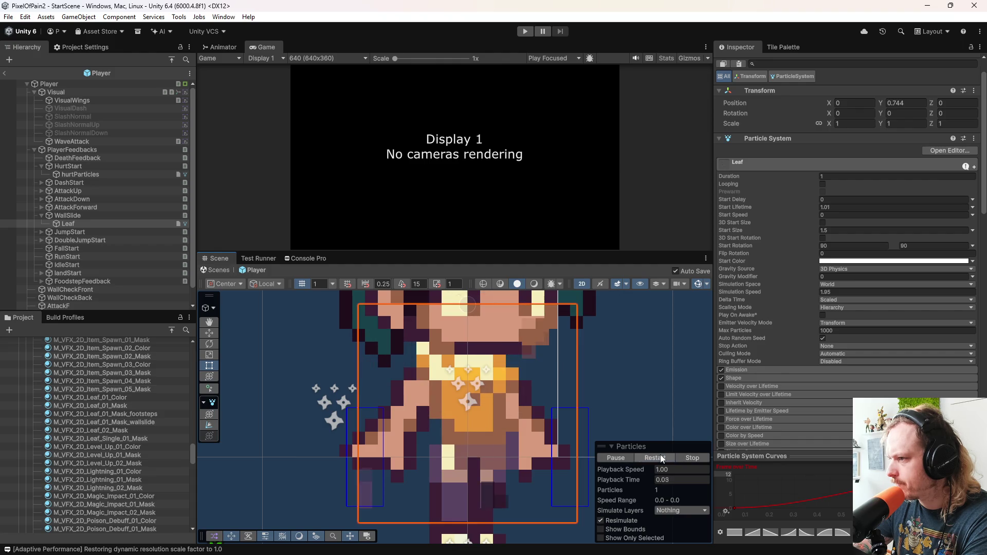
{"action": "left_click", "coordinate": [663, 457]}
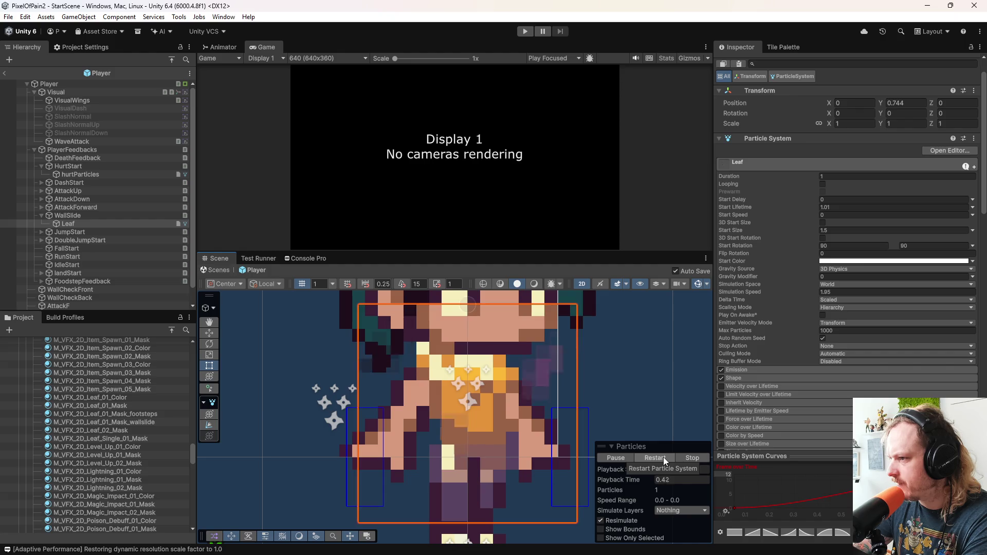
{"action": "left_click", "coordinate": [663, 457]}
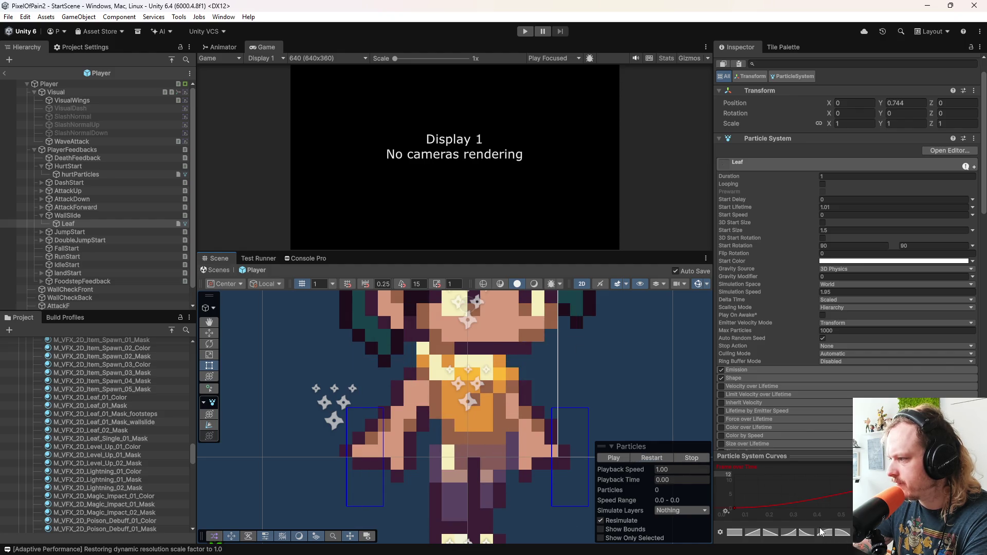
{"action": "left_click", "coordinate": [659, 459]}
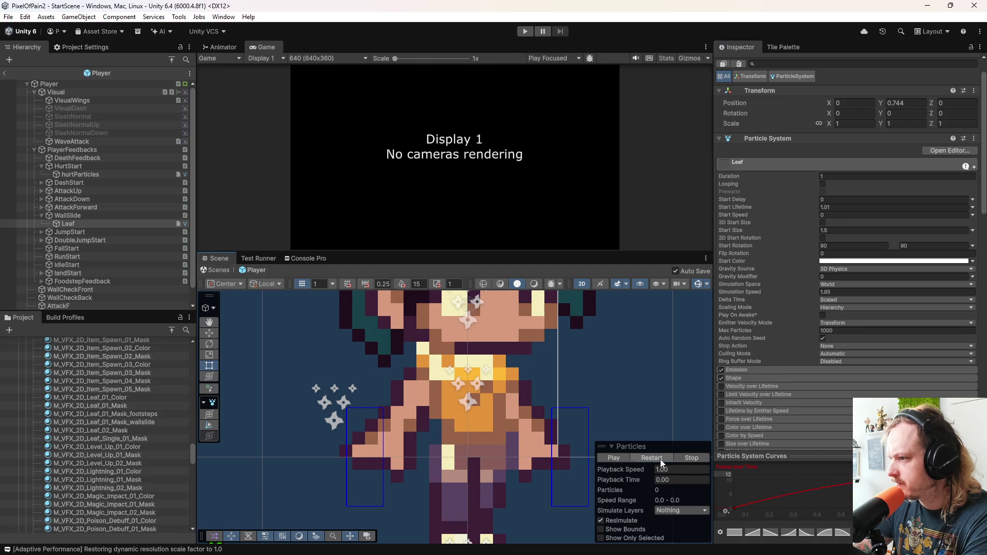
{"action": "left_click", "coordinate": [660, 459]}
{"action": "left_click", "coordinate": [660, 459]}
{"action": "left_click", "coordinate": [660, 458]}
{"action": "left_click", "coordinate": [660, 459]}
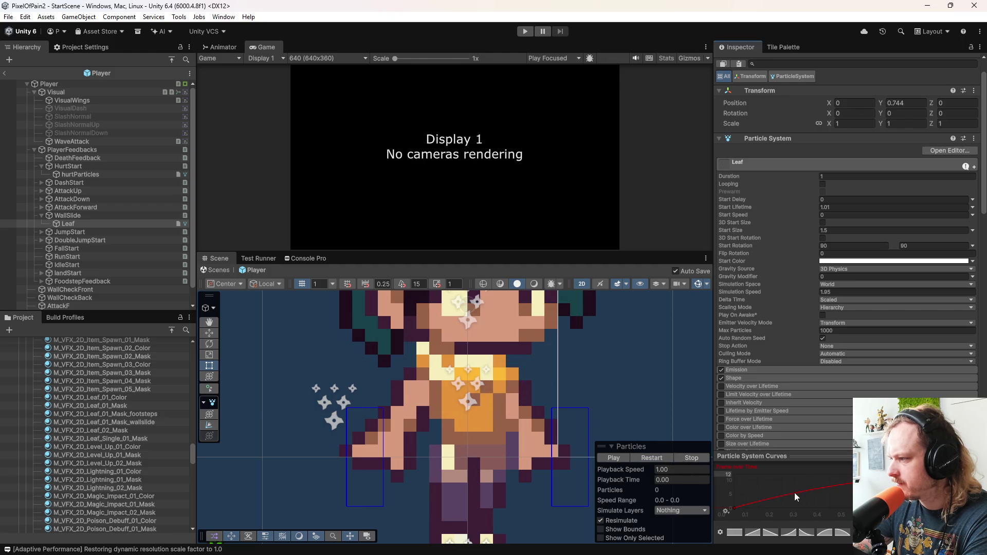
Step: Add a raised key so the Frame over Time curve rises steeply, and replay the particles
{"action": "double_click", "coordinate": [798, 493]}
{"action": "mouse_move", "coordinate": [798, 493]}
{"action": "left_mouse_down"}
{"action": "mouse_move", "coordinate": [748, 484]}
{"action": "mouse_move", "coordinate": [804, 486]}
{"action": "mouse_move", "coordinate": [794, 482]}
{"action": "left_mouse_up"}
{"action": "left_click", "coordinate": [659, 458]}
{"action": "left_click", "coordinate": [658, 458]}
{"action": "left_click", "coordinate": [657, 459]}
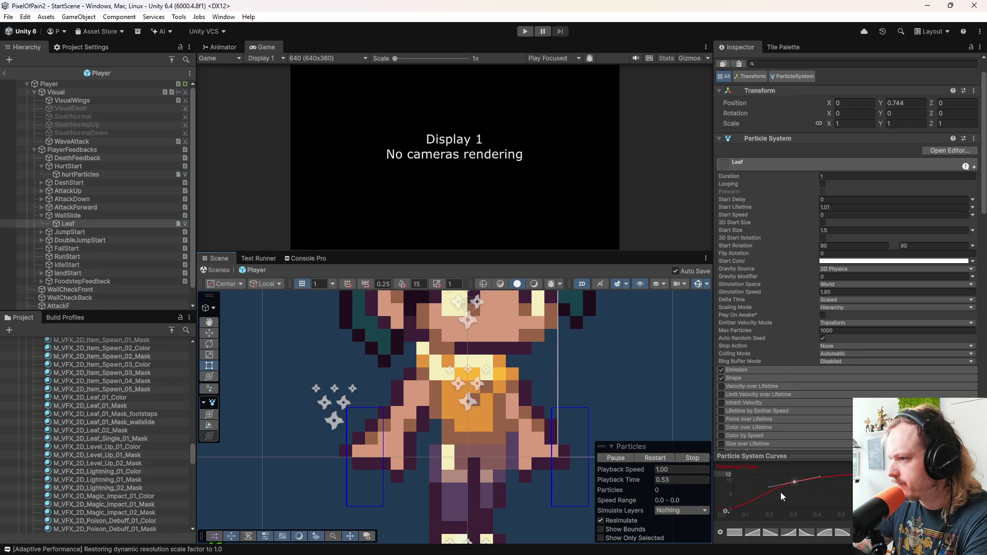
Step: Apply the smooth rising preset to Frame over Time and replay the particles repeatedly
{"action": "left_click", "coordinate": [788, 533]}
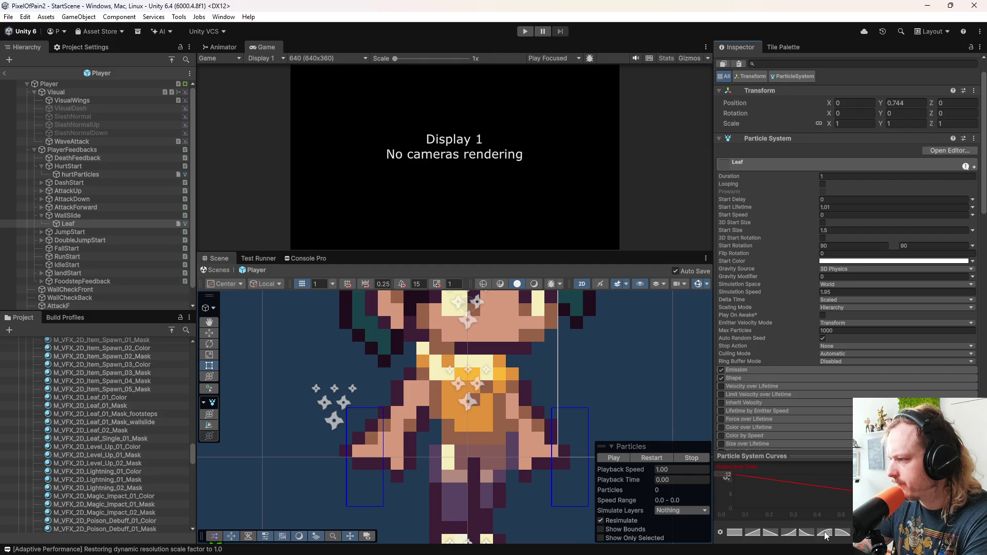
{"action": "left_click", "coordinate": [655, 459]}
{"action": "left_click", "coordinate": [656, 458]}
{"action": "left_click", "coordinate": [657, 459]}
{"action": "left_click", "coordinate": [656, 459]}
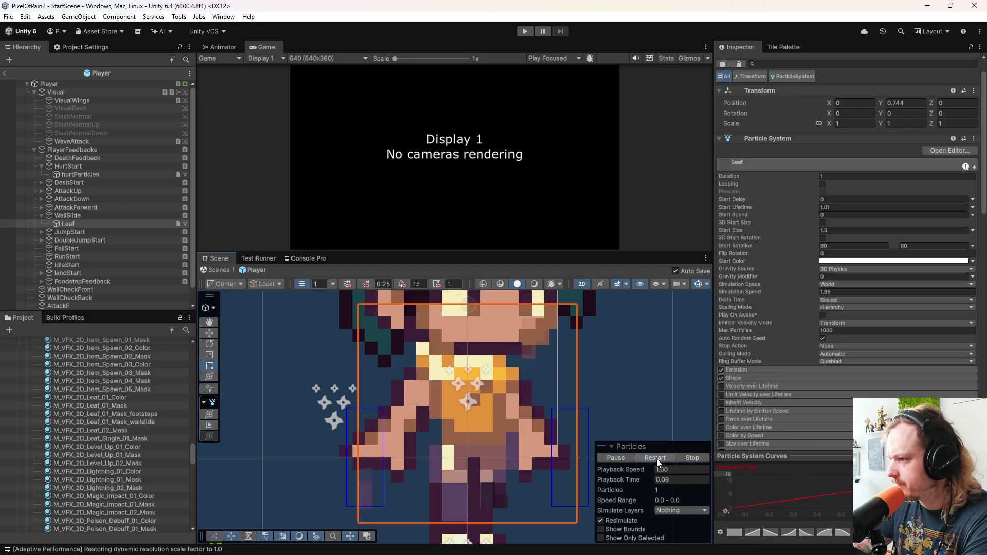
{"action": "left_click", "coordinate": [656, 459]}
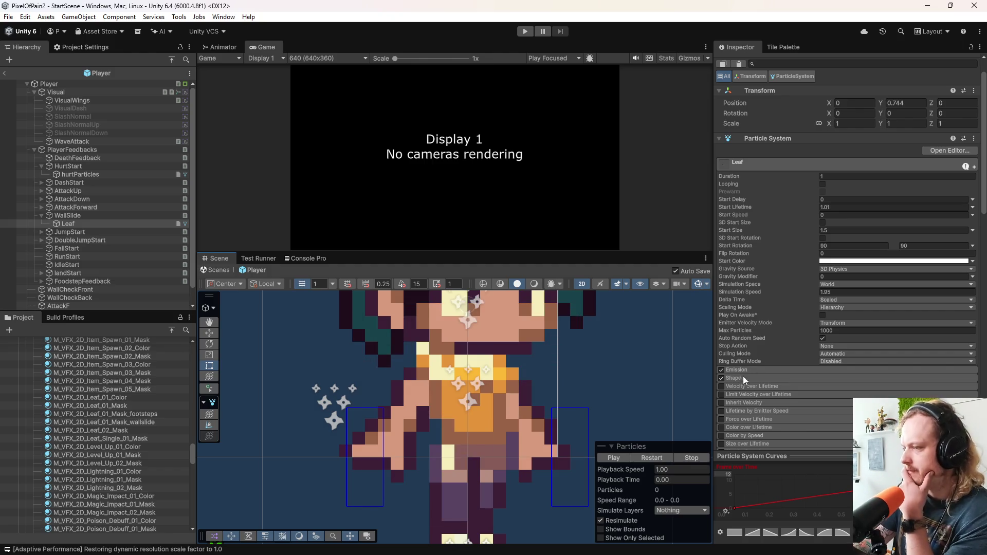
Step: Select WallSlide, then the Visual object, and show the Player controller's Animator graph
{"action": "scroll", "coordinate": [525, 375], "scroll_direction": "down", "scroll_amount": 5}
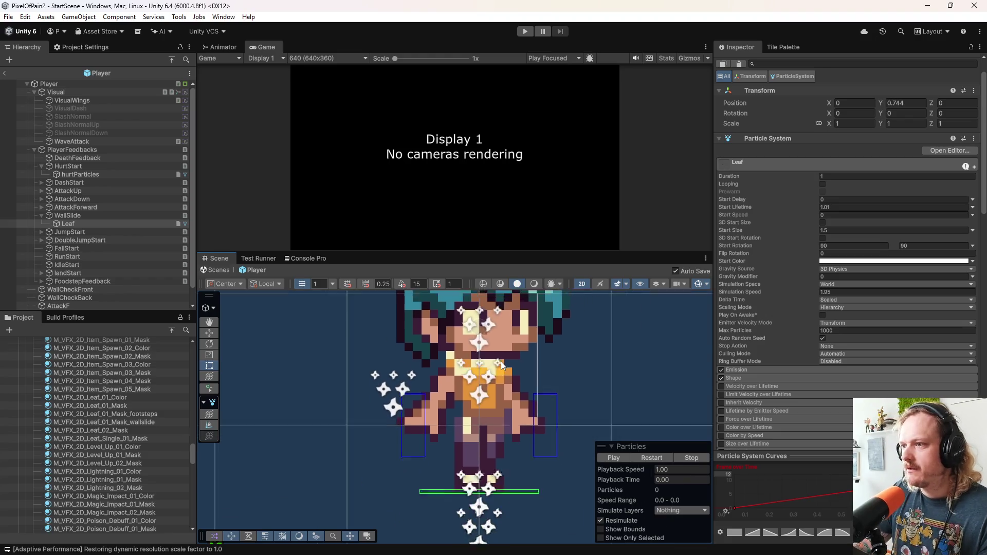
{"action": "left_click", "coordinate": [106, 215]}
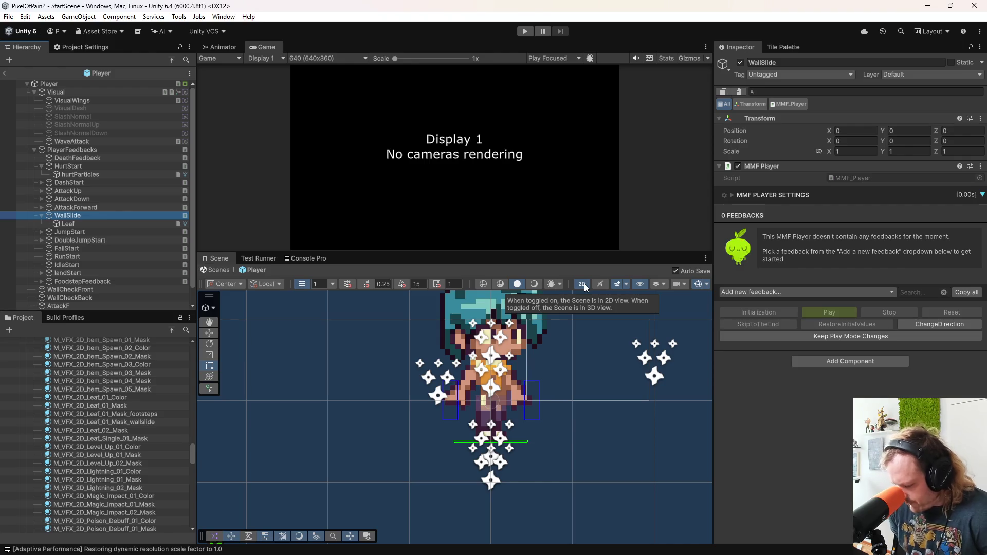
{"action": "left_click", "coordinate": [105, 92]}
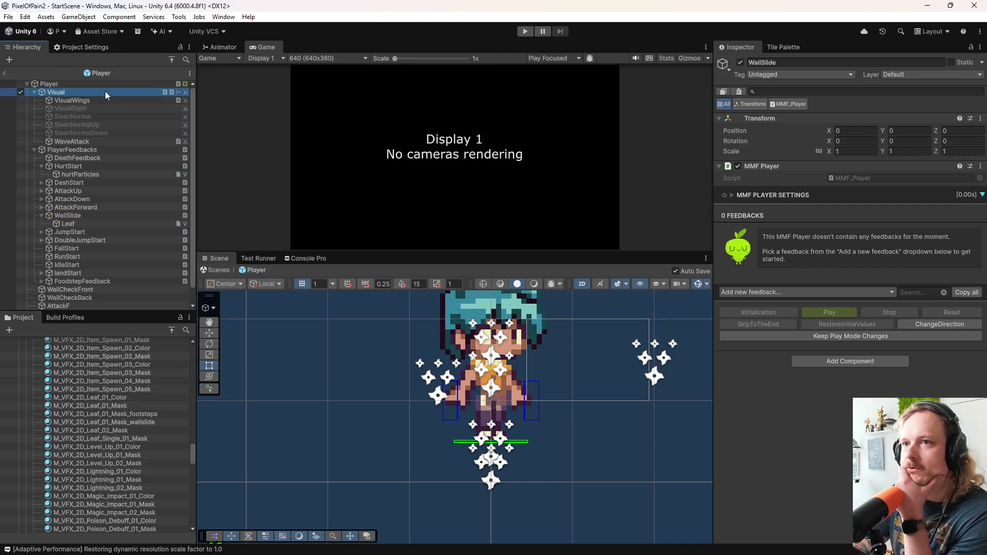
{"action": "left_click", "coordinate": [204, 49]}
Step: Open the Animation window from Window > Animation and dock it into the layout
{"action": "left_click", "coordinate": [262, 48]}
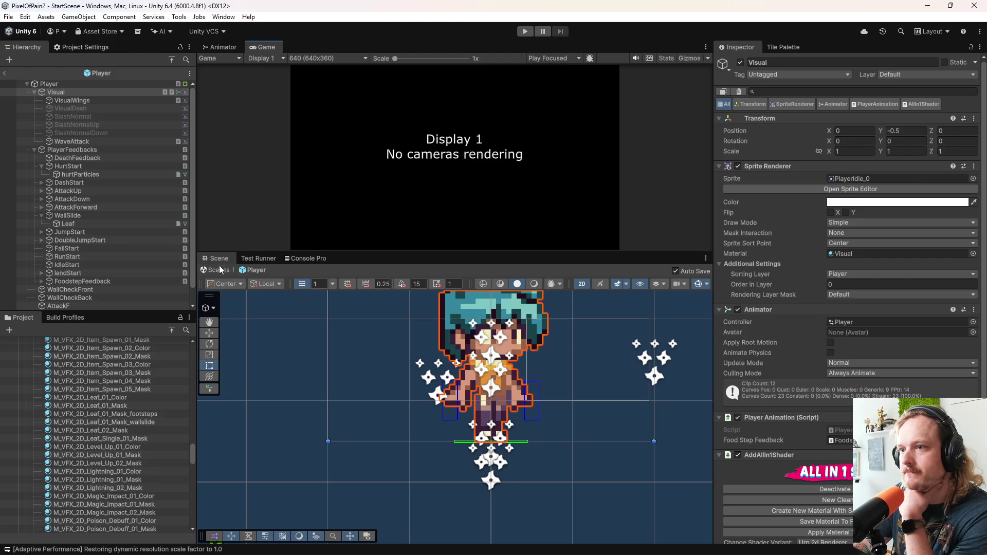
{"action": "left_click", "coordinate": [212, 48]}
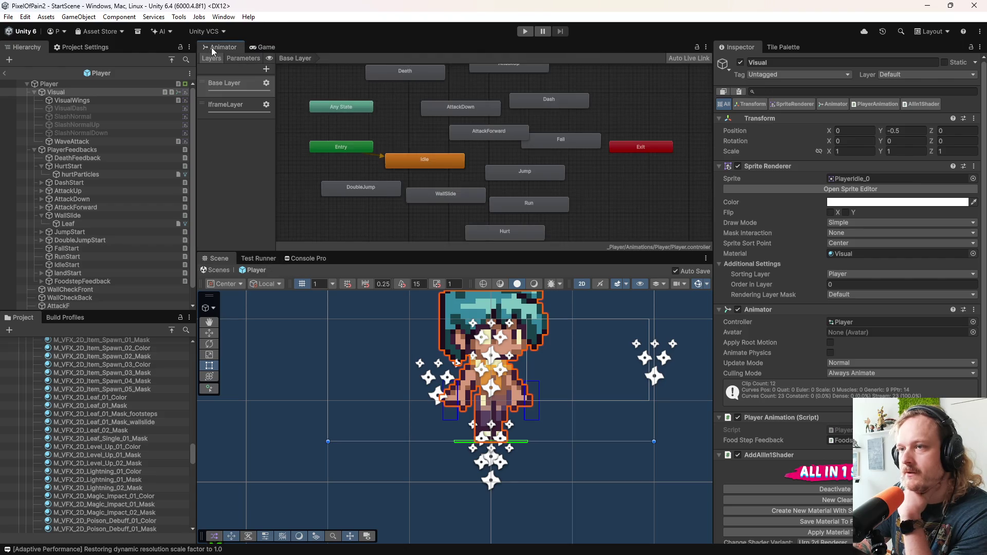
{"action": "left_click", "coordinate": [224, 16]}
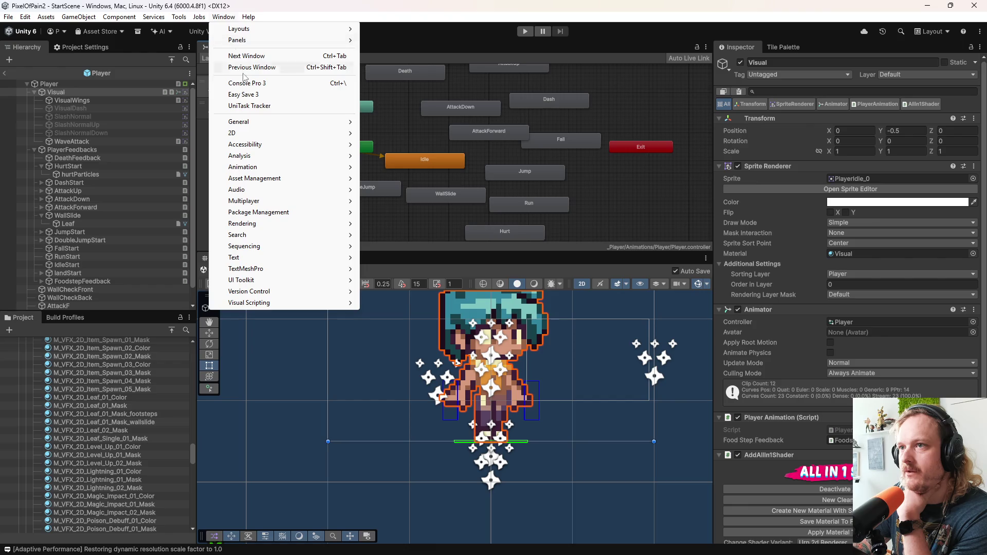
{"action": "mouse_move", "coordinate": [292, 127]}
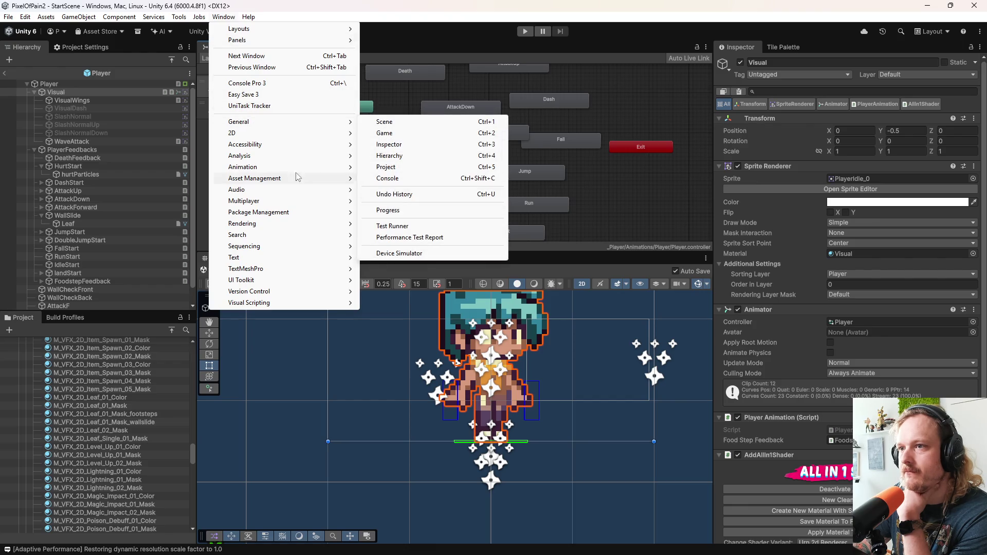
{"action": "mouse_move", "coordinate": [270, 167]}
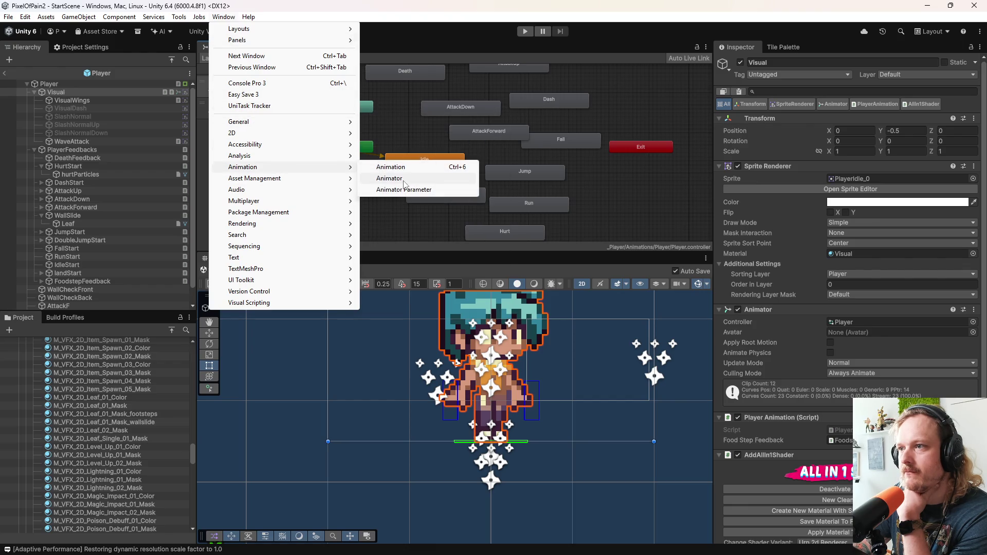
{"action": "left_click", "coordinate": [396, 167]}
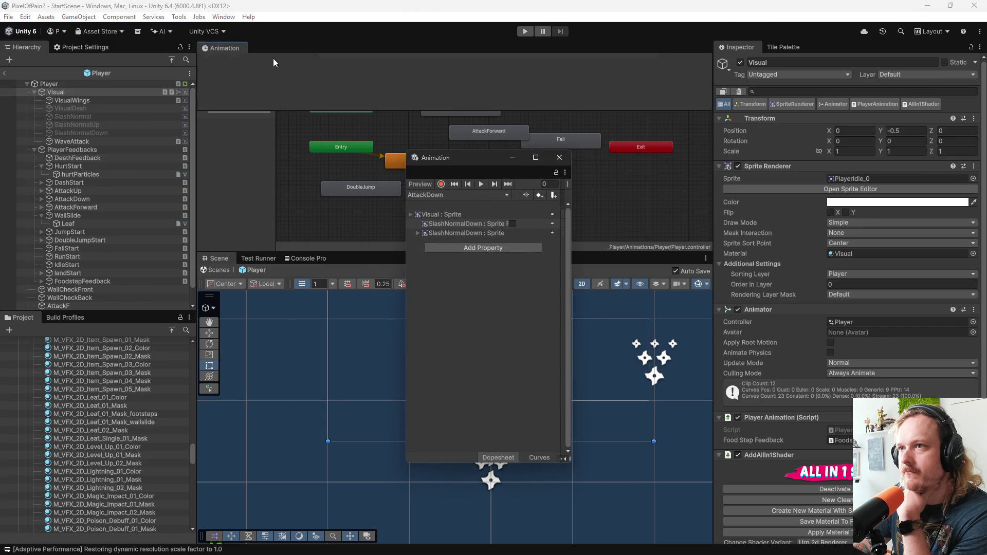
{"action": "left_click_drag", "start_coordinate": [273, 63], "coordinate": [260, 50]}
Step: Preview the WallSlide clip on the character, then select the WallSlide feedback object
{"action": "left_click", "coordinate": [239, 70]}
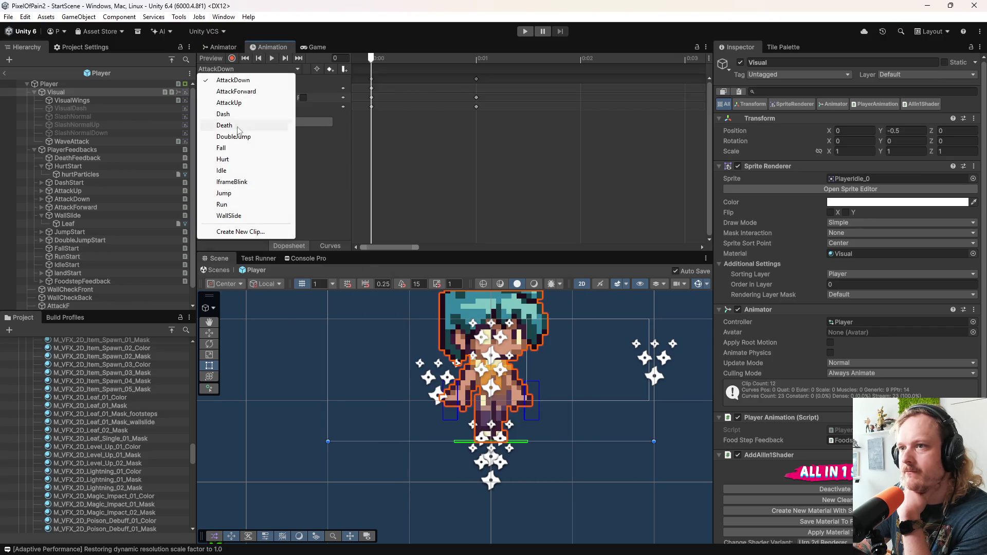
{"action": "left_click", "coordinate": [229, 216]}
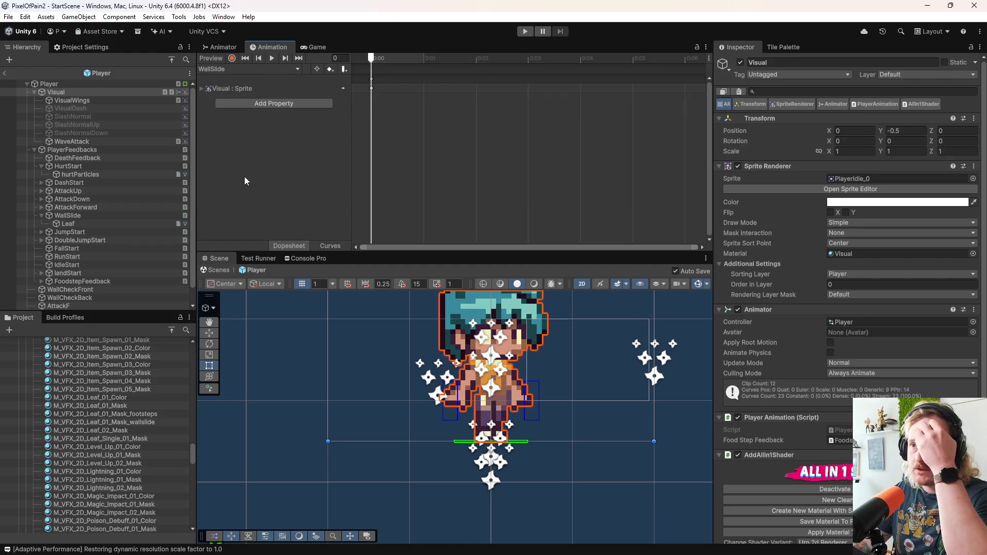
{"action": "left_click", "coordinate": [271, 59]}
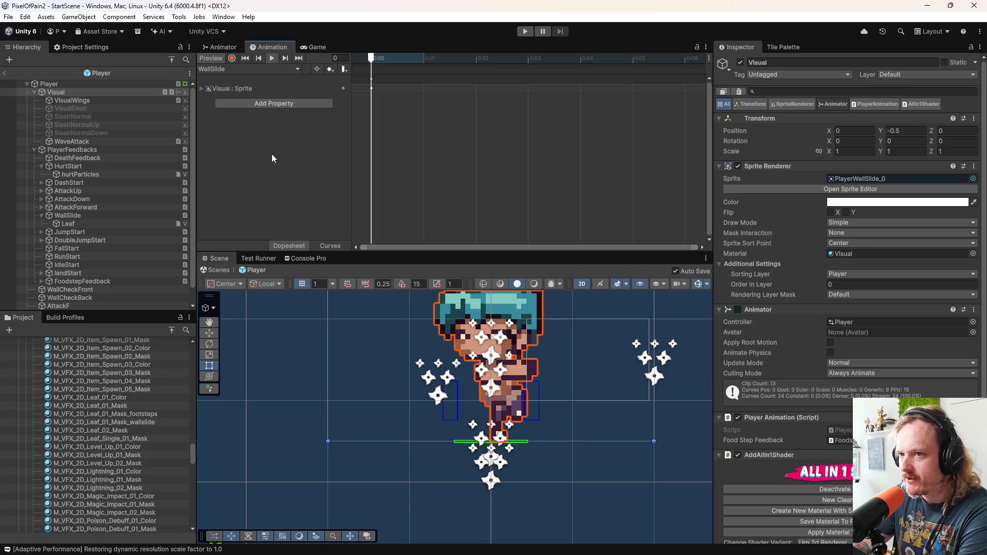
{"action": "scroll", "coordinate": [128, 433], "scroll_direction": "up", "scroll_amount": 5}
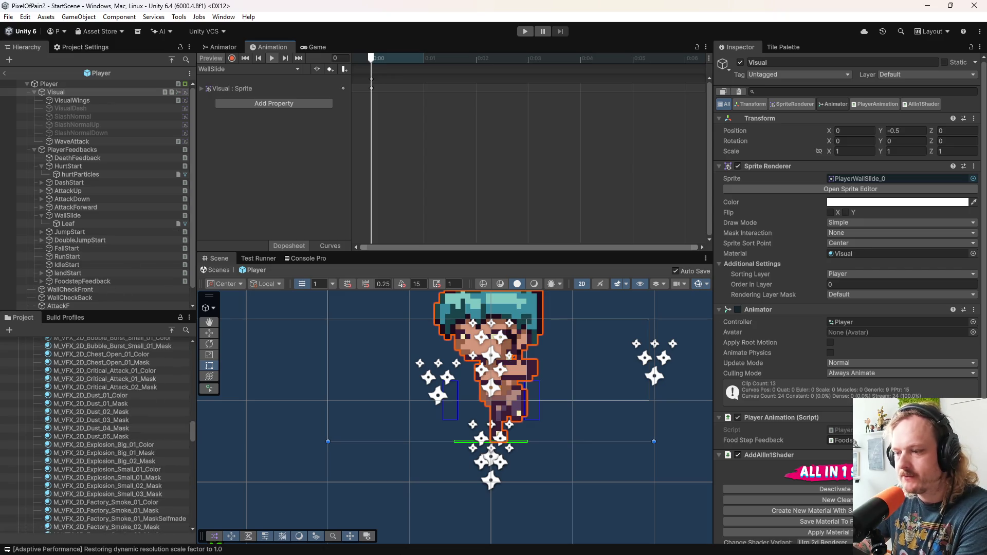
{"action": "scroll", "coordinate": [91, 429], "scroll_direction": "up", "scroll_amount": 8}
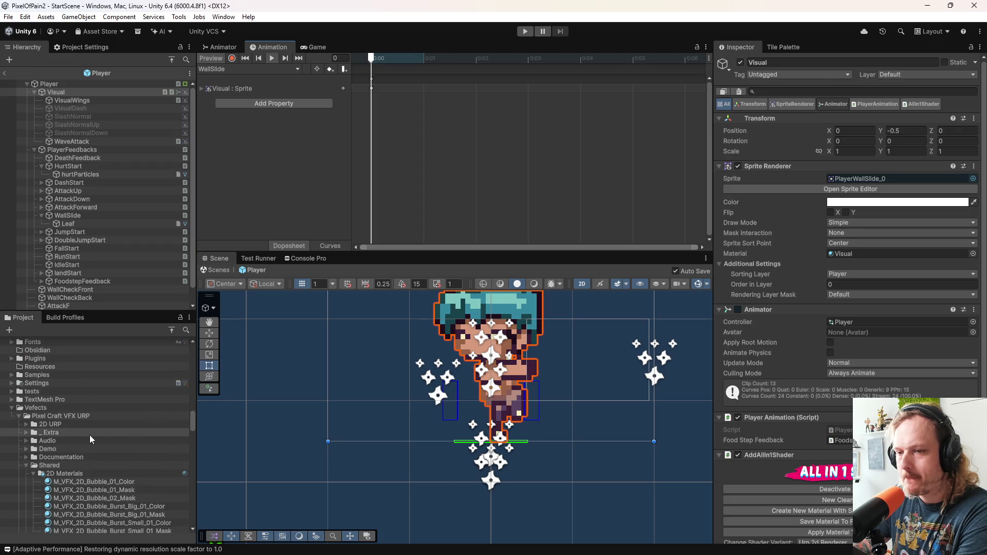
{"action": "left_click", "coordinate": [85, 216]}
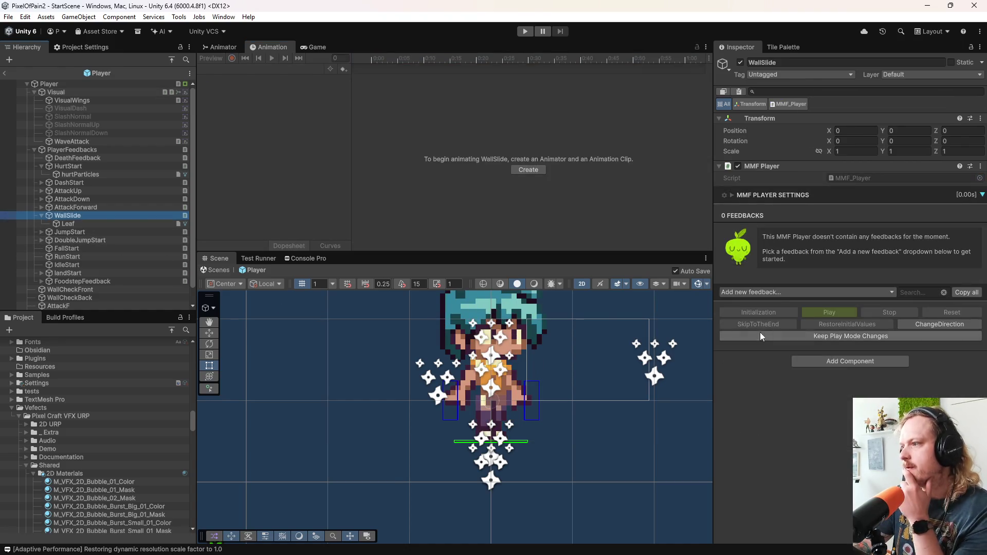
Step: Add an Audio > MMSoundManager Sound feedback and expand its foldout to review its settings
{"action": "left_click", "coordinate": [758, 292]}
{"action": "mouse_move", "coordinate": [766, 327]}
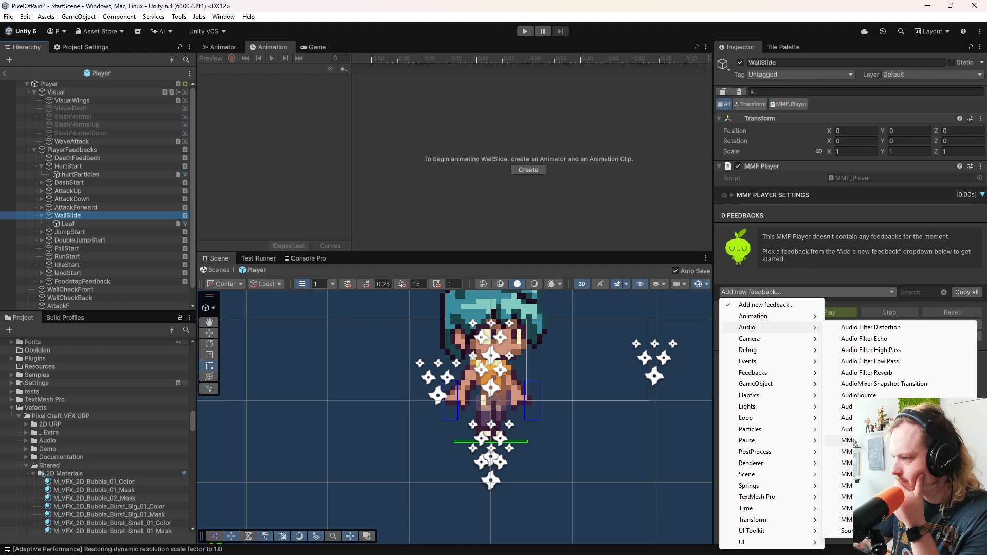
{"action": "left_click", "coordinate": [848, 475]}
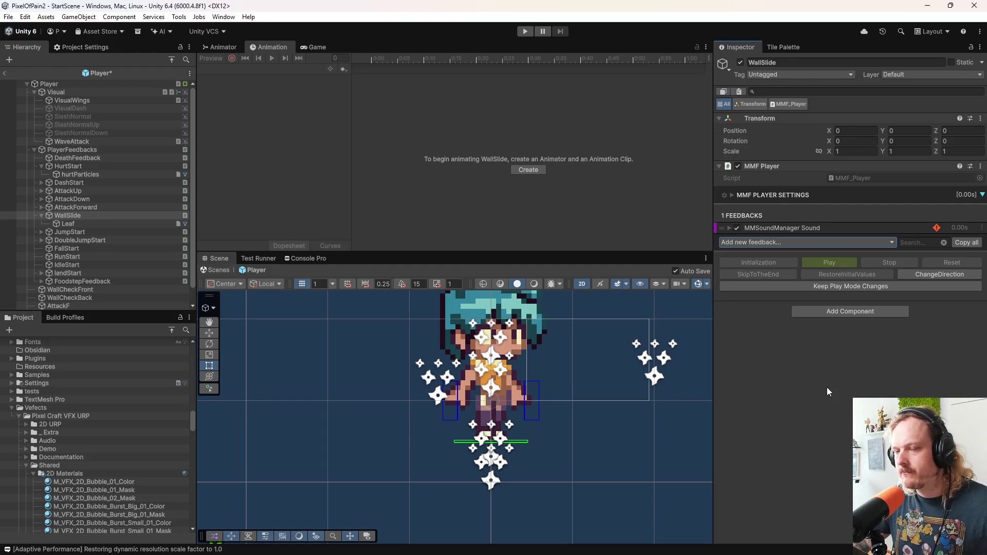
{"action": "left_click", "coordinate": [729, 227]}
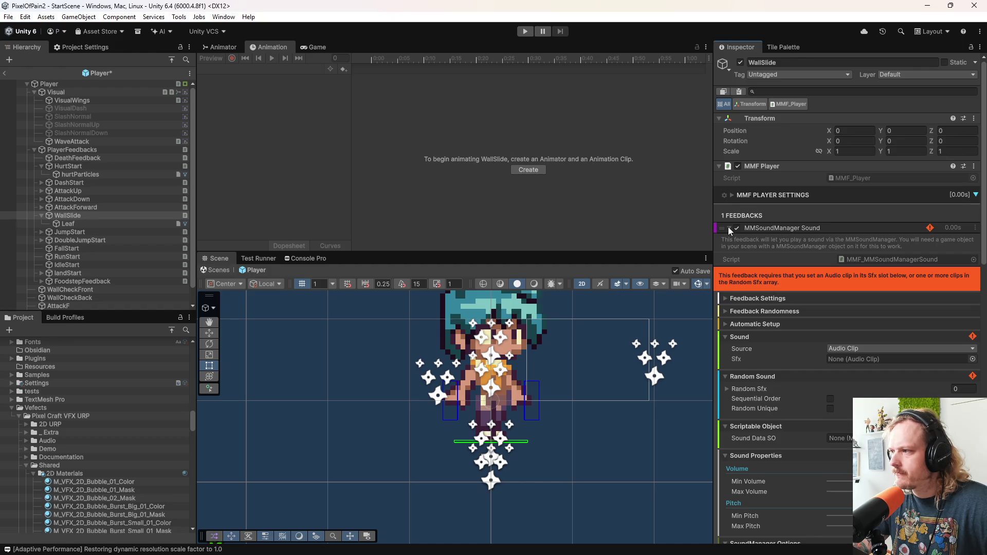
{"action": "scroll", "coordinate": [772, 416], "scroll_direction": "down", "scroll_amount": 5}
{"action": "mouse_move", "coordinate": [773, 421]}
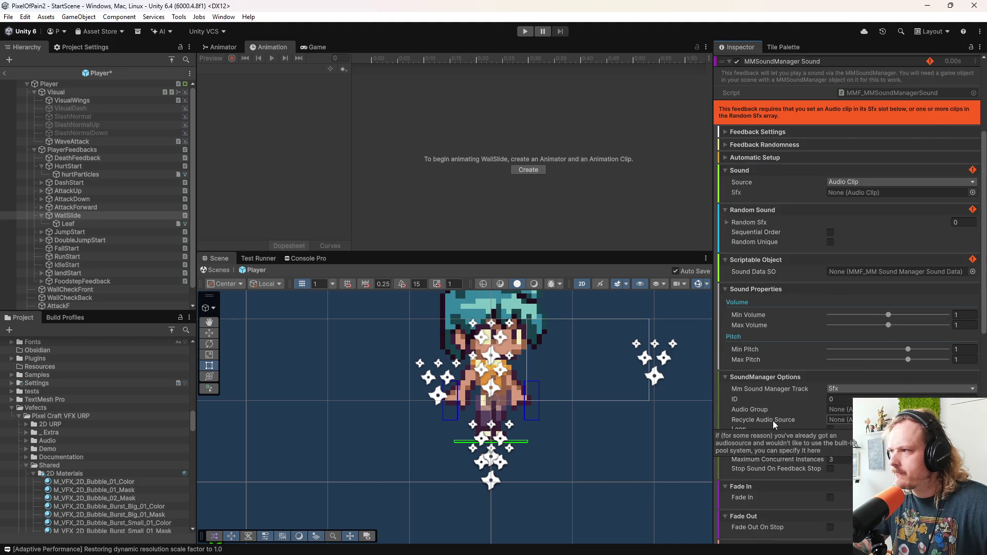
{"action": "scroll", "coordinate": [773, 421], "scroll_direction": "up", "scroll_amount": 1}
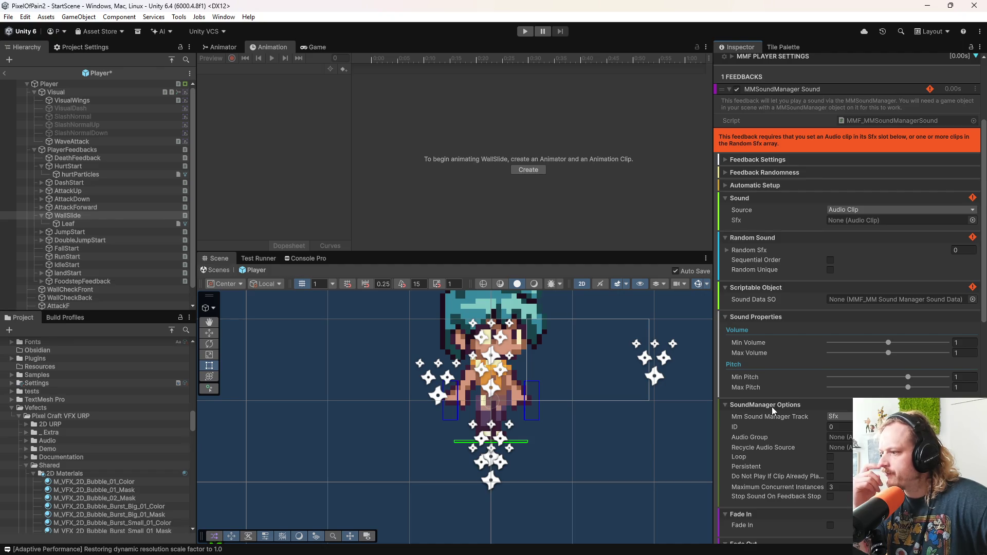
{"action": "scroll", "coordinate": [761, 365], "scroll_direction": "up", "scroll_amount": 5}
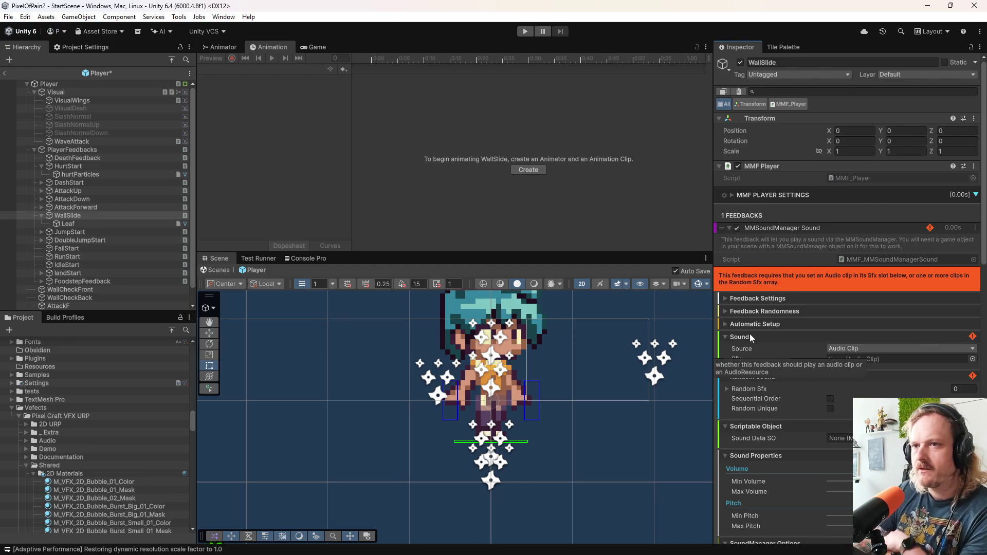
Step: Rename the WallSlide object to WallSlideStart
{"action": "left_click", "coordinate": [94, 214]}
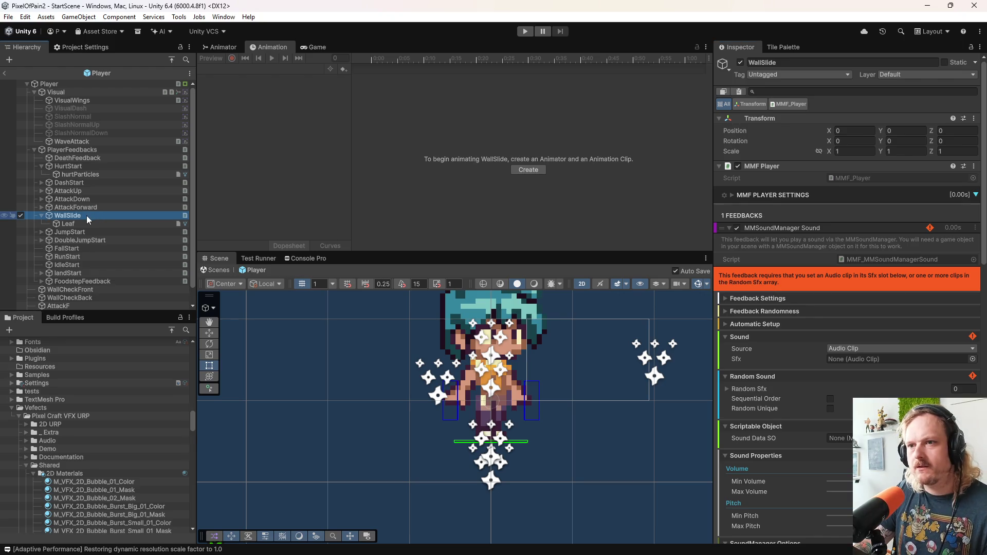
{"action": "key", "text": "F2"}
{"action": "left_click", "coordinate": [87, 215]}
{"action": "type", "text": "Star"}
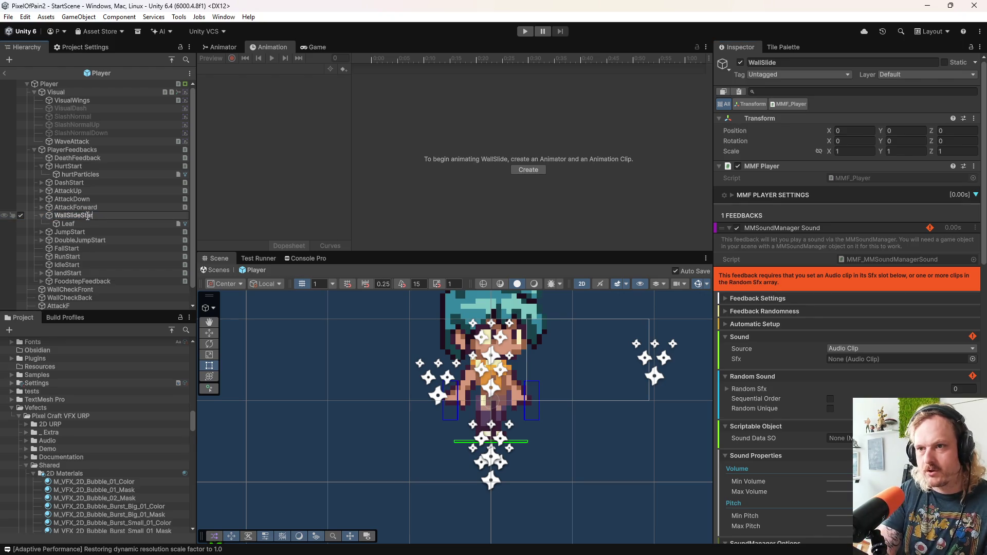
{"action": "type", "text": "t"}
{"action": "key", "text": "Return"}
Step: Duplicate FoodstepFeedback under PlayerFeedbacks and rename the copy WallSlideFeedback
{"action": "left_click", "coordinate": [82, 91]}
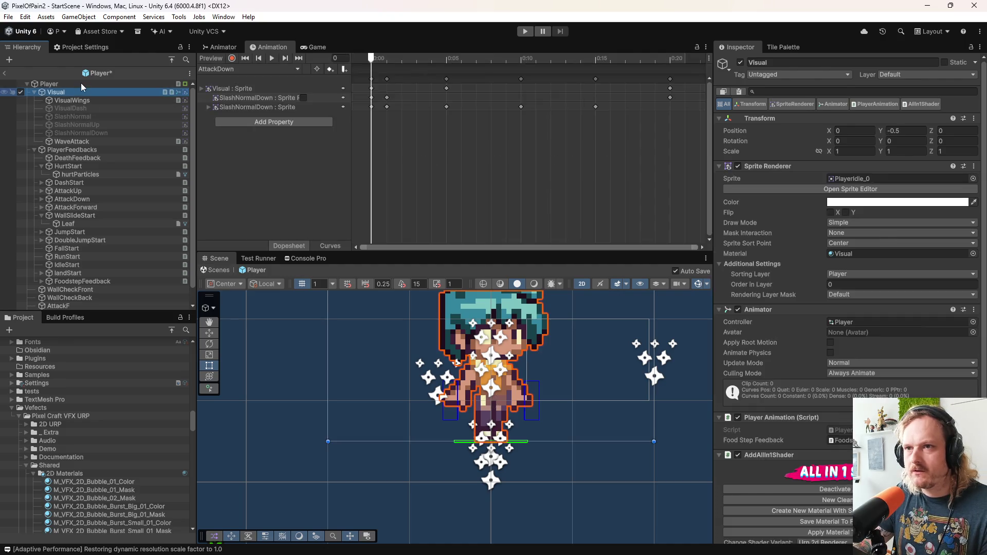
{"action": "left_click", "coordinate": [81, 84]}
{"action": "left_click", "coordinate": [76, 151]}
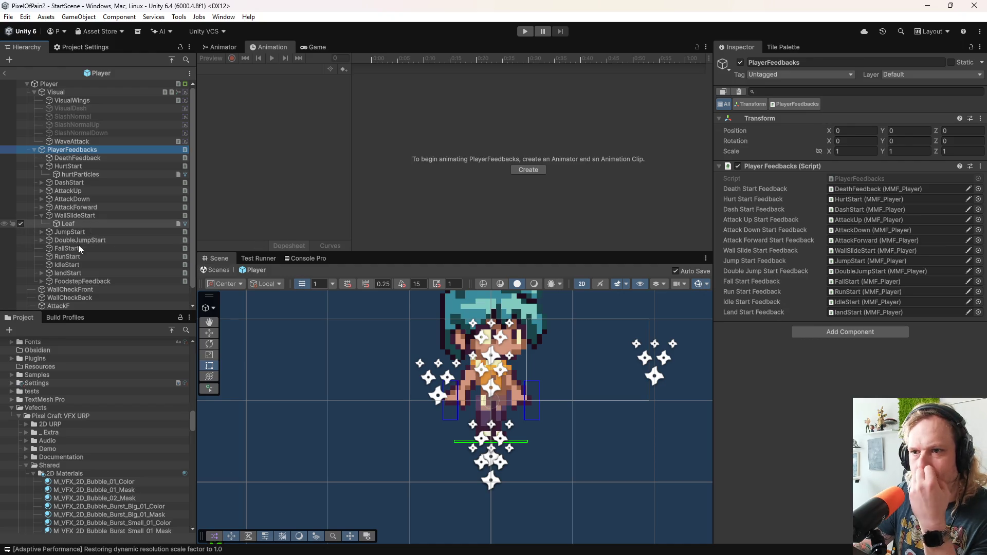
{"action": "left_click", "coordinate": [81, 282]}
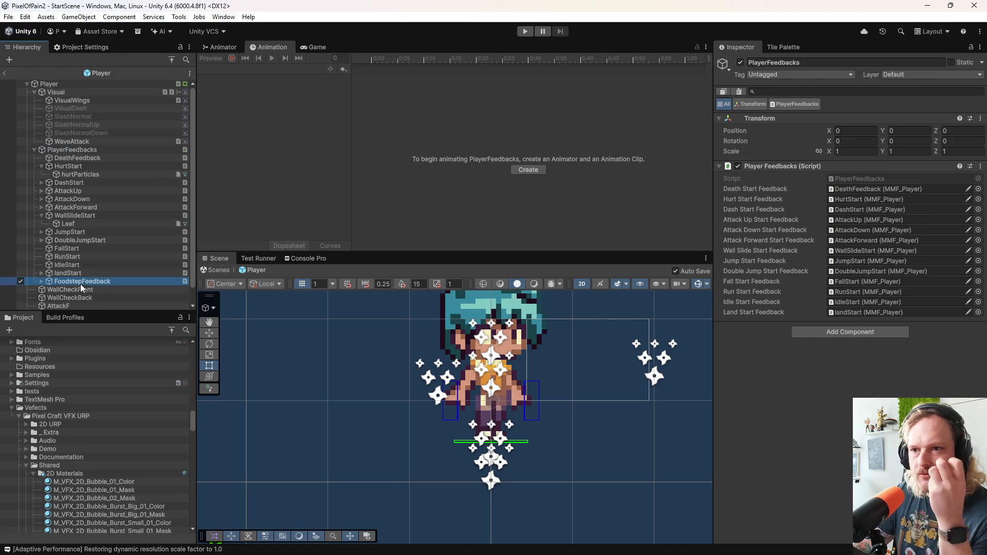
{"action": "key", "text": "ctrl+d"}
{"action": "left_click", "coordinate": [42, 289]}
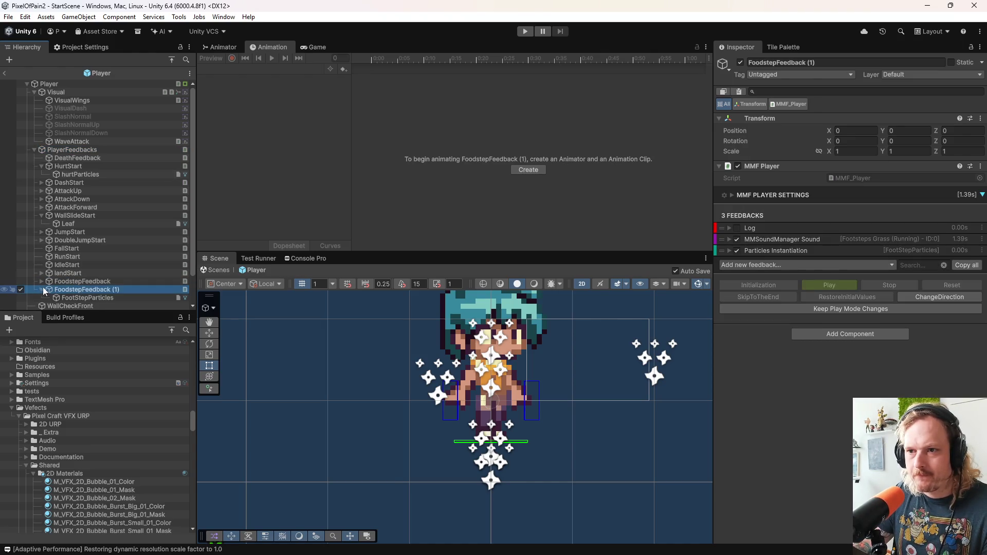
{"action": "left_click", "coordinate": [123, 291]}
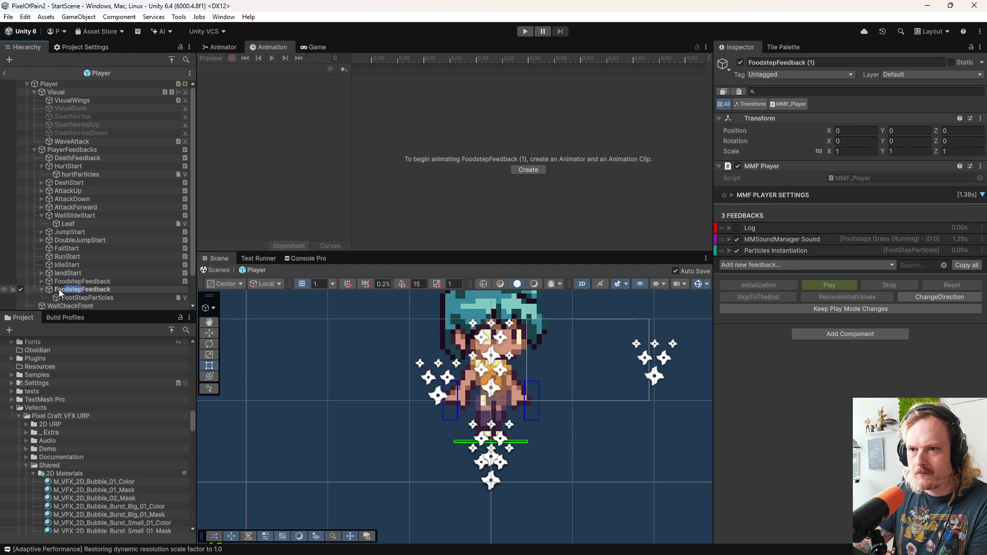
{"action": "type", "text": "wallSlide"}
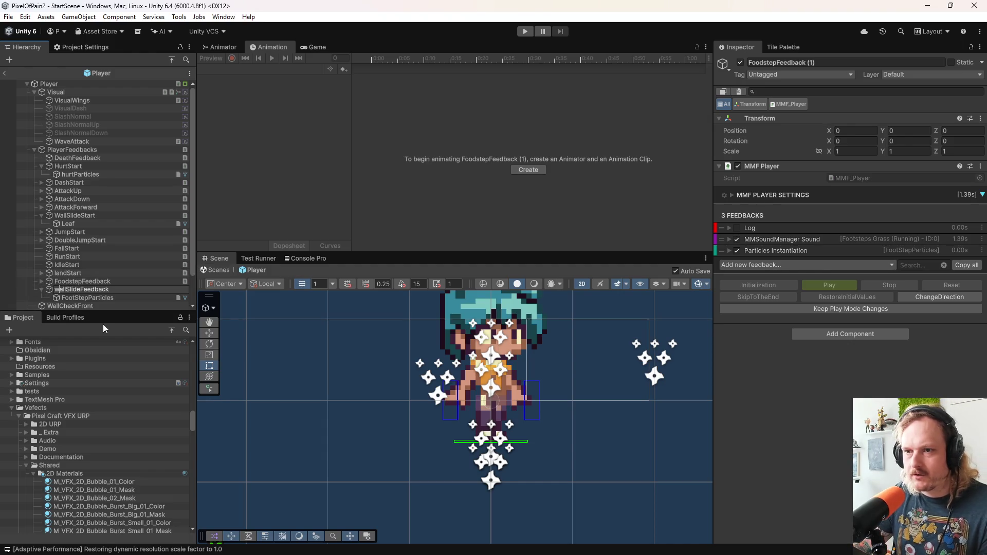
{"action": "key", "text": "BackSpace"}
{"action": "type", "text": "W"}
{"action": "left_click", "coordinate": [103, 283]}
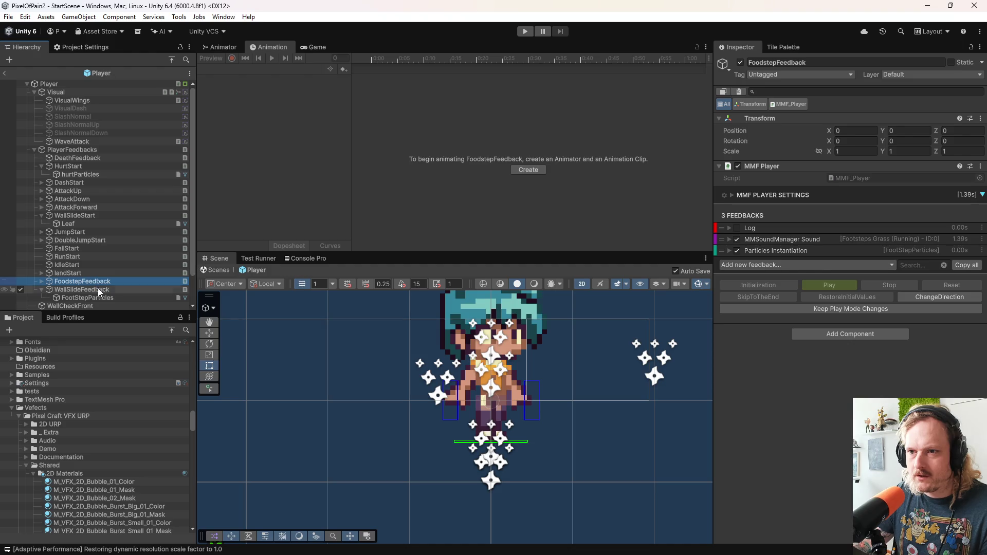
Step: Delete the copied FootStepParticles and move Leaf under WallSlideFeedback
{"action": "left_click", "coordinate": [99, 296]}
{"action": "scroll", "coordinate": [110, 271], "scroll_direction": "down", "scroll_amount": 1}
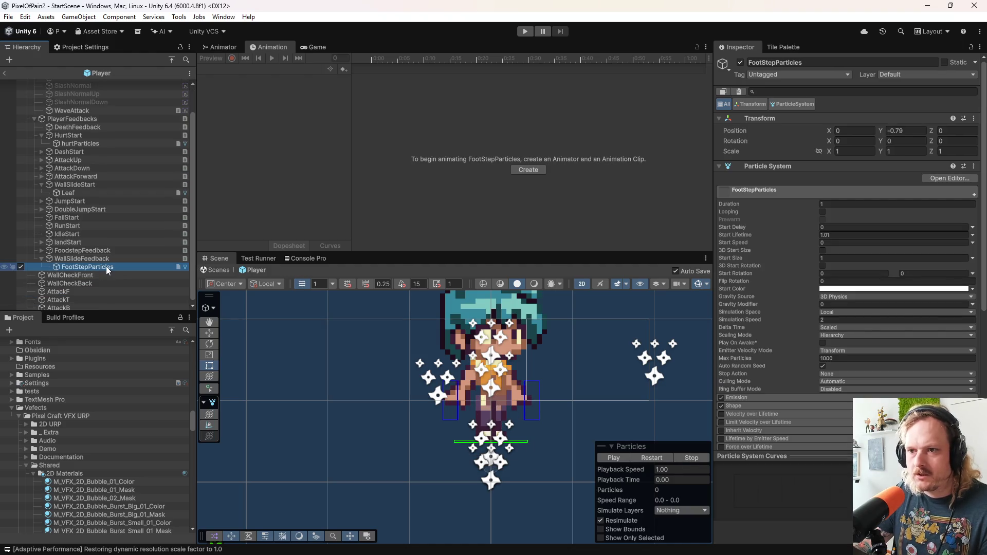
{"action": "right_click", "coordinate": [106, 266]}
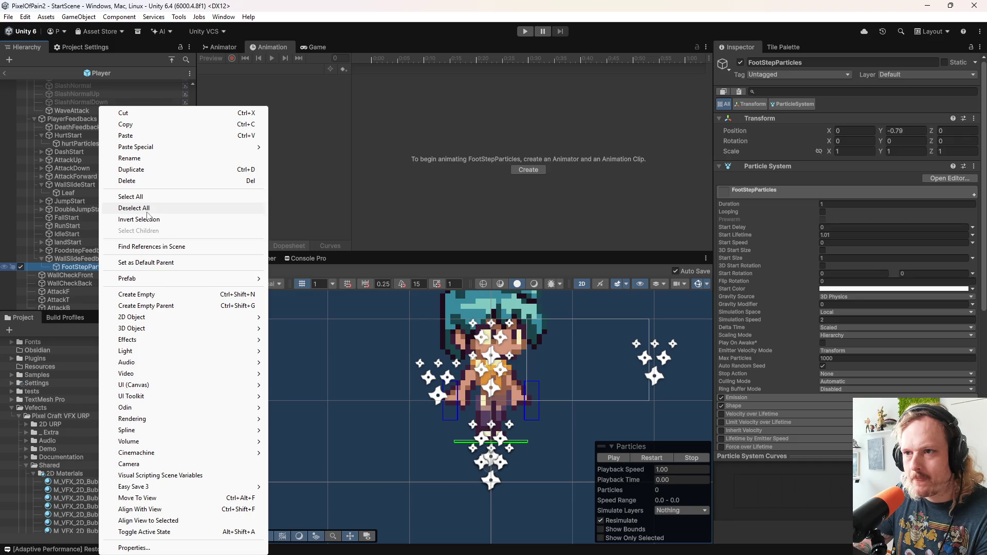
{"action": "left_click", "coordinate": [145, 181]}
{"action": "left_click_drag", "start_coordinate": [63, 198], "coordinate": [78, 264]}
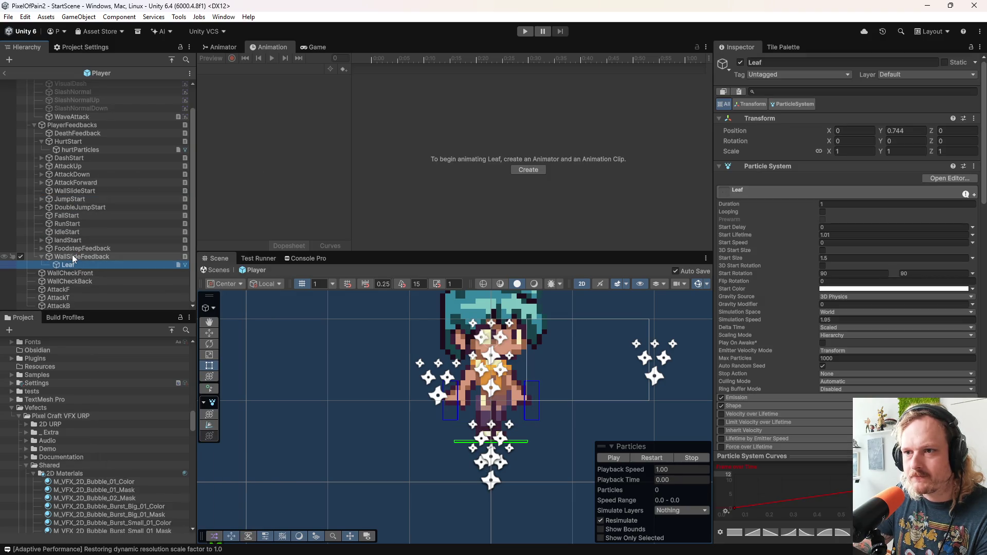
Step: Remove the MMSoundManager Sound feedback from WallSlideStart and check WallSlideFeedback's feedbacks
{"action": "left_click", "coordinate": [88, 191]}
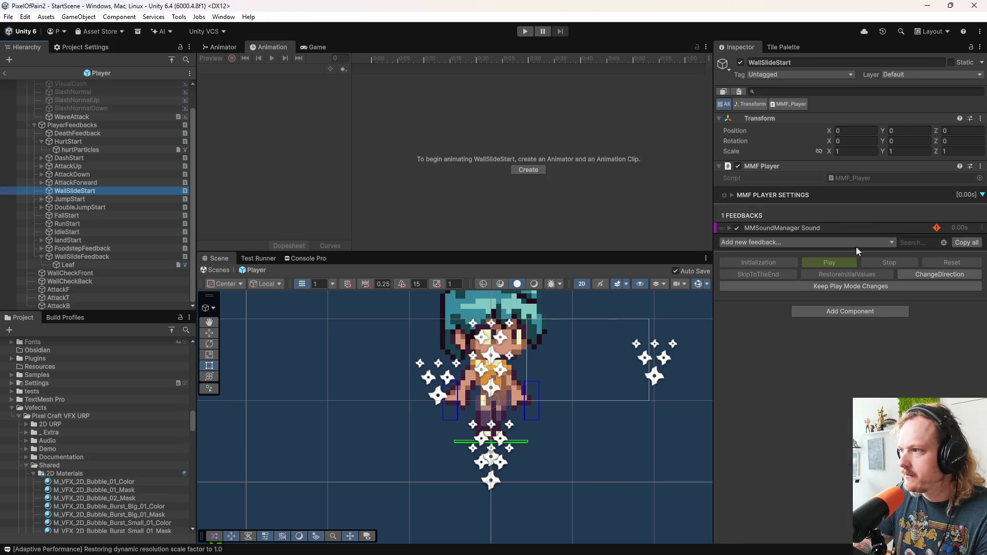
{"action": "left_click", "coordinate": [982, 228]}
{"action": "left_click", "coordinate": [941, 241]}
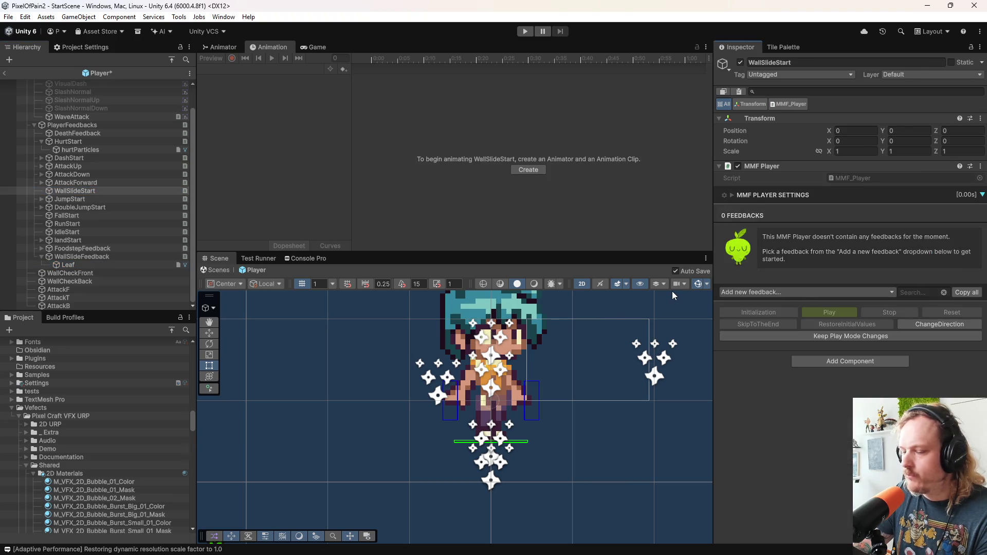
{"action": "left_click", "coordinate": [105, 257]}
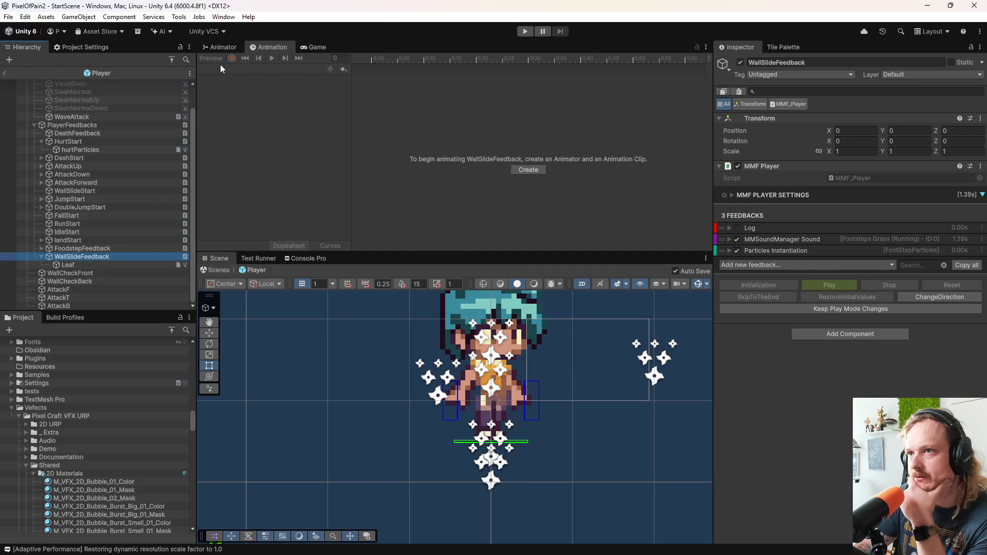
{"action": "scroll", "coordinate": [110, 191], "scroll_direction": "up", "scroll_amount": 2}
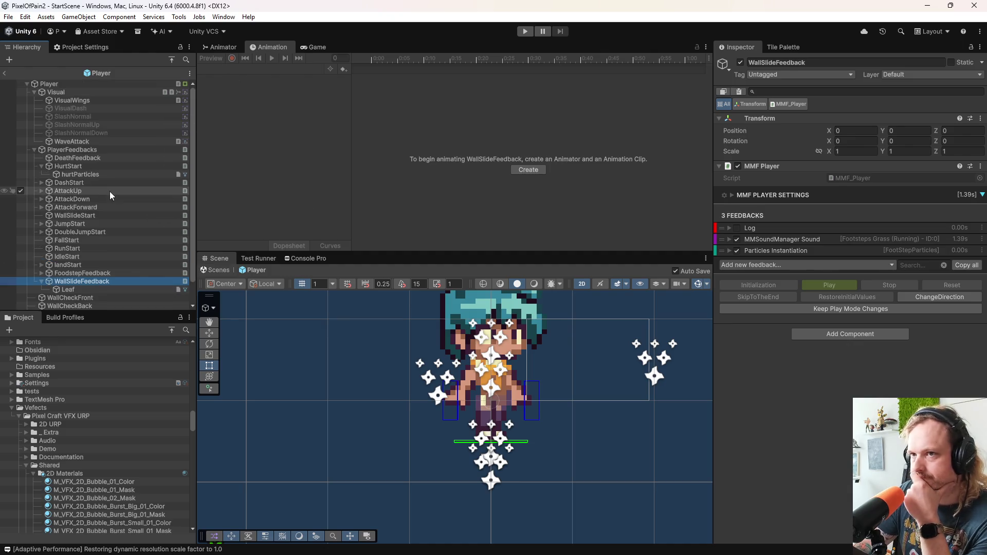
Step: Open Visual's PlayerAnimation script in Rider
{"action": "left_click", "coordinate": [97, 93]}
{"action": "scroll", "coordinate": [782, 264], "scroll_direction": "down", "scroll_amount": 5}
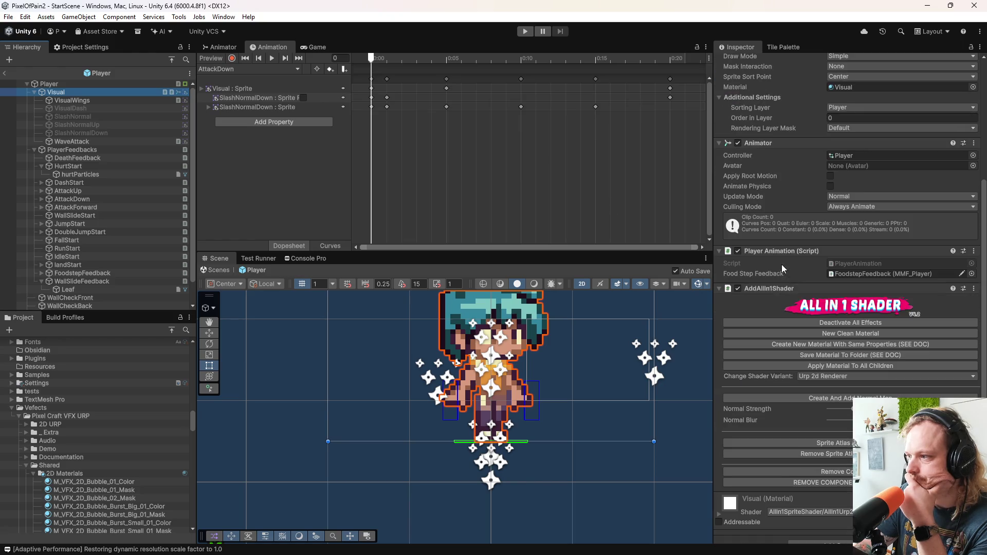
{"action": "double_click", "coordinate": [857, 264]}
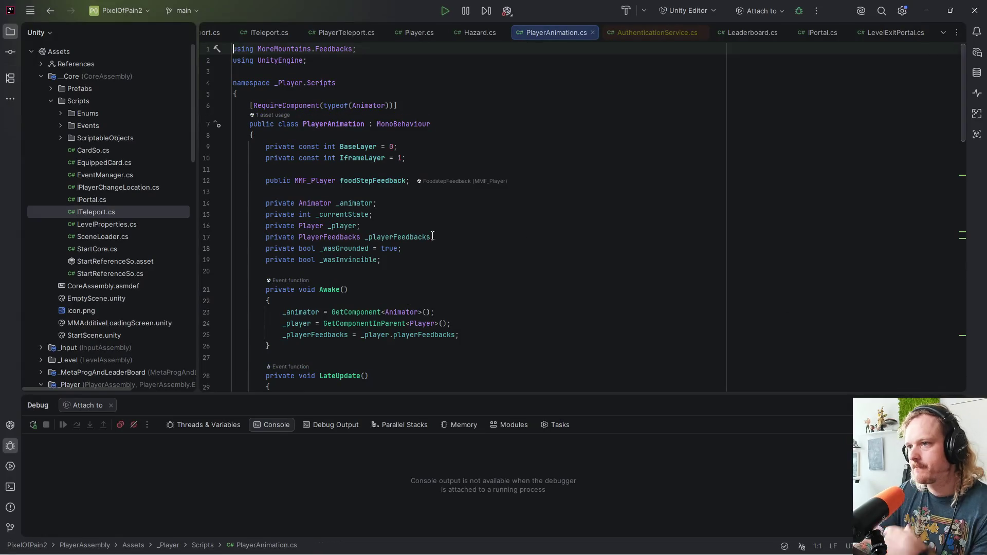
Step: Duplicate the foodStepFeedback field as a public MMF_Player named wallSlideFeedback
{"action": "left_click", "coordinate": [397, 181]}
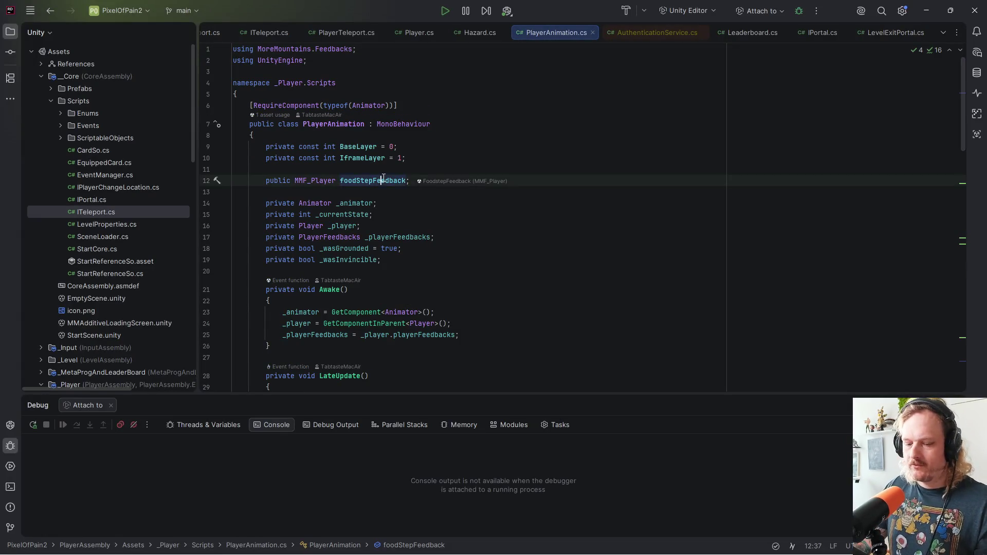
{"action": "key", "text": "ctrl+d"}
{"action": "key", "text": "ctrl+Left"}
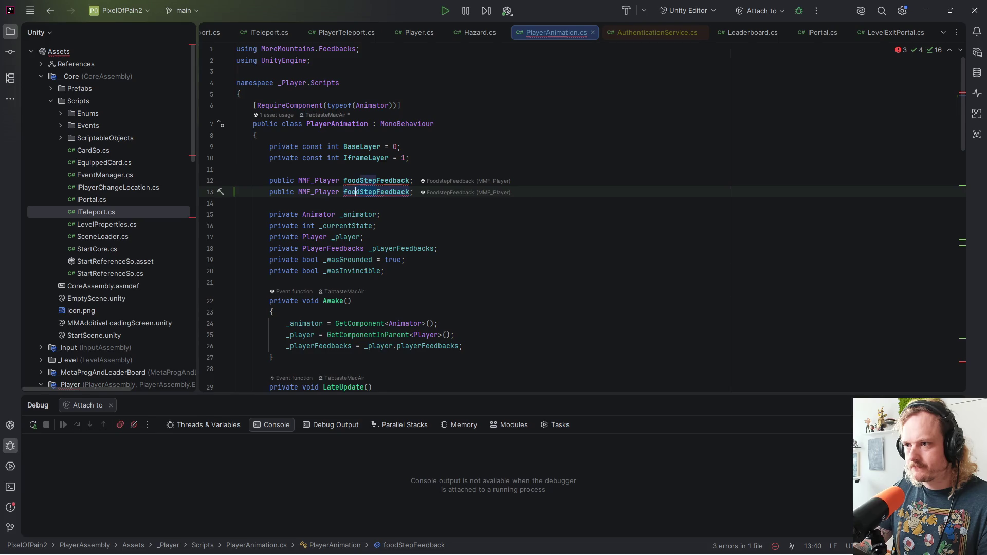
{"action": "key", "text": "BackSpace"}
{"action": "key", "text": "BackSpace"}
{"action": "key", "text": "BackSpace"}
{"action": "type", "text": "wallSlide"}
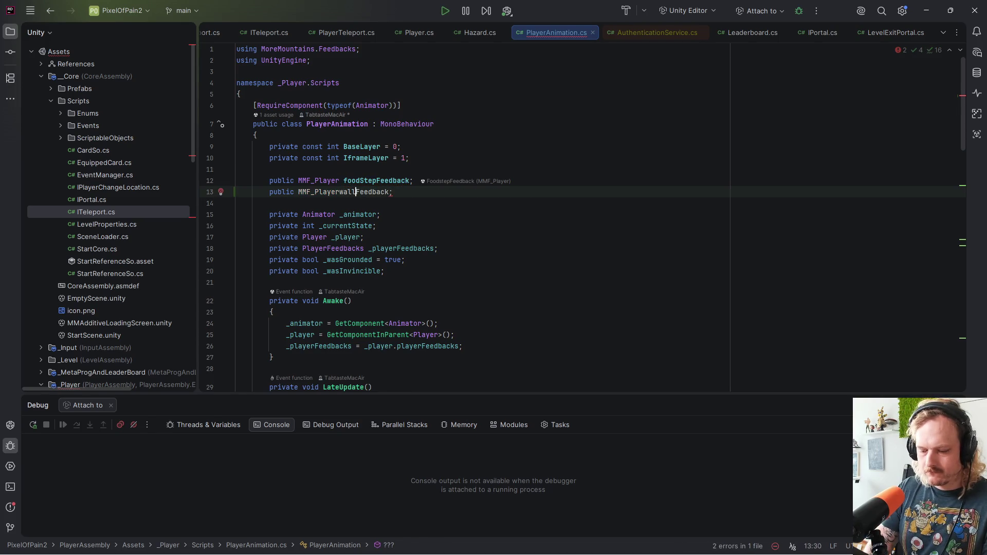
{"action": "left_click", "coordinate": [340, 193]}
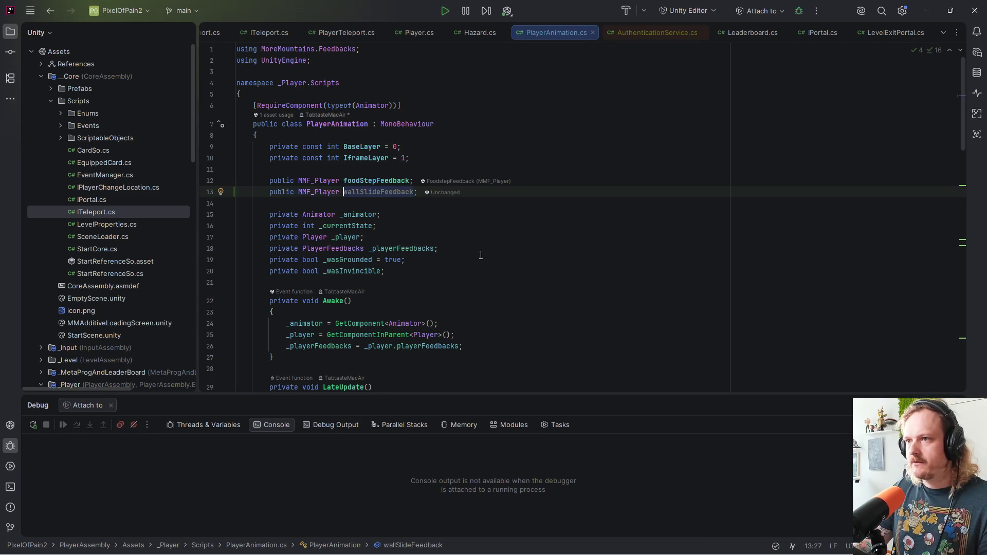
{"action": "scroll", "coordinate": [480, 255], "scroll_direction": "down", "scroll_amount": 15}
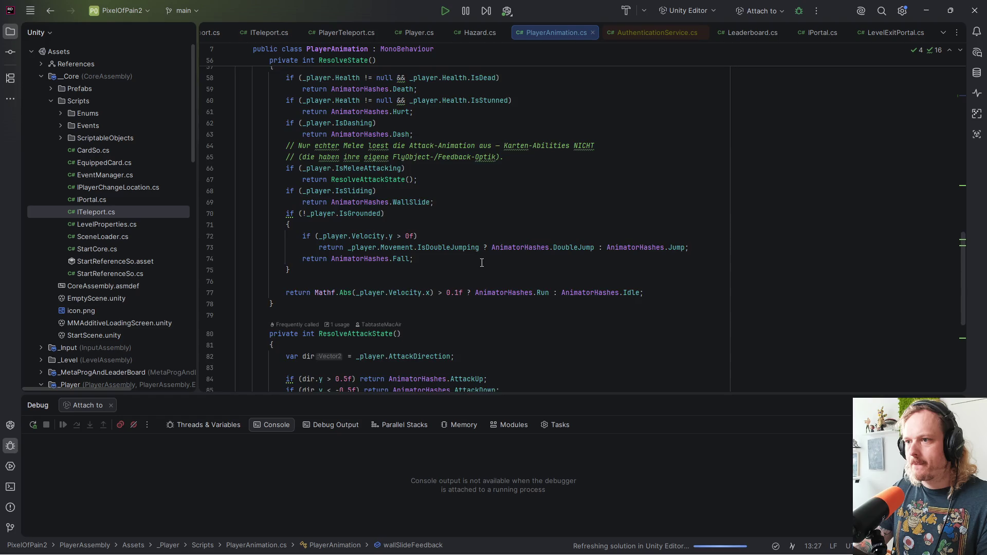
{"action": "scroll", "coordinate": [482, 263], "scroll_direction": "down", "scroll_amount": 6}
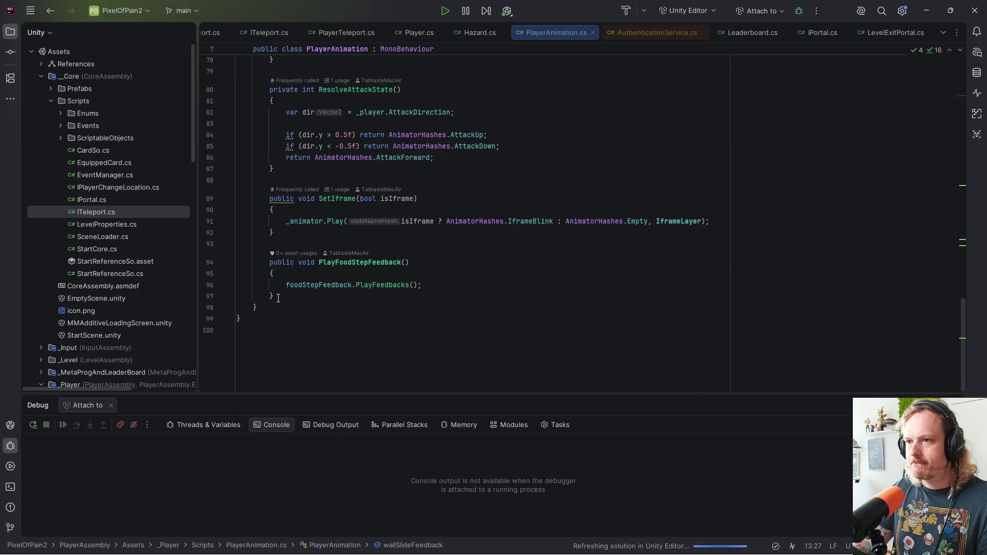
Step: Copy PlayFoodStepFeedback as PlayWallSlideFeedback calling wallSlideFeedback.PlayFeedbacks(), and save
{"action": "left_click_drag", "start_coordinate": [278, 298], "coordinate": [209, 265]}
{"action": "left_click_drag", "start_coordinate": [308, 264], "coordinate": [309, 297]}
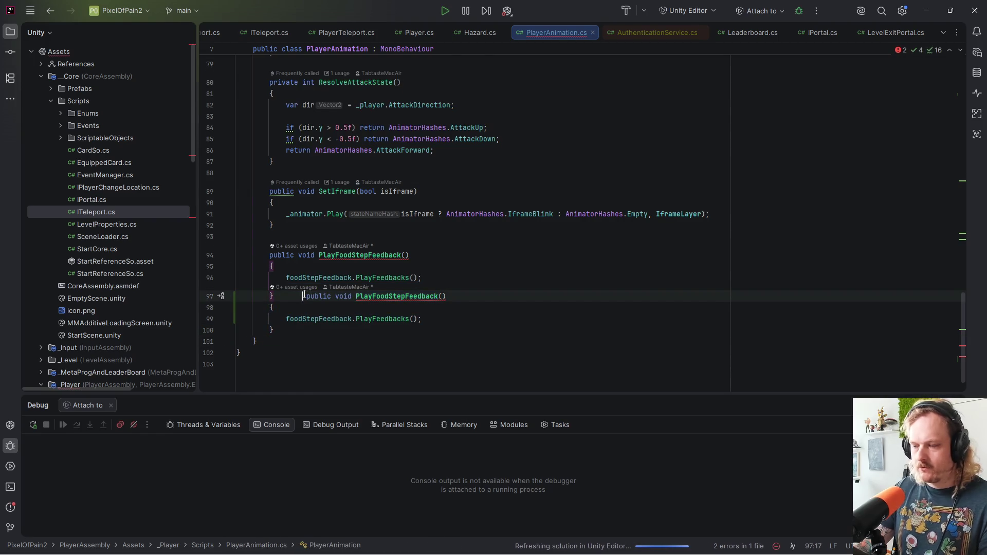
{"action": "key", "text": "Return"}
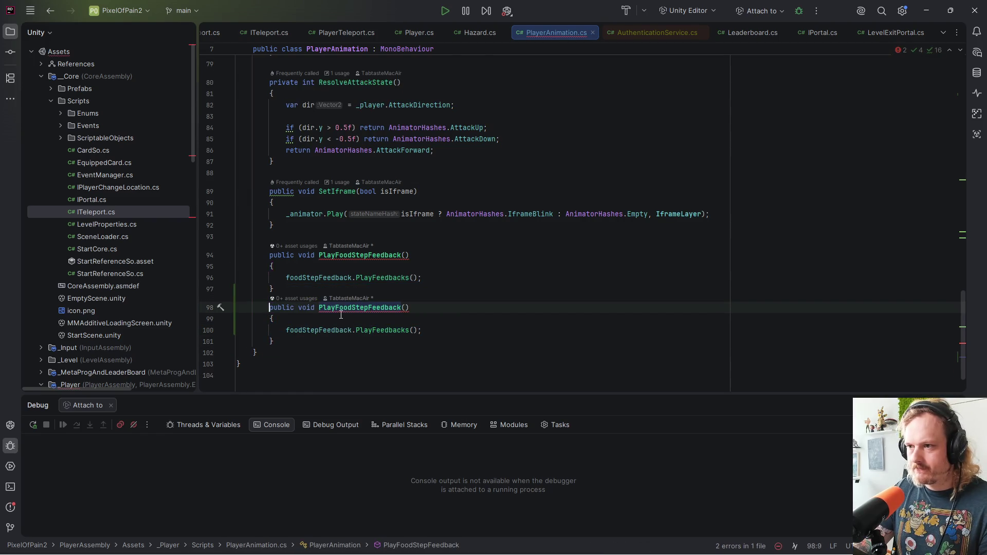
{"action": "left_click_drag", "start_coordinate": [369, 309], "coordinate": [336, 309]}
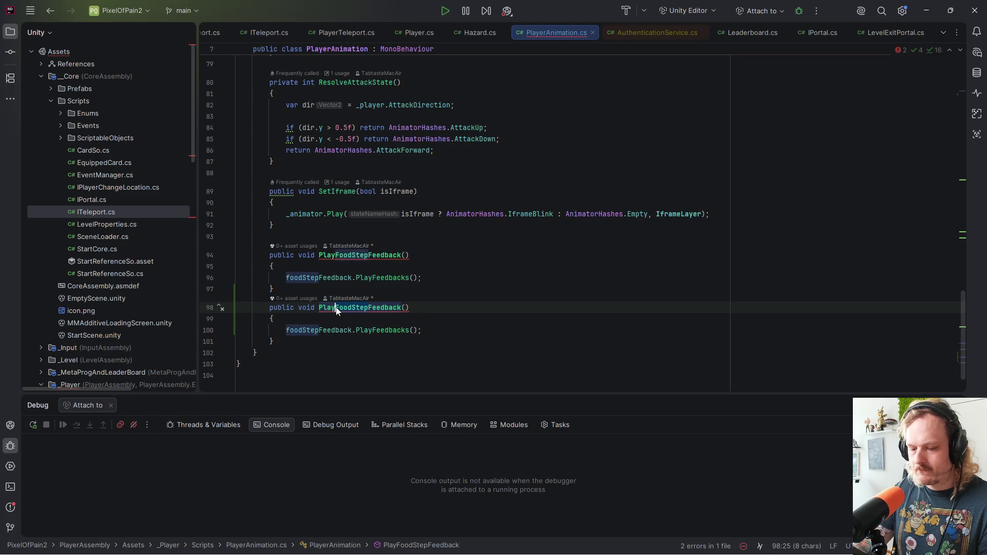
{"action": "type", "text": "WallSlide"}
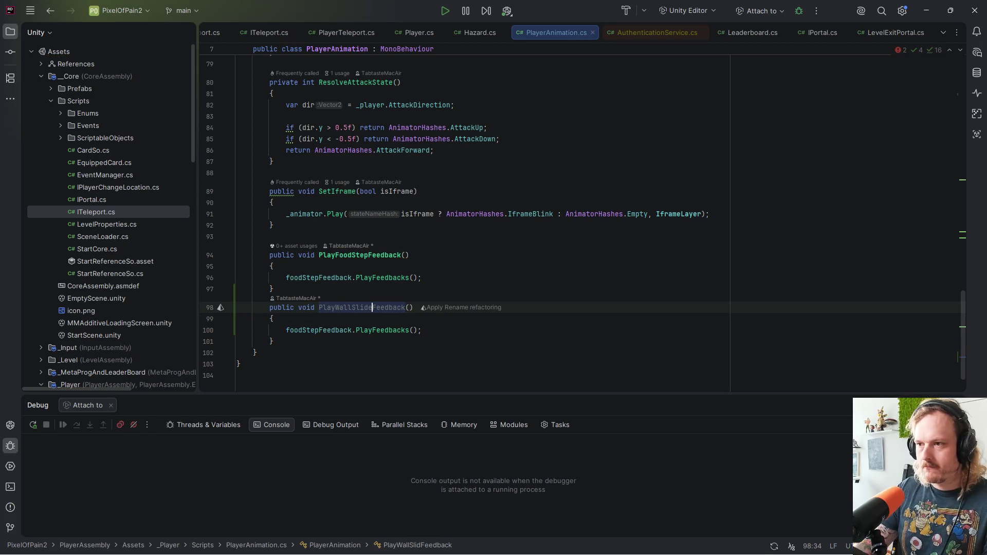
{"action": "double_click", "coordinate": [331, 334]}
{"action": "type", "text": "wall"}
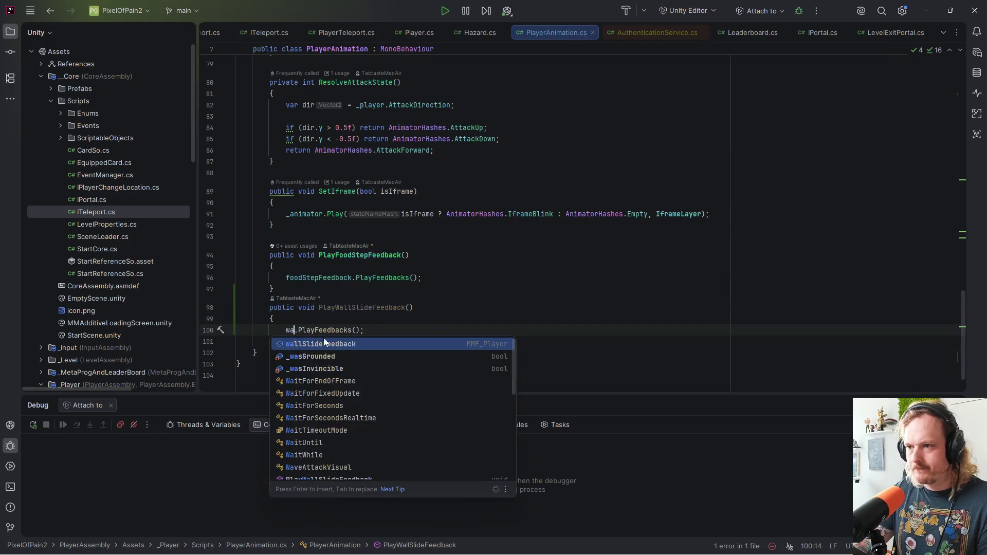
{"action": "key", "text": "Return"}
{"action": "key", "text": "ctrl+s"}
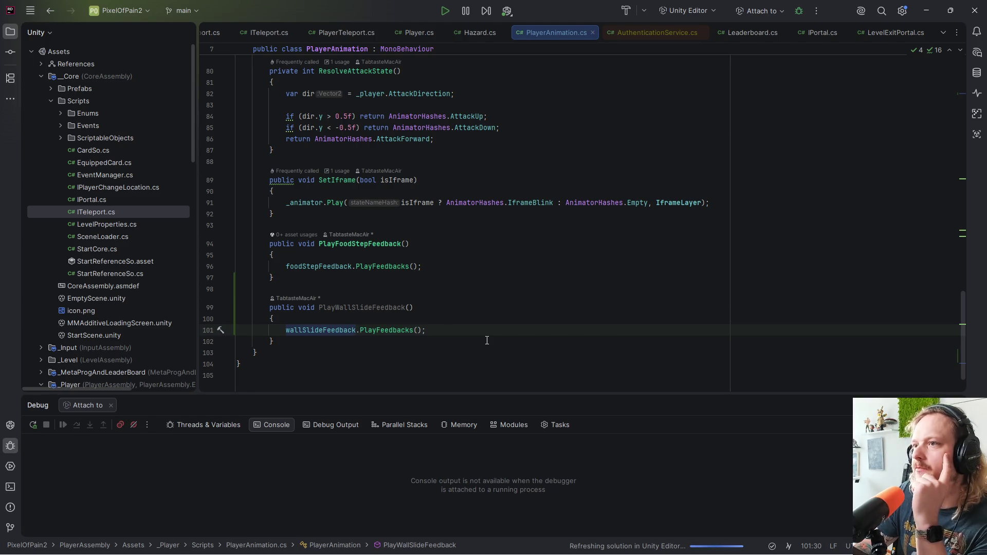
{"action": "mouse_move", "coordinate": [615, 552]}
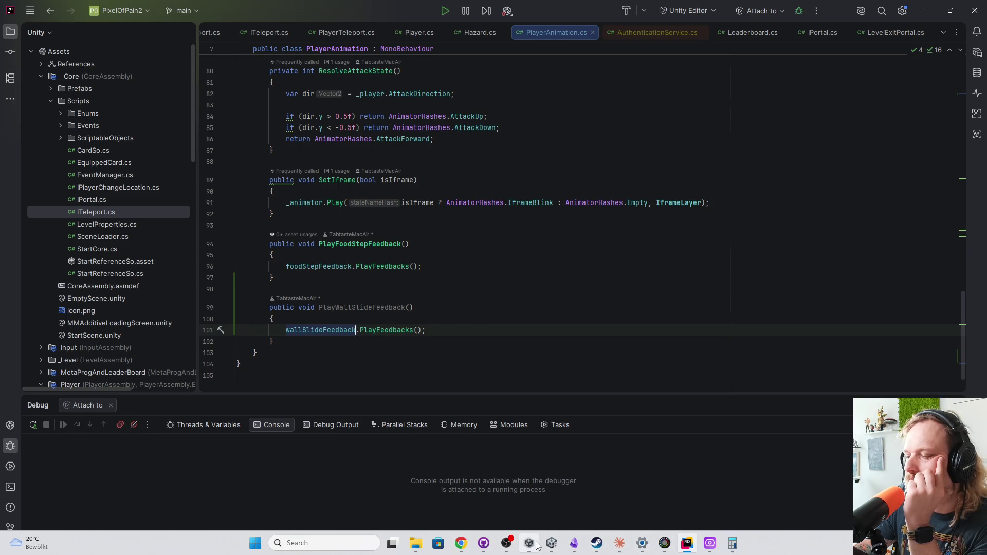
Step: Return from Rider to the Unity editor
{"action": "mouse_move", "coordinate": [556, 550]}
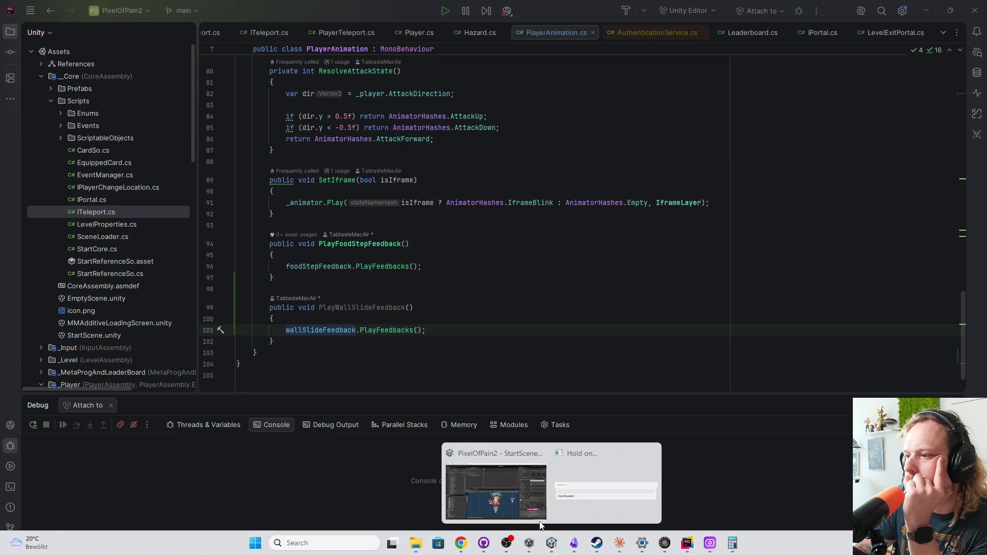
{"action": "left_click", "coordinate": [579, 505]}
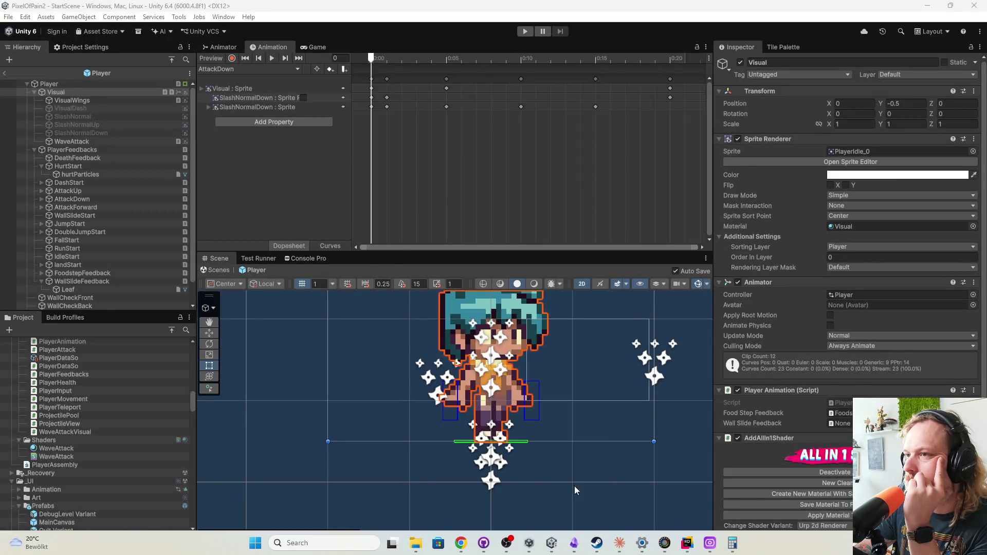
{"action": "left_click", "coordinate": [573, 548]}
{"action": "left_click", "coordinate": [574, 548]}
{"action": "mouse_move", "coordinate": [552, 546]}
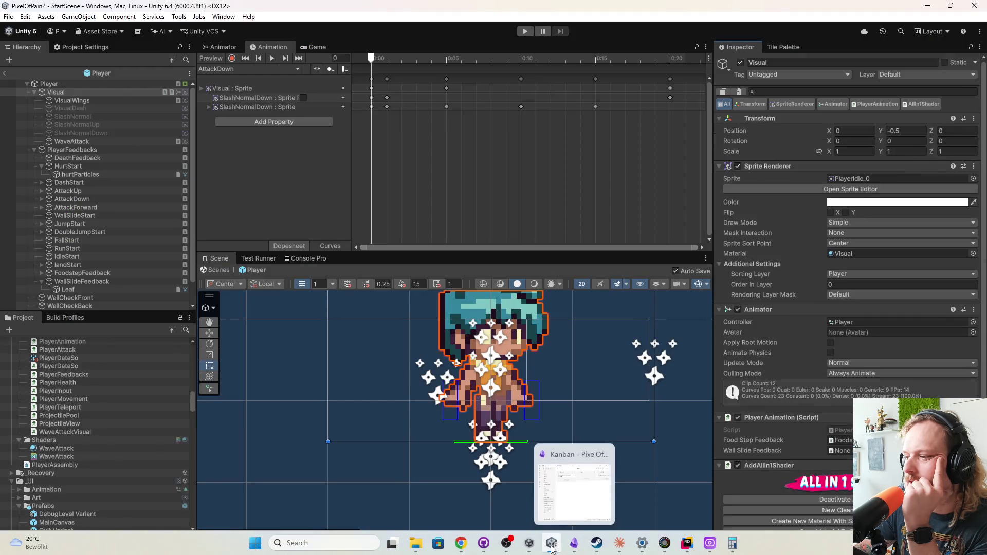
{"action": "left_click", "coordinate": [559, 518]}
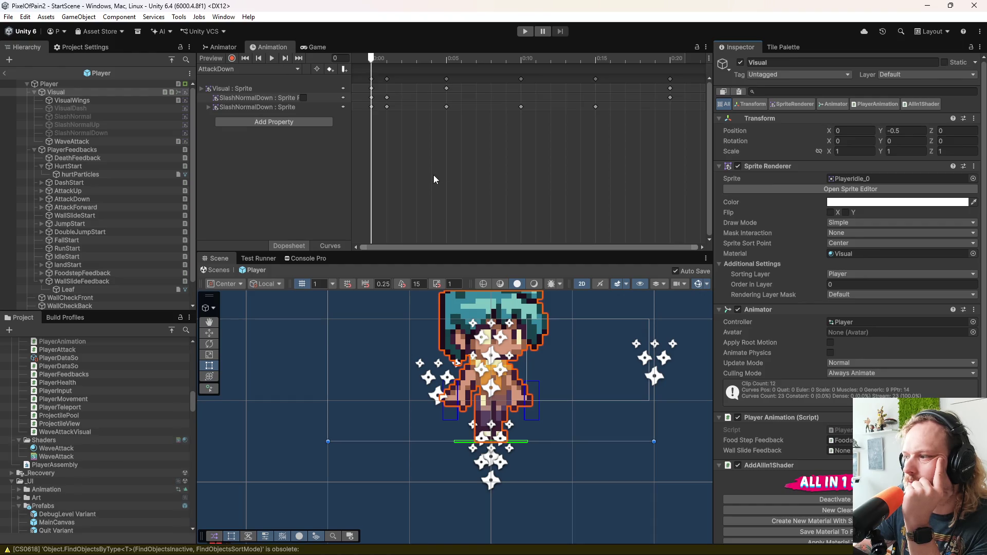
Step: Select Visual and drag WallSlideFeedback into Player Animation's Wall Slide Feedback field
{"action": "left_click", "coordinate": [78, 289]}
{"action": "left_click", "coordinate": [125, 280]}
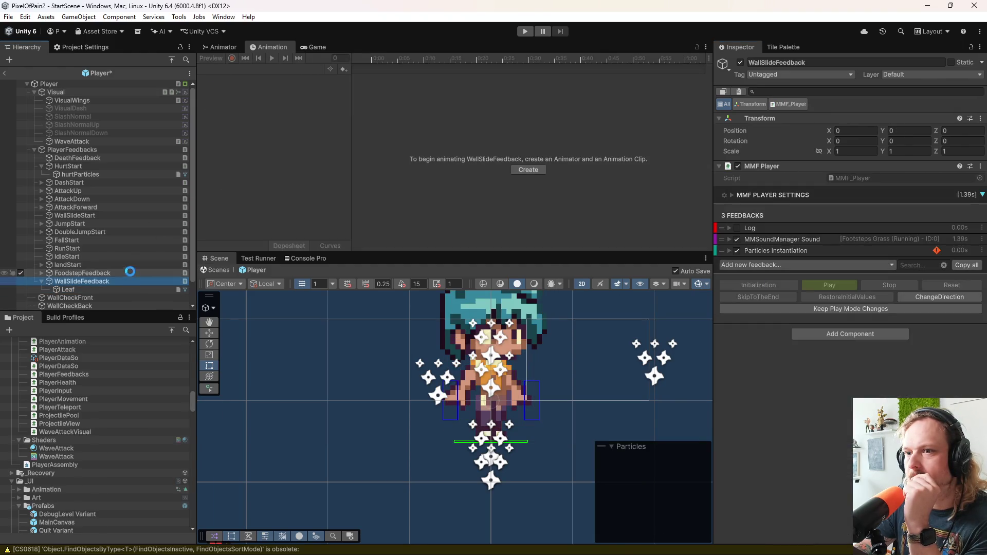
{"action": "left_click", "coordinate": [89, 152]}
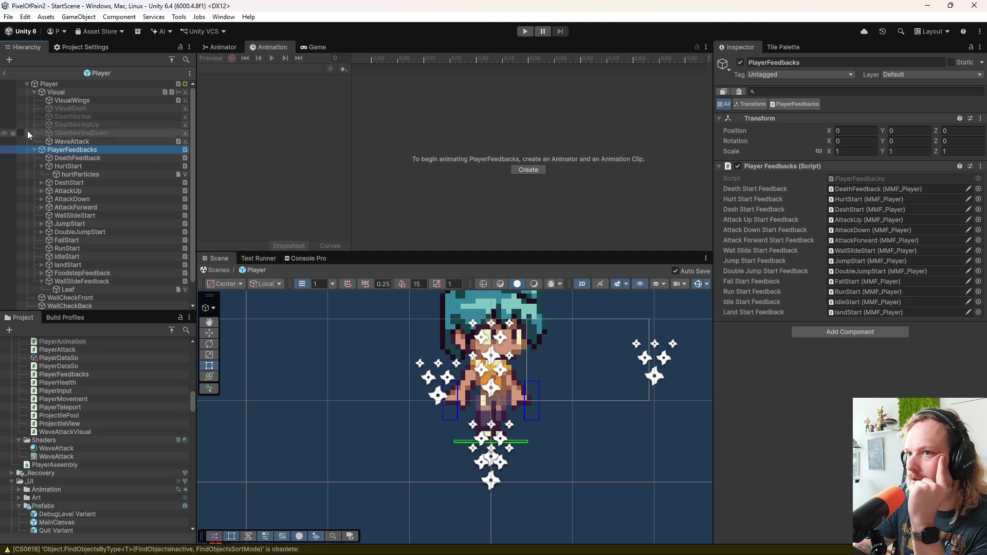
{"action": "left_click", "coordinate": [65, 84]}
{"action": "left_click", "coordinate": [67, 95]}
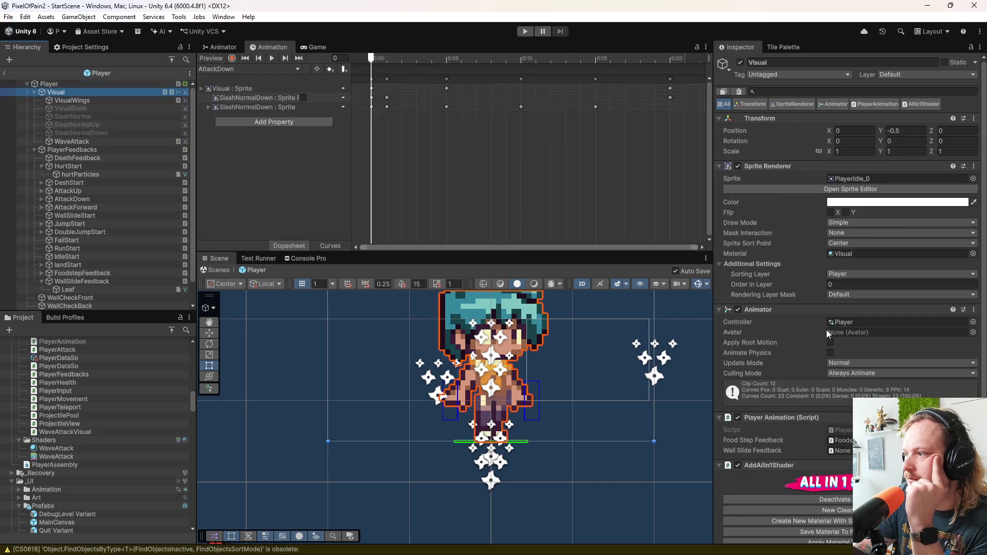
{"action": "scroll", "coordinate": [764, 350], "scroll_direction": "down", "scroll_amount": 5}
{"action": "left_click_drag", "start_coordinate": [82, 281], "coordinate": [838, 261]}
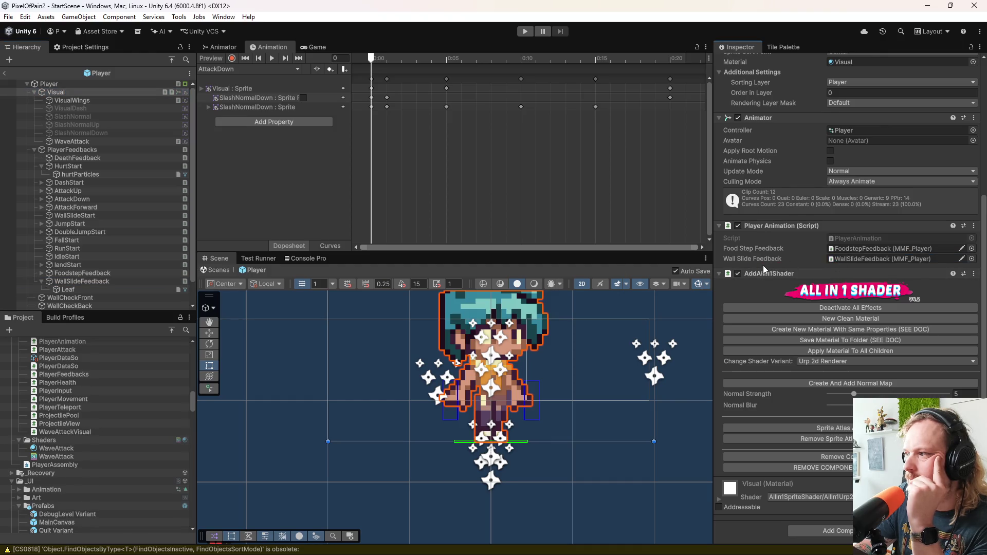
Step: Switch the Animation window to the WallSlide clip, expand the sprite track, and preview it
{"action": "left_click", "coordinate": [227, 69]}
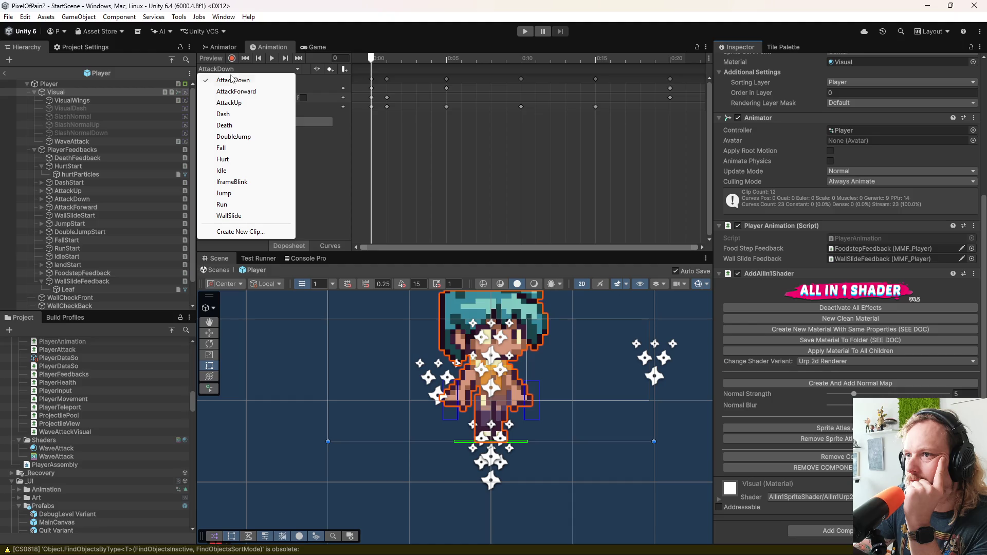
{"action": "left_click", "coordinate": [229, 215]}
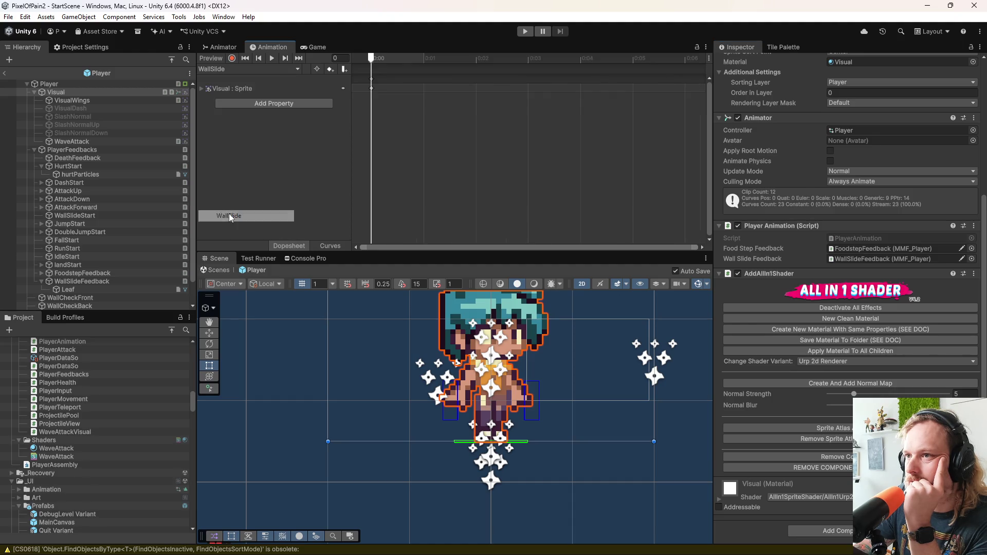
{"action": "left_click", "coordinate": [200, 88]}
{"action": "left_click", "coordinate": [273, 59]}
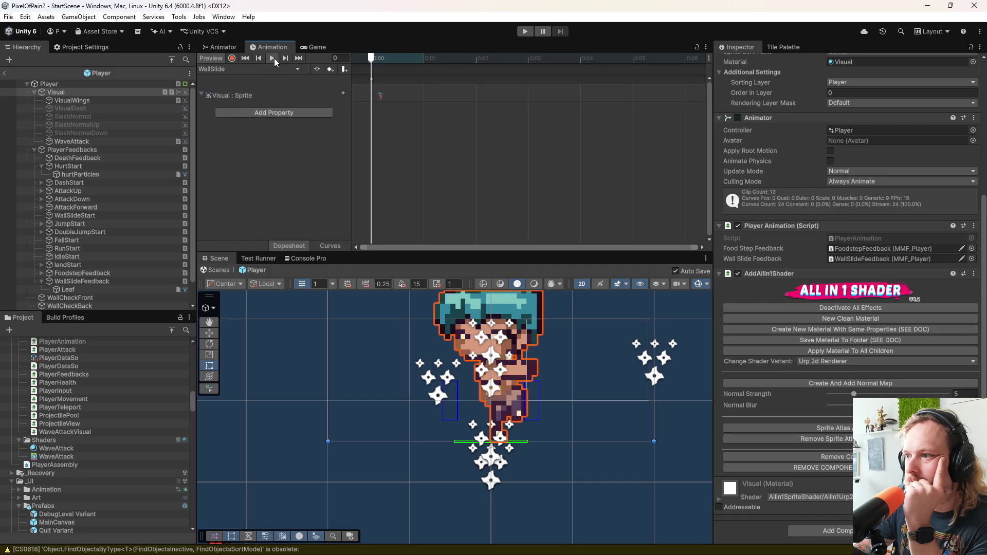
Step: Add an animation event at frame 1 that calls PlayWallSlideFeedback
{"action": "left_click", "coordinate": [344, 70]}
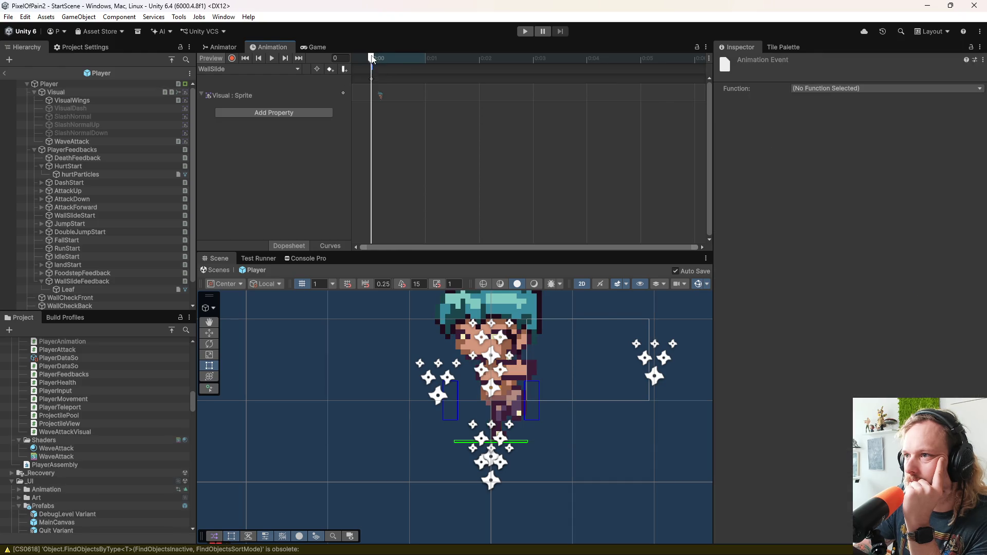
{"action": "left_click_drag", "start_coordinate": [372, 58], "coordinate": [432, 63]}
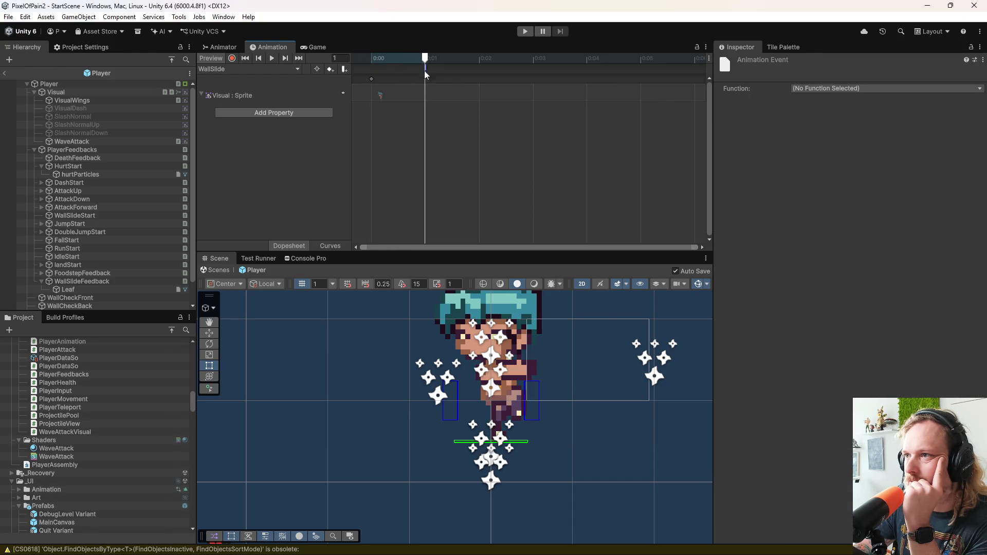
{"action": "left_click", "coordinate": [826, 88]}
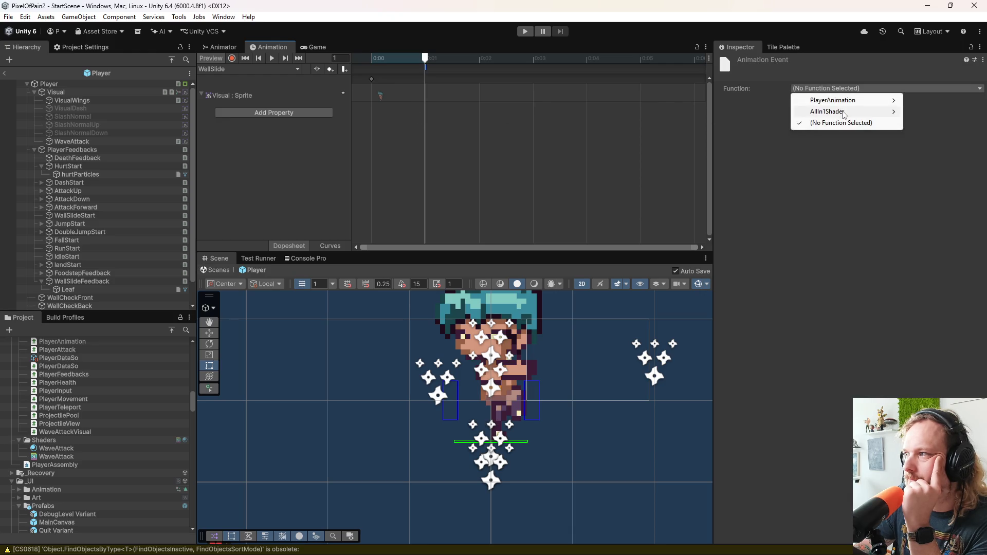
{"action": "mouse_move", "coordinate": [853, 100]}
{"action": "mouse_move", "coordinate": [933, 100]}
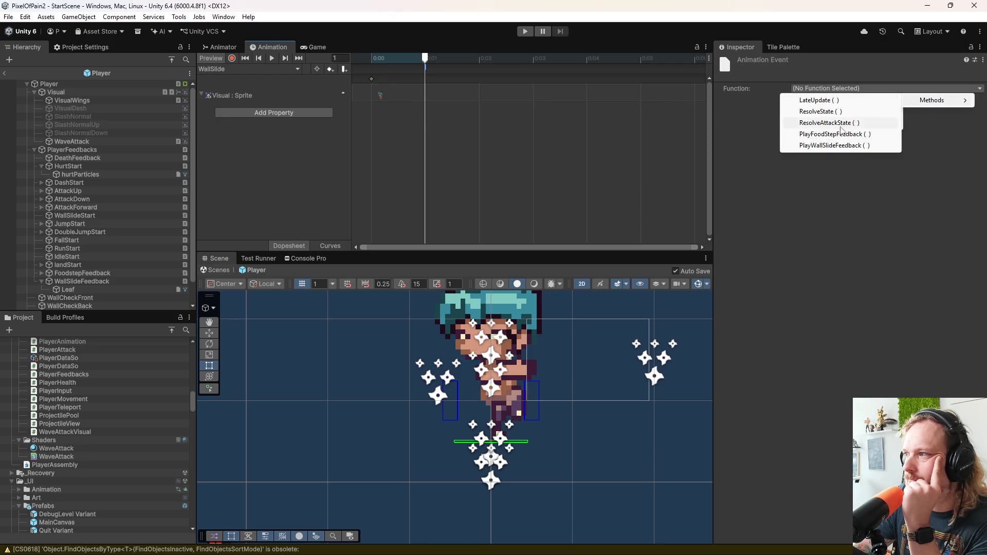
{"action": "left_click", "coordinate": [833, 146]}
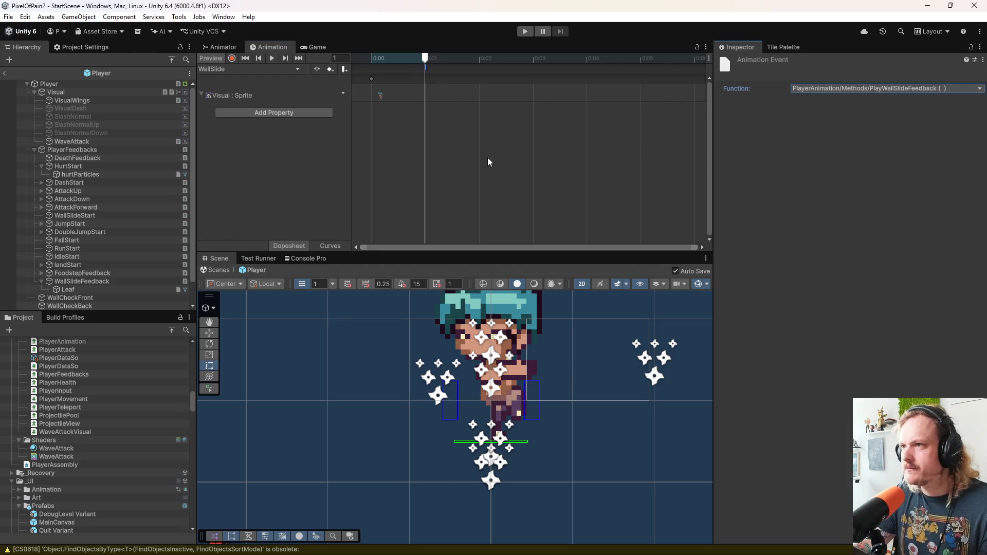
Step: Scrub and preview the clip, then move the event to about 0:30 and play it
{"action": "scroll", "coordinate": [487, 158], "scroll_direction": "down", "scroll_amount": 1}
{"action": "scroll", "coordinate": [478, 150], "scroll_direction": "down", "scroll_amount": 3}
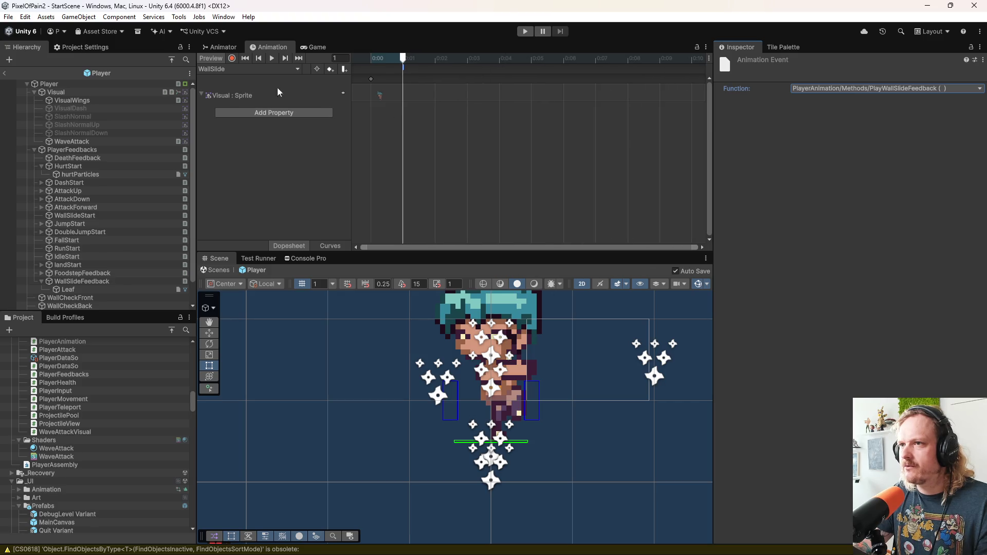
{"action": "left_click", "coordinate": [273, 57]}
{"action": "scroll", "coordinate": [484, 153], "scroll_direction": "down", "scroll_amount": 3}
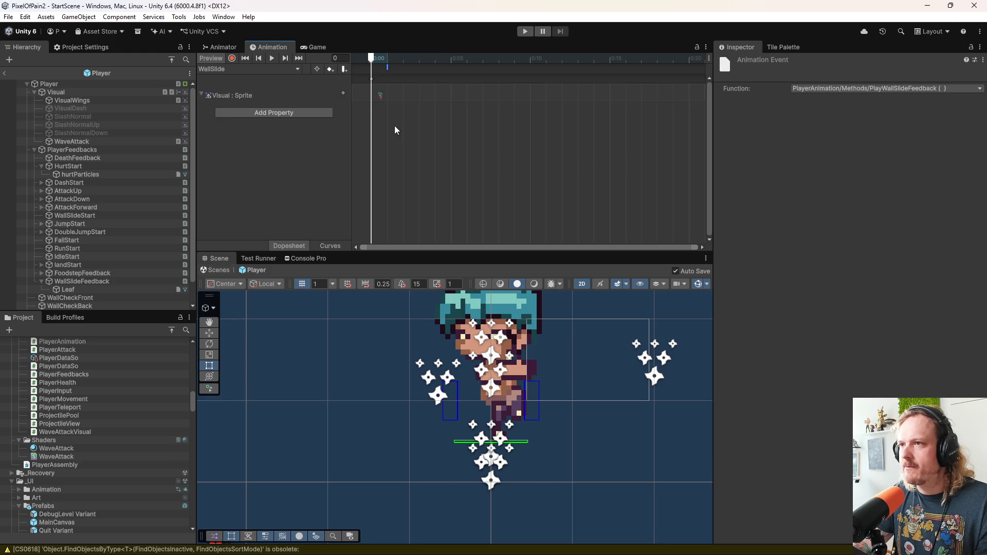
{"action": "scroll", "coordinate": [398, 132], "scroll_direction": "down", "scroll_amount": 4}
{"action": "left_click_drag", "start_coordinate": [372, 63], "coordinate": [566, 62]}
{"action": "key", "text": "shift+comma"}
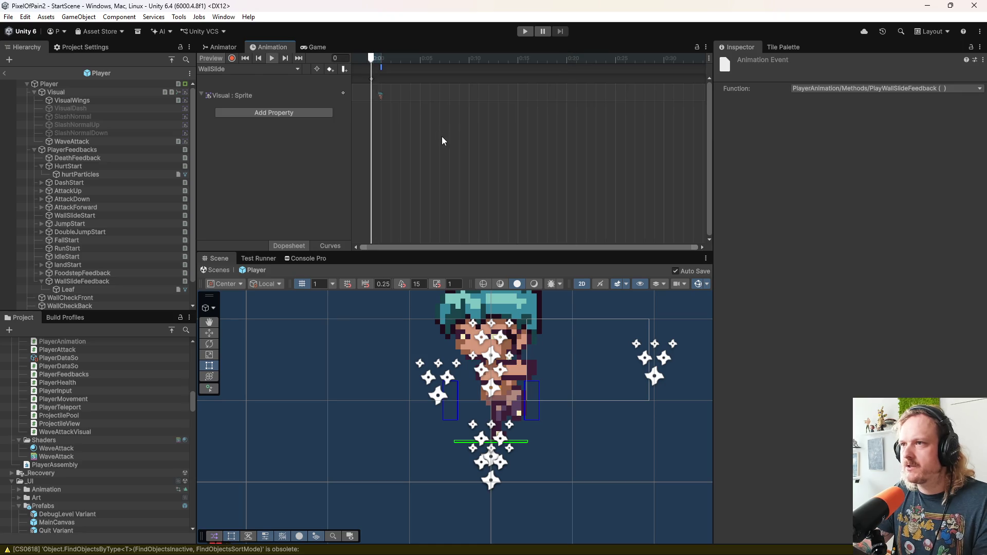
{"action": "left_click_drag", "start_coordinate": [556, 67], "coordinate": [568, 68]}
{"action": "left_click", "coordinate": [270, 56]}
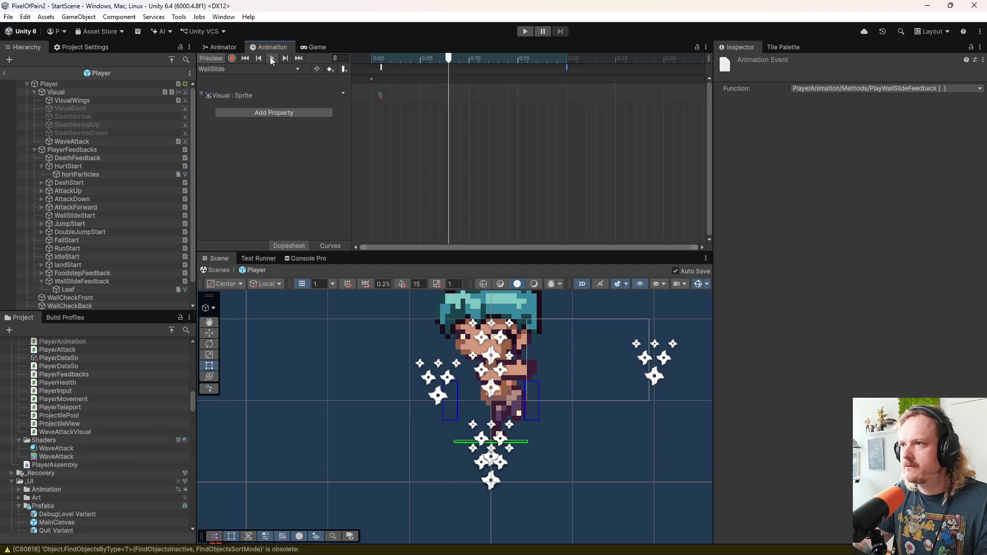
{"action": "left_click", "coordinate": [270, 56]}
{"action": "scroll", "coordinate": [509, 95], "scroll_direction": "down", "scroll_amount": 6}
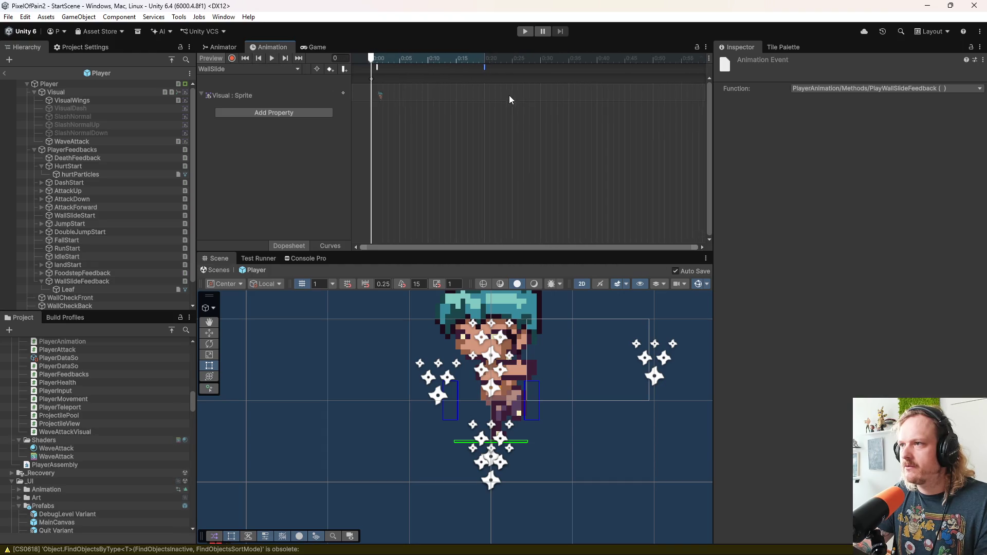
{"action": "left_click_drag", "start_coordinate": [462, 69], "coordinate": [508, 72]}
{"action": "key", "text": "space"}
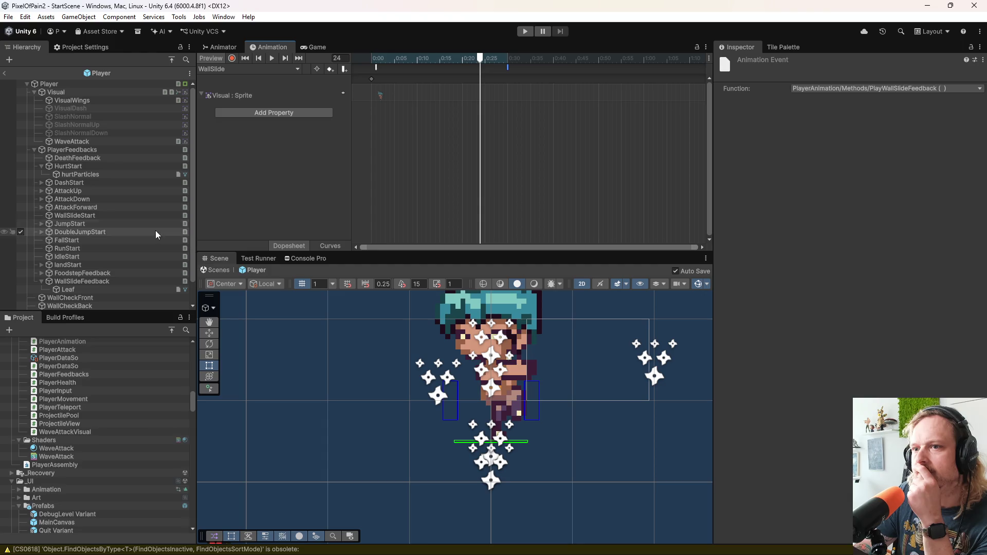
Step: Set Leaf as both Particles Prefab and Instantiate Particles Position in WallSlideFeedback's Particles Instantiation feedback
{"action": "left_click", "coordinate": [111, 285]}
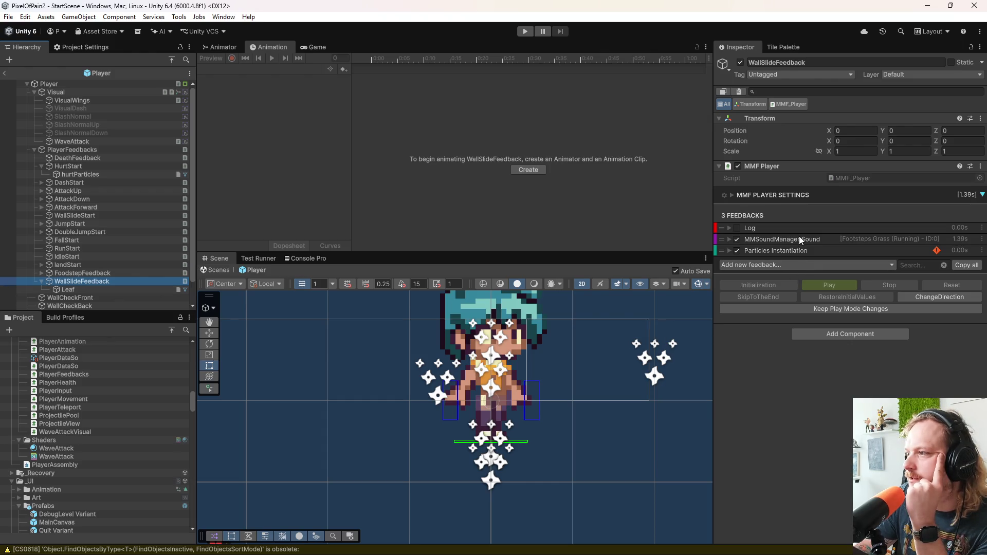
{"action": "left_click", "coordinate": [794, 249]}
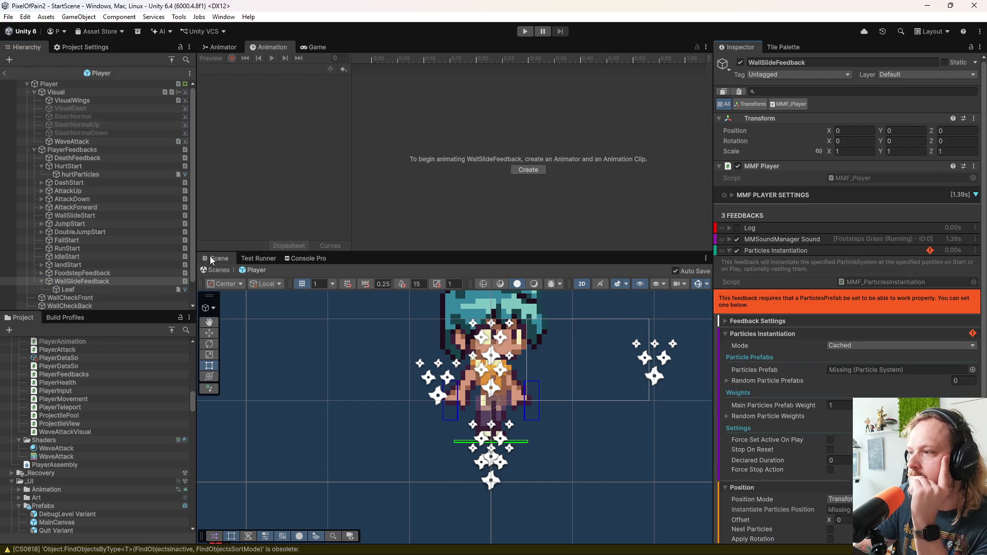
{"action": "mouse_move", "coordinate": [64, 287]}
{"action": "left_mouse_down"}
{"action": "mouse_move", "coordinate": [596, 327]}
{"action": "mouse_move", "coordinate": [851, 371]}
{"action": "left_mouse_up"}
{"action": "scroll", "coordinate": [766, 358], "scroll_direction": "down", "scroll_amount": 5}
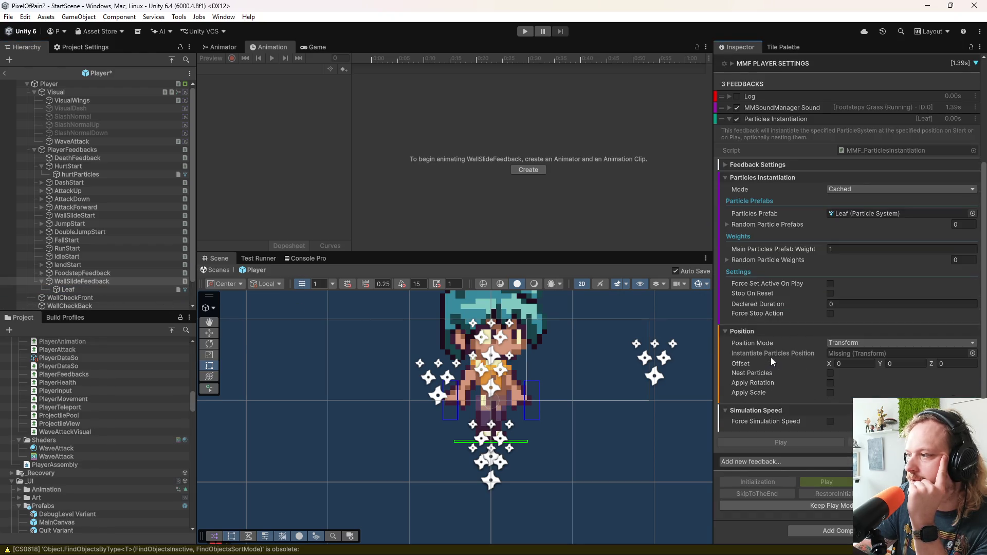
{"action": "mouse_move", "coordinate": [66, 291]}
{"action": "left_mouse_down"}
{"action": "mouse_move", "coordinate": [853, 372]}
{"action": "mouse_move", "coordinate": [858, 352]}
{"action": "left_mouse_up"}
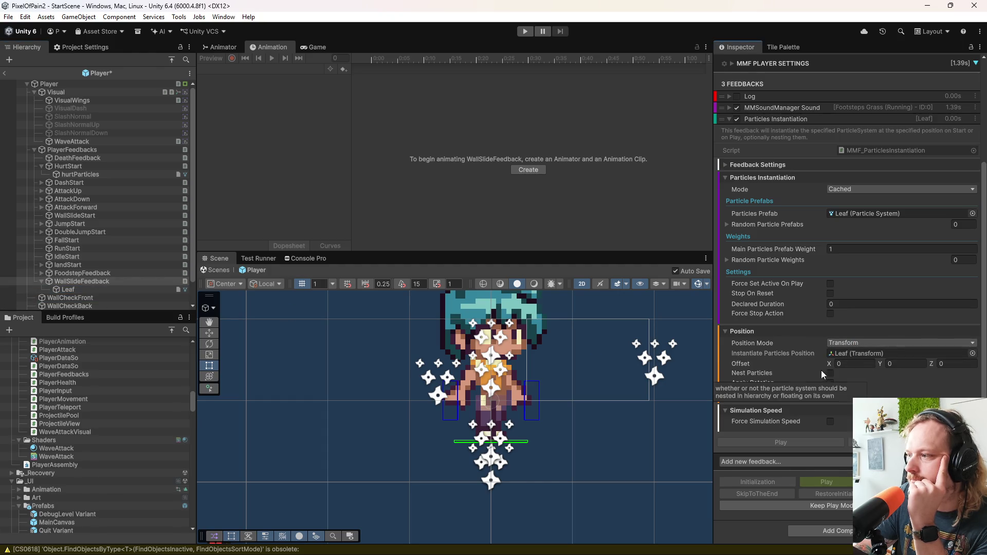
{"action": "scroll", "coordinate": [754, 374], "scroll_direction": "up", "scroll_amount": 3}
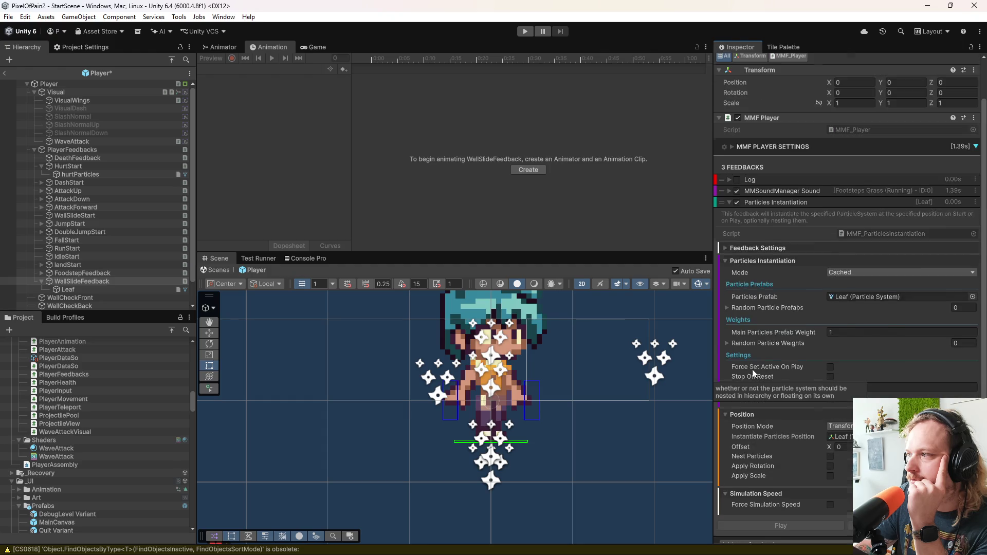
{"action": "left_click", "coordinate": [768, 193]}
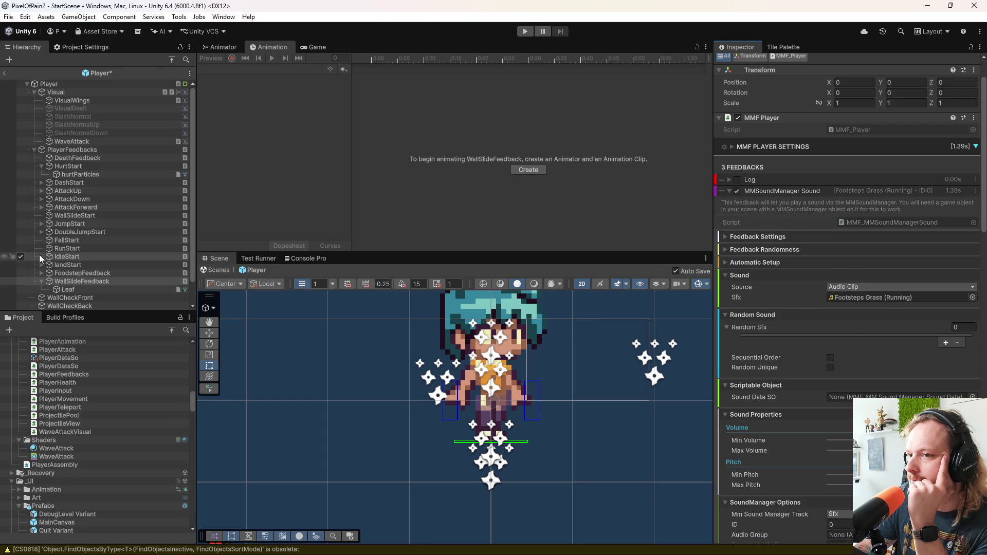
{"action": "left_click", "coordinate": [41, 280]}
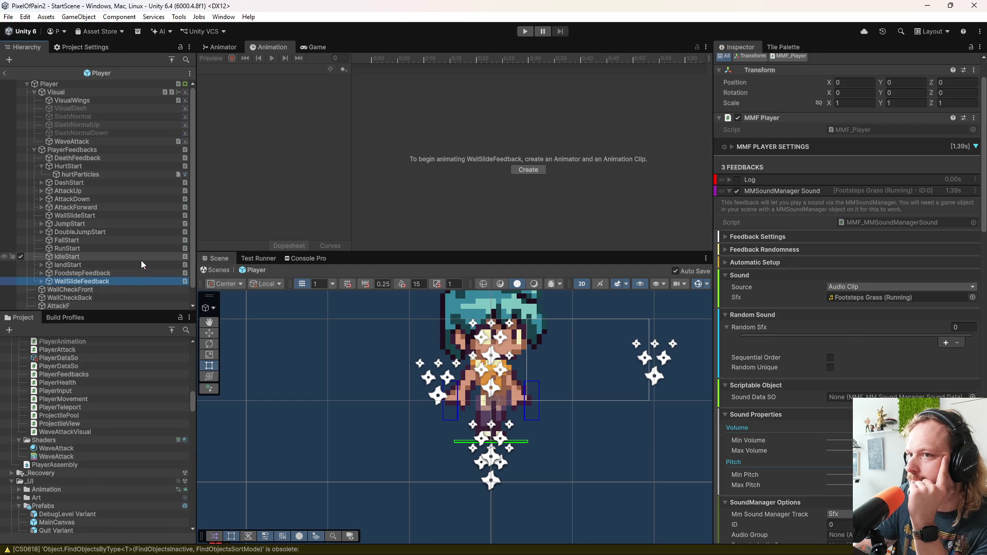
Step: Leave prefab mode, enter play mode and load Level 0
{"action": "left_click", "coordinate": [5, 74]}
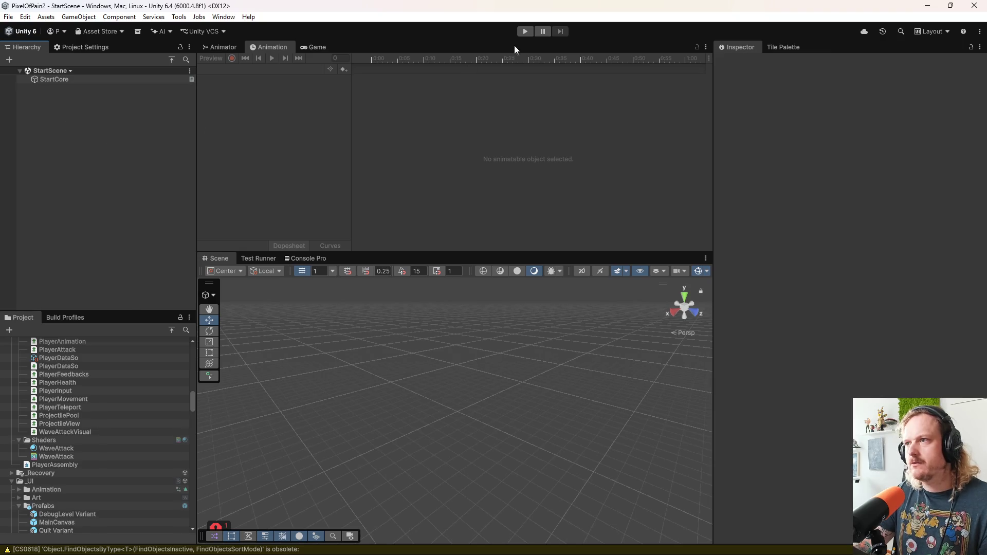
{"action": "left_click", "coordinate": [525, 31]}
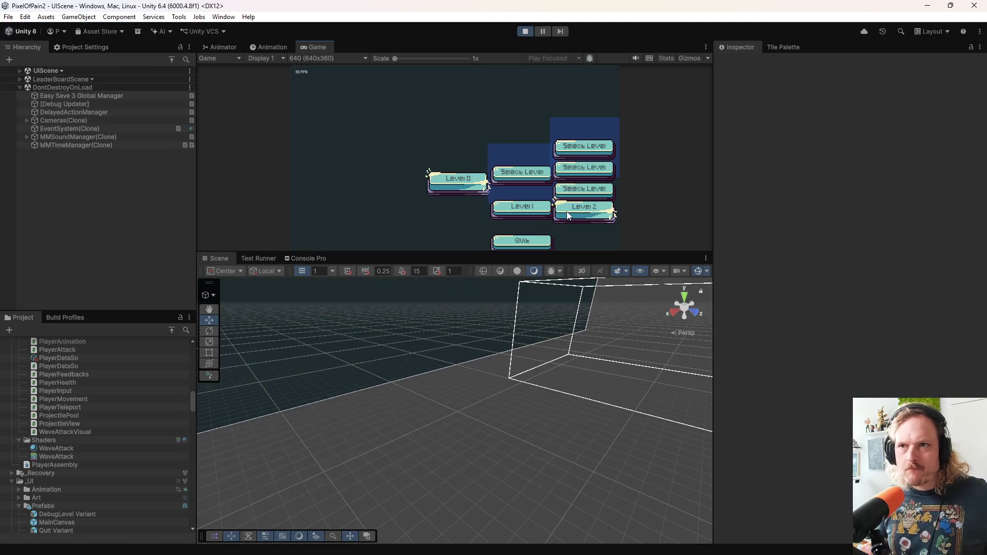
{"action": "left_click", "coordinate": [453, 186]}
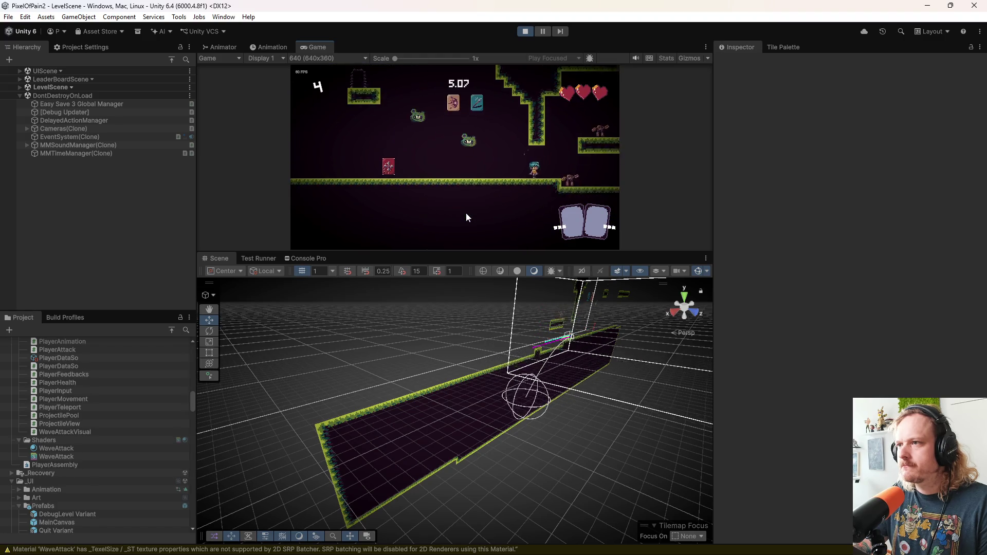
Step: Run the character left off the ledge and jump along the wall to trigger wall sliding
{"action": "key", "text": "a"}
{"action": "key", "text": "space"}
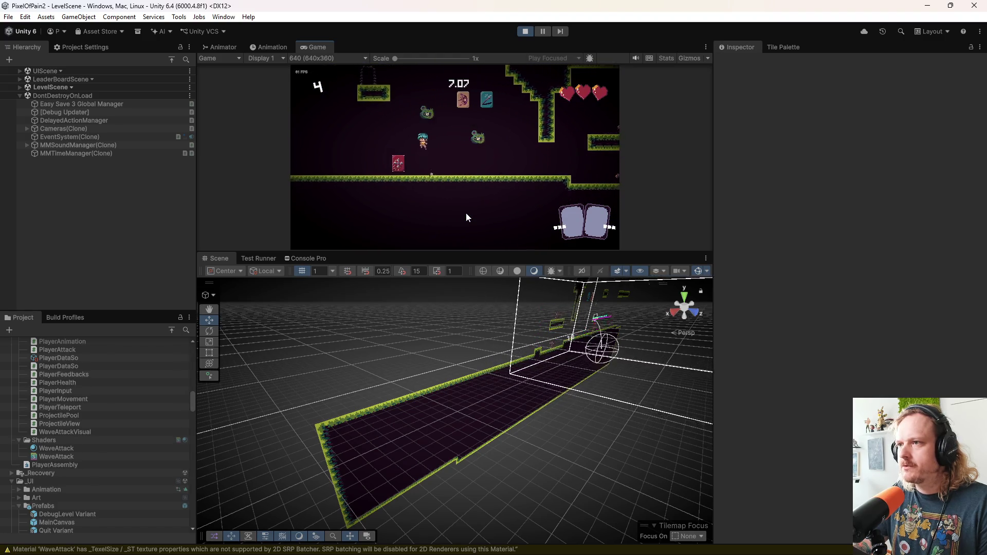
{"action": "key", "text": "a"}
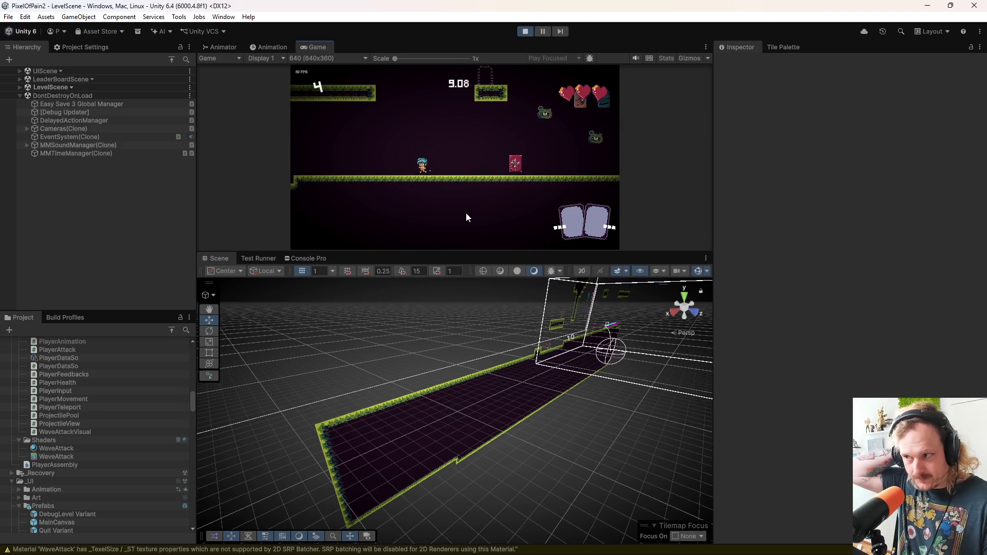
{"action": "key", "text": "a"}
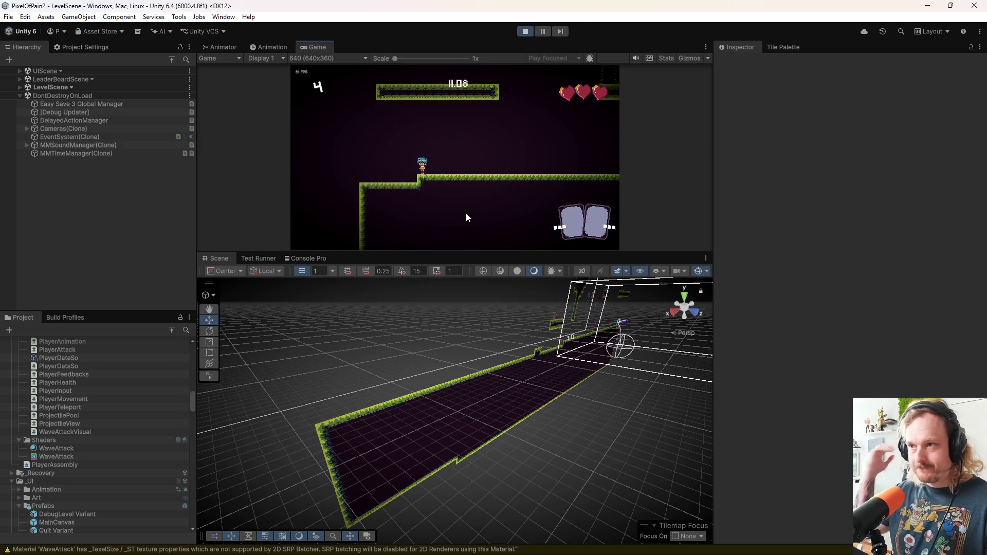
{"action": "key", "text": "a"}
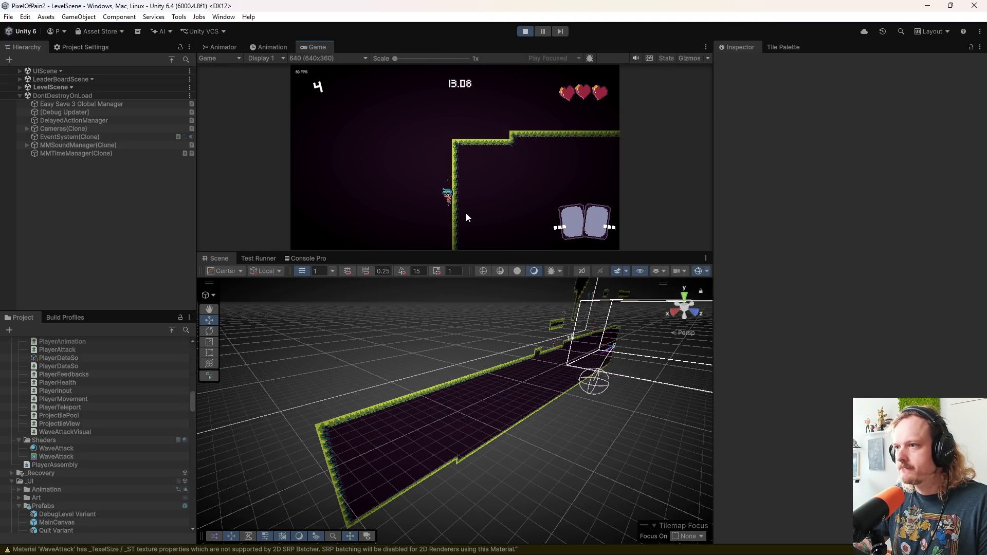
{"action": "key", "text": "space"}
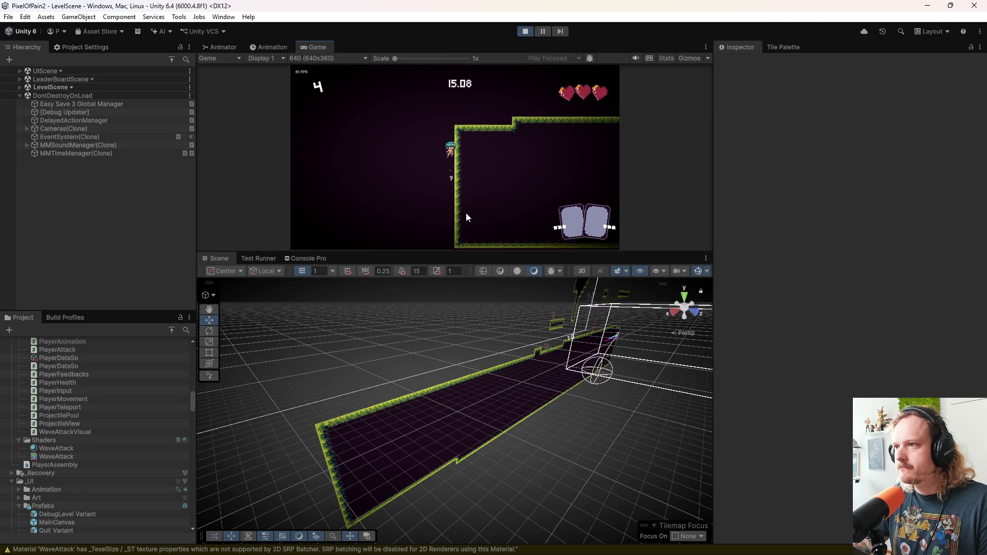
{"action": "key", "text": "space"}
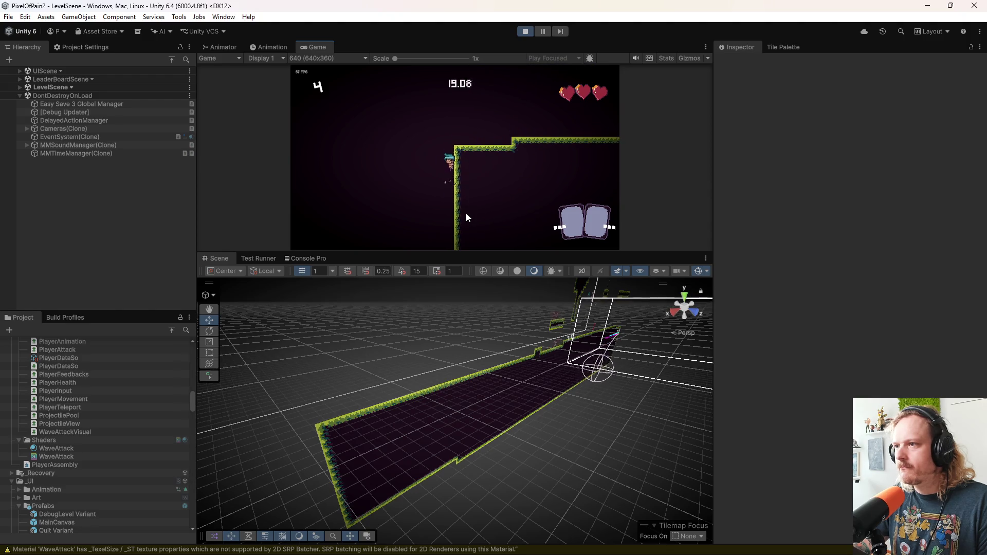
{"action": "key", "text": "space"}
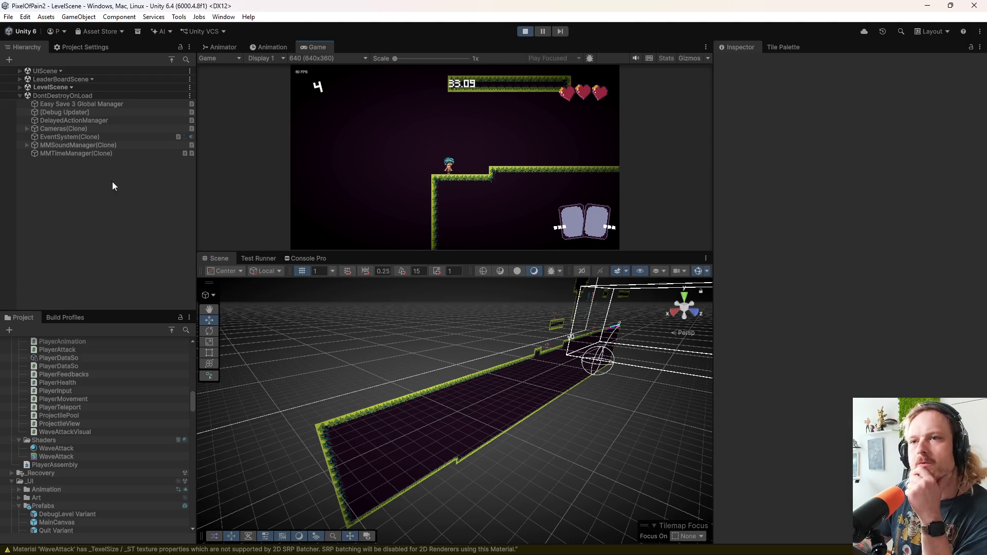
Step: Expand LevelScene > Player(Clone) > Visual > PlayerFeedbacks and select JumpStart to reveal its Smoke child
{"action": "left_click", "coordinate": [20, 87]}
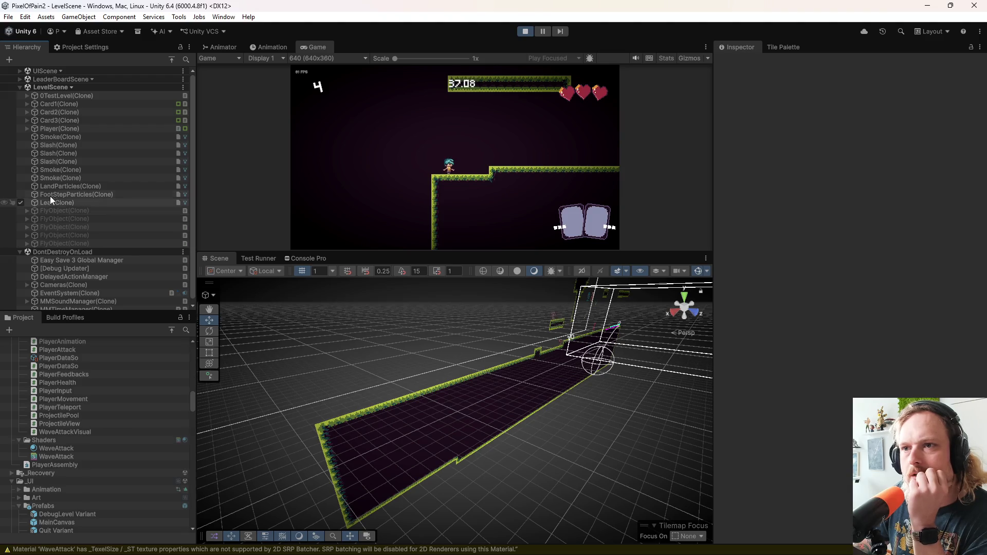
{"action": "left_click", "coordinate": [26, 128]}
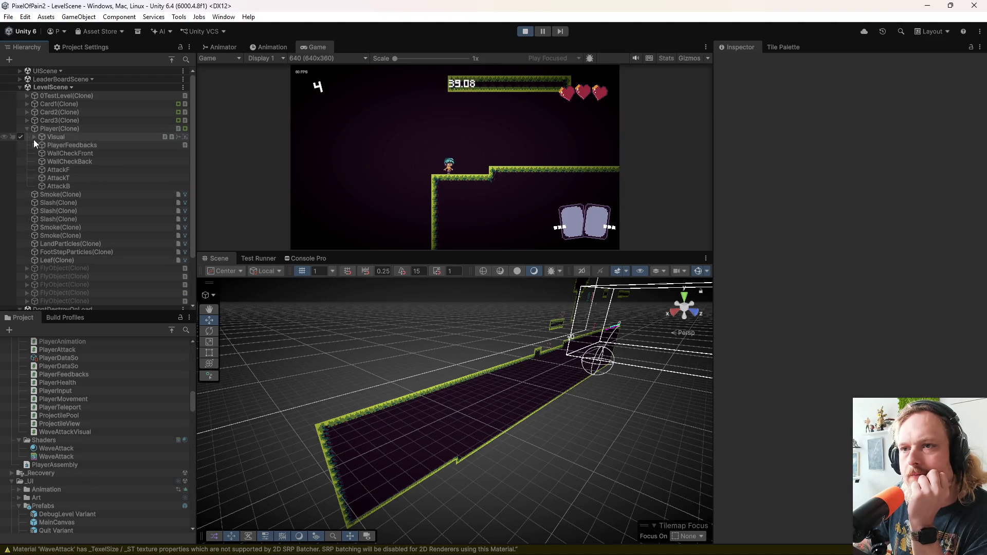
{"action": "left_click", "coordinate": [34, 137]}
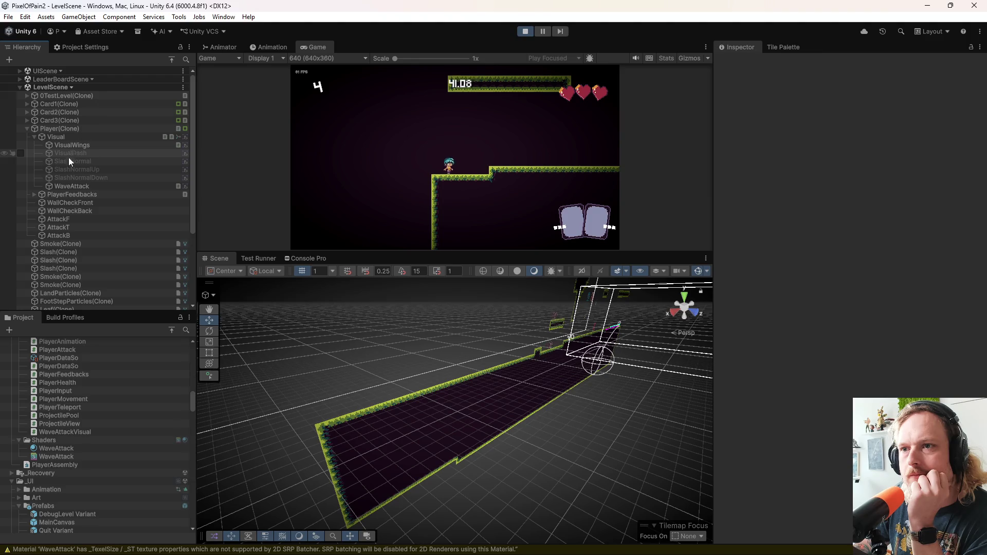
{"action": "left_click", "coordinate": [34, 194]}
{"action": "scroll", "coordinate": [93, 205], "scroll_direction": "down", "scroll_amount": 3}
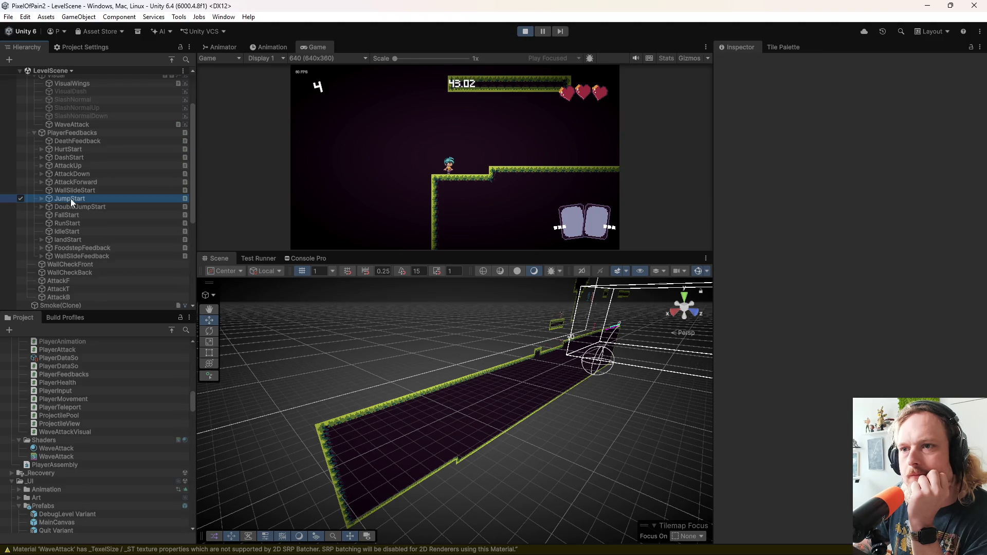
{"action": "left_click", "coordinate": [41, 198]}
{"action": "key", "text": "Right"}
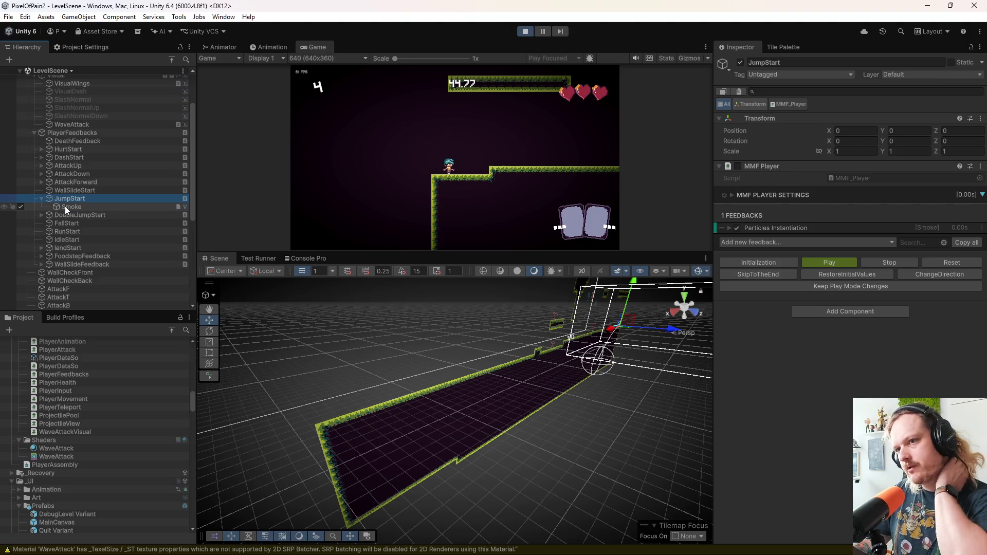